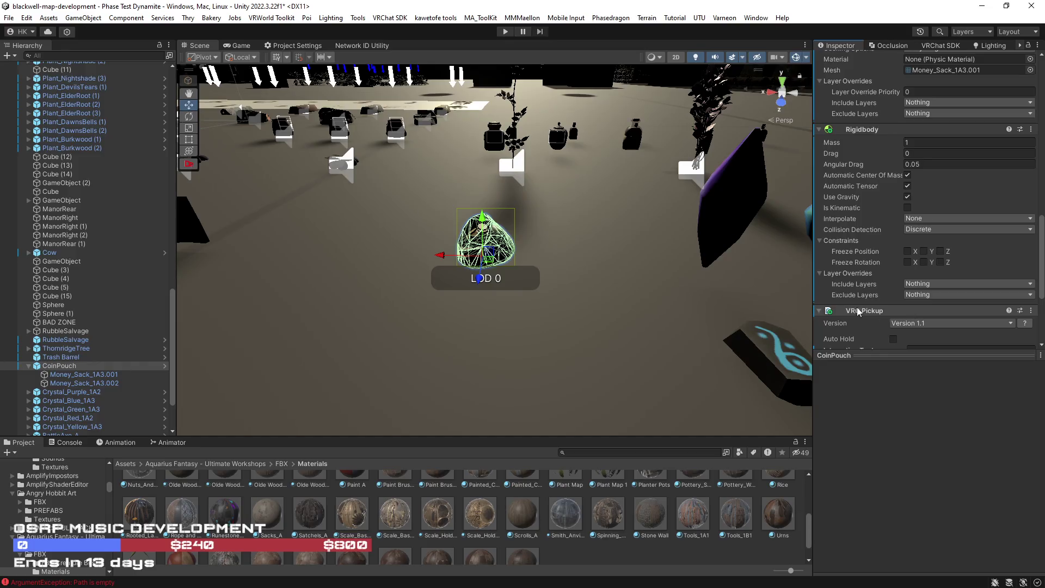
Select ThornridgeTree and locate its prefab among the project assets.
drag(671, 331, 614, 314)
scroll(614, 315, down, 5)
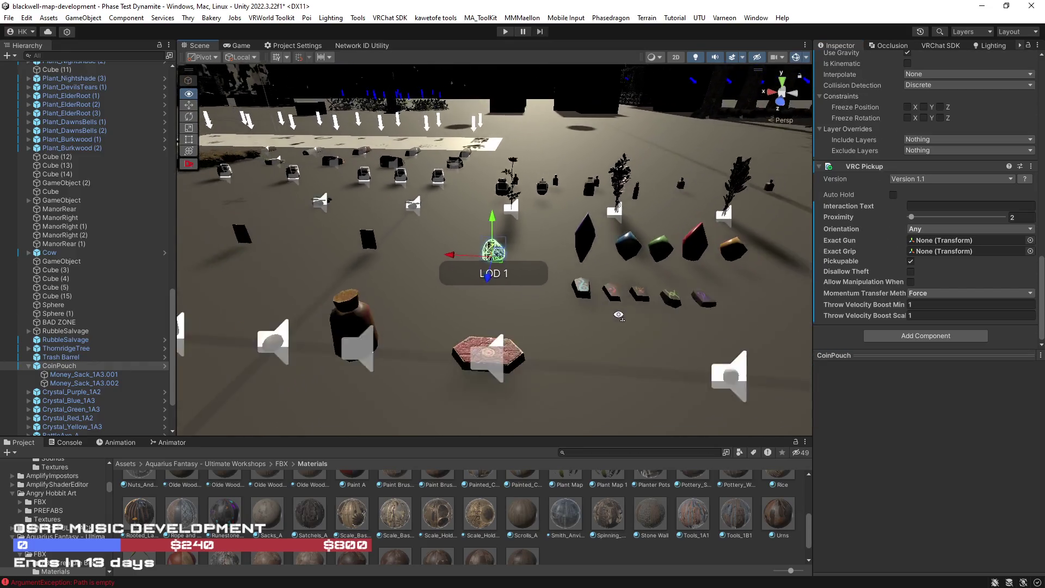
click(66, 349)
click(958, 103)
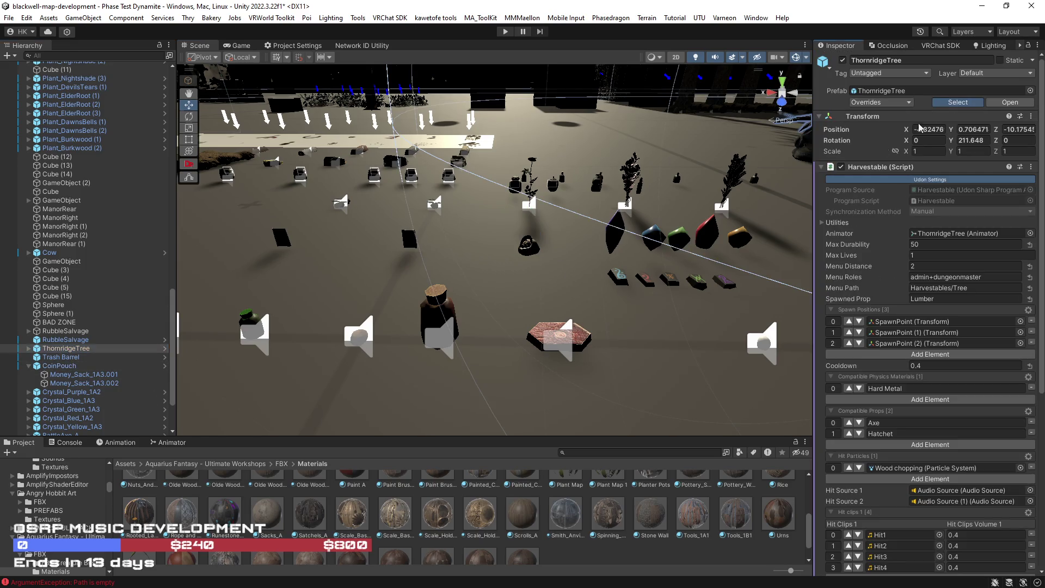
Save CoinPouch into the RBTW Props folder as an original prefab, CoinPouch.prefab.
click(185, 464)
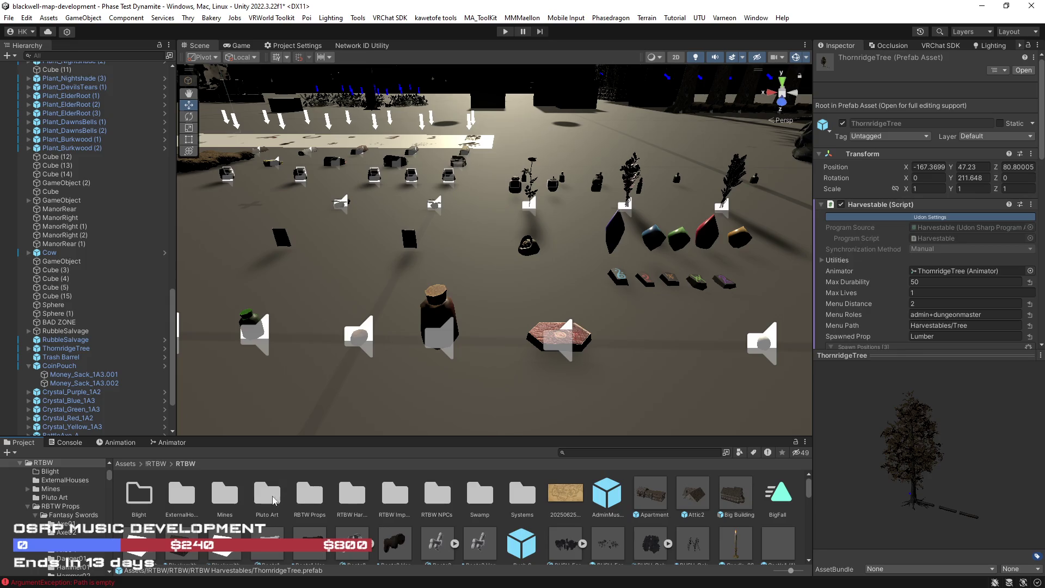
double_click(307, 498)
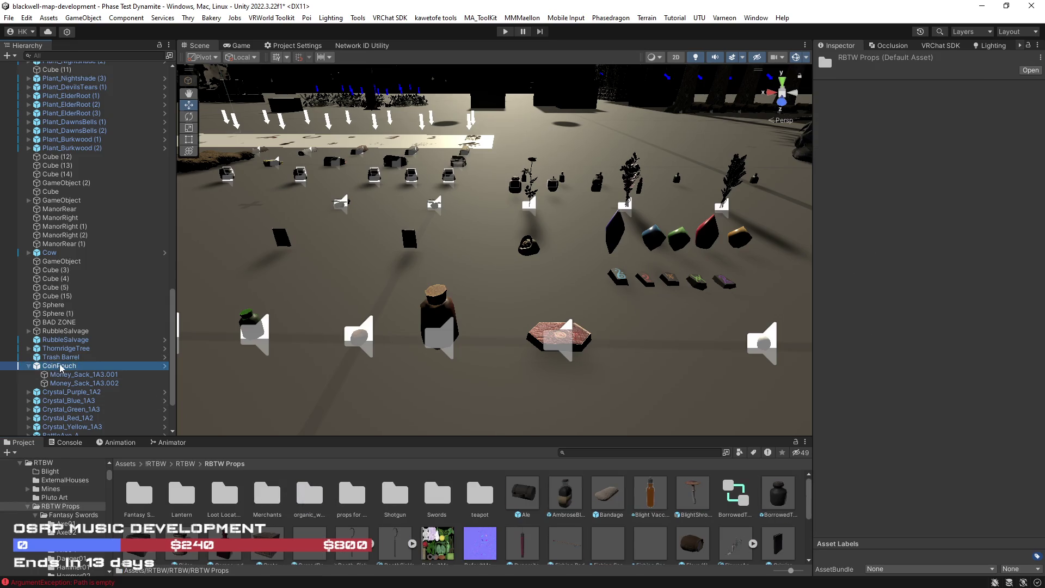
drag(546, 500, 546, 525)
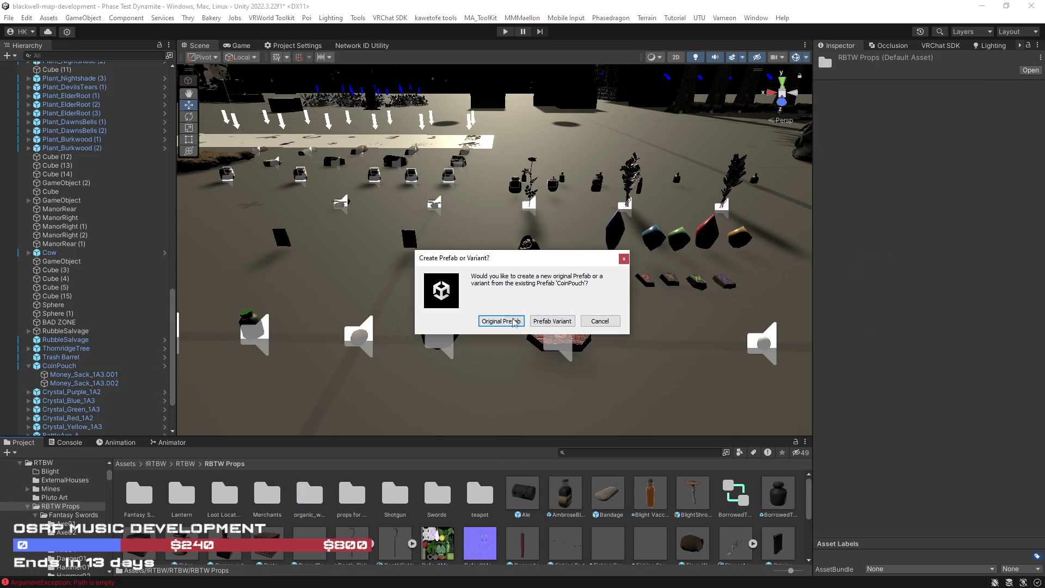
click(501, 321)
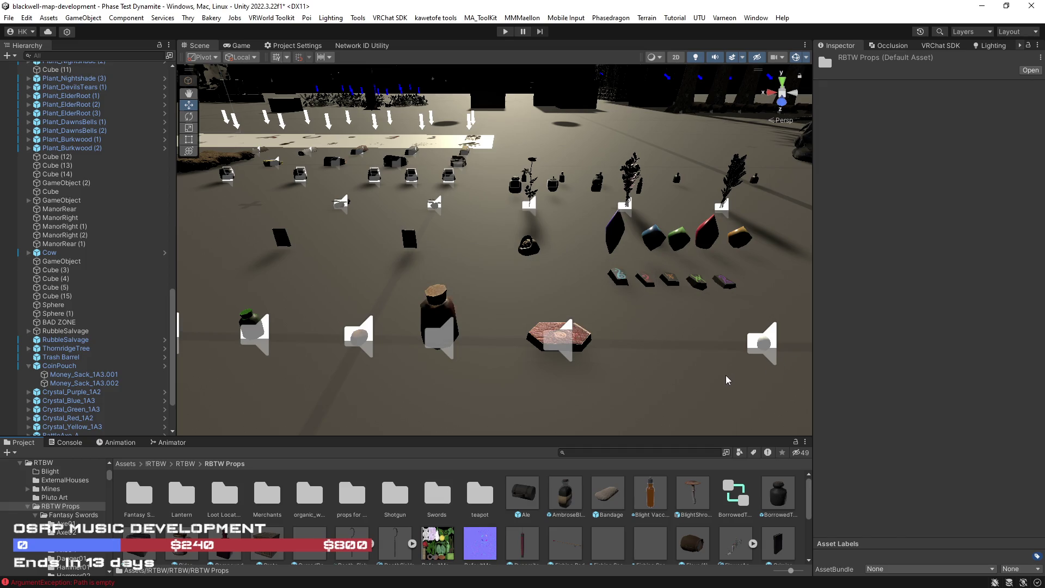
Select the blue, purple, green, red and yellow crystals together in the Scene.
key(w)
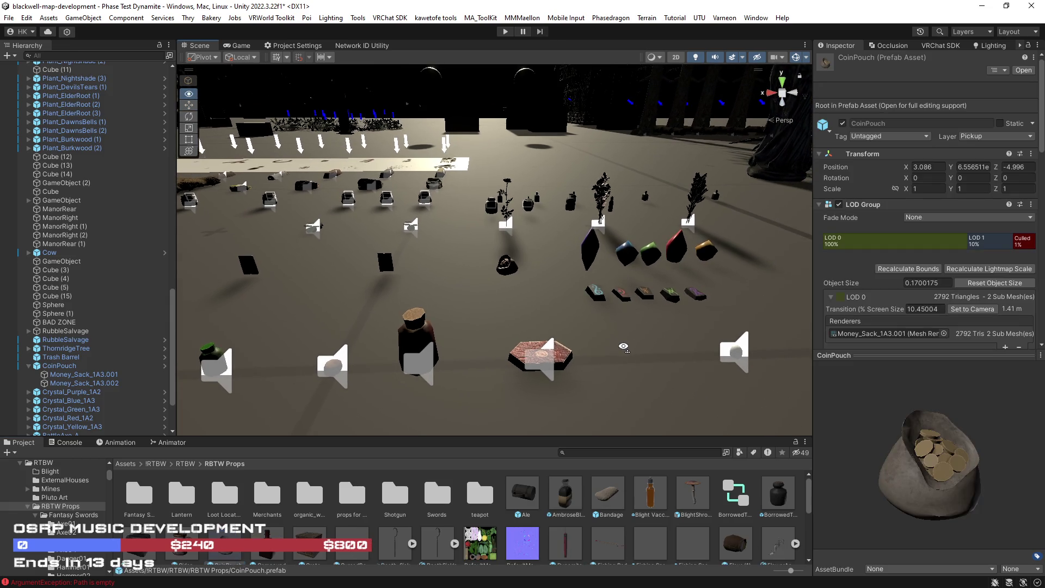
key(s)
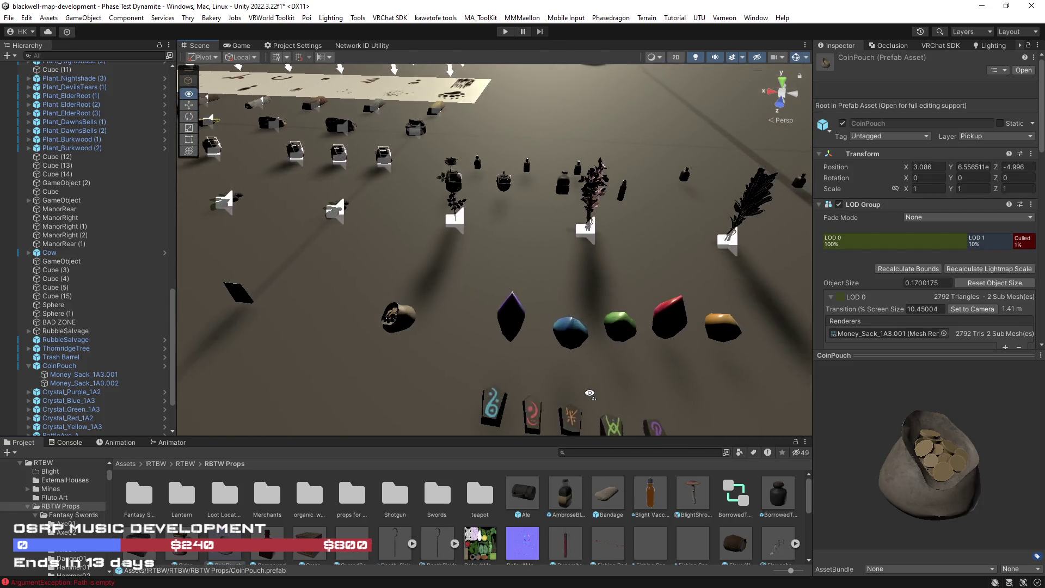
key(w)
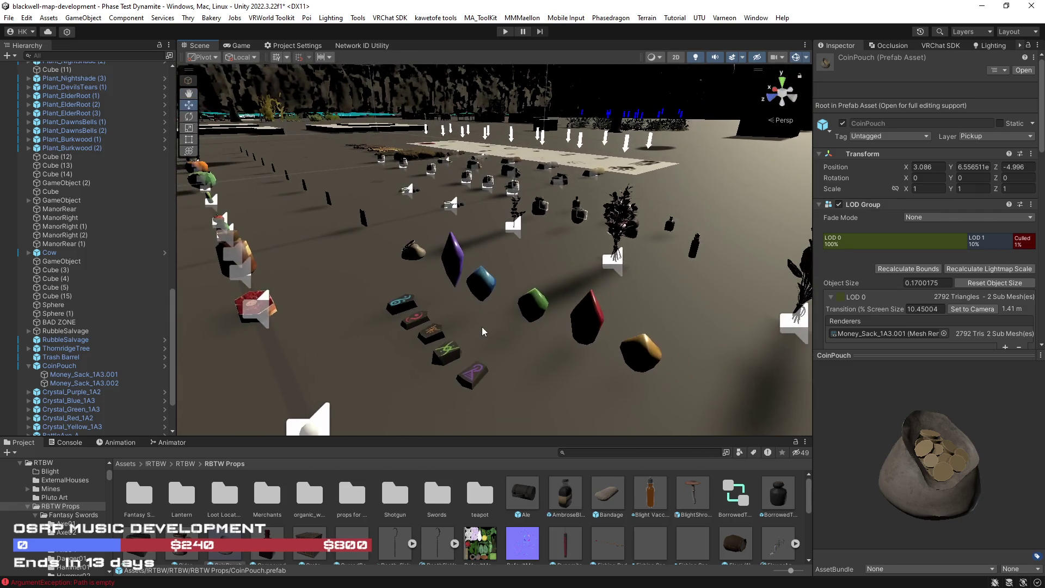
key(w)
click(507, 278)
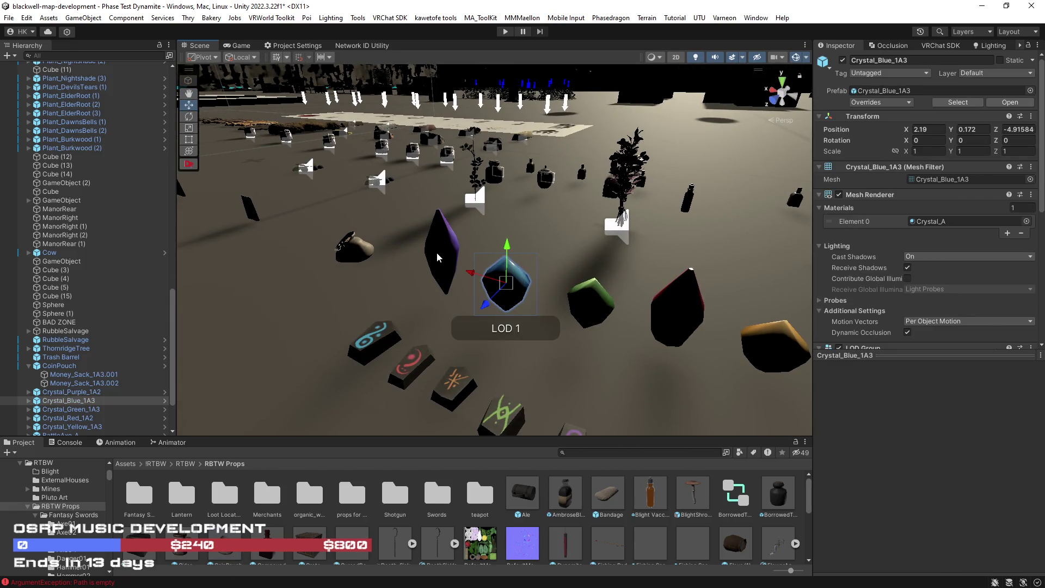
shift+click(438, 252)
shift+click(595, 298)
shift+click(687, 303)
shift+click(765, 350)
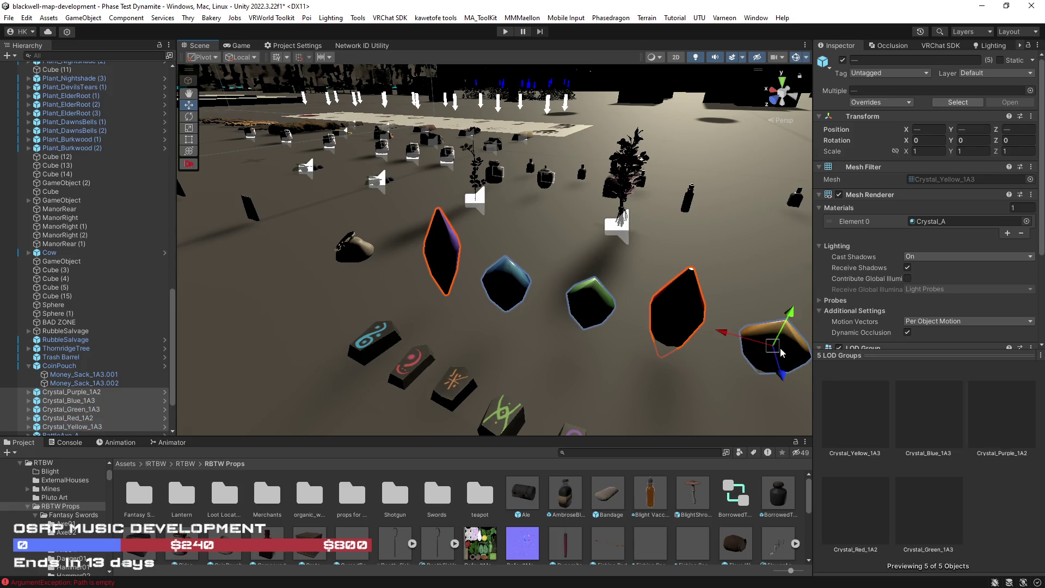
Set a linked uniform scale of 0.5 on all five selected crystals.
click(895, 151)
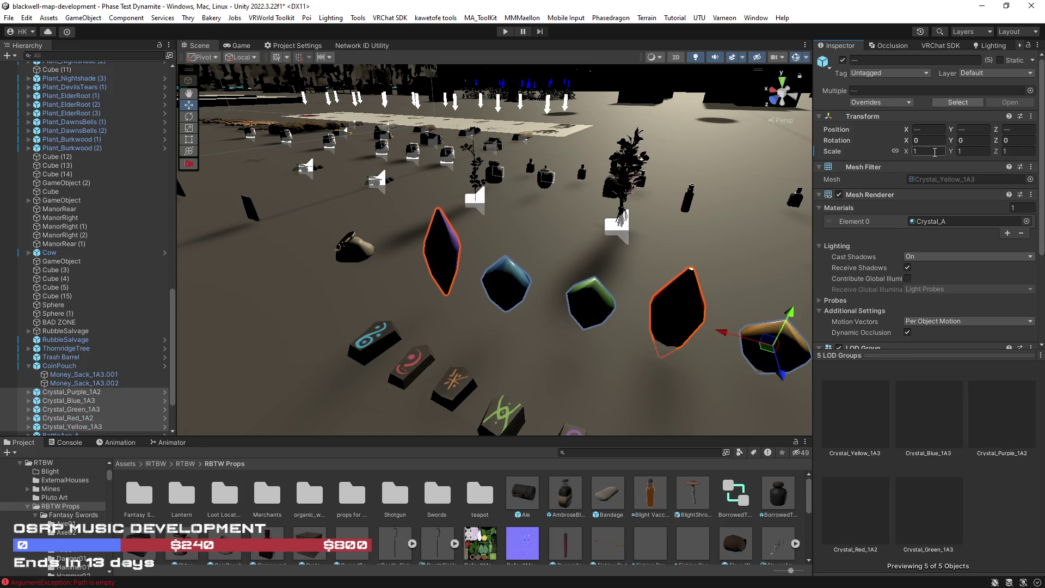
text(0.5)
key(Return)
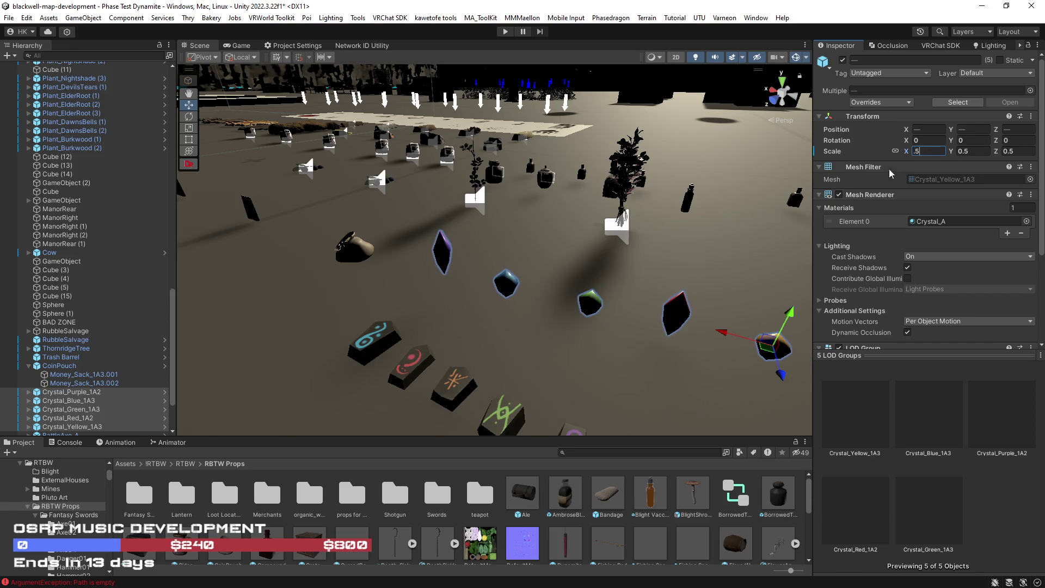
mouse_move(588, 327)
mouse_down()
mouse_move(612, 332)
mouse_move(898, 280)
mouse_up()
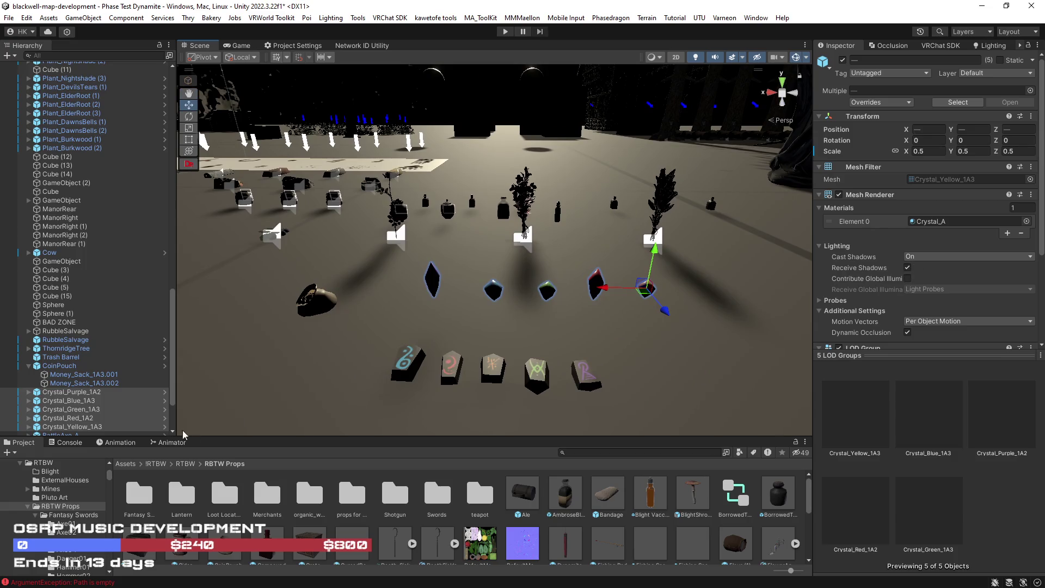
scroll(87, 376, down, 3)
scroll(907, 283, down, 5)
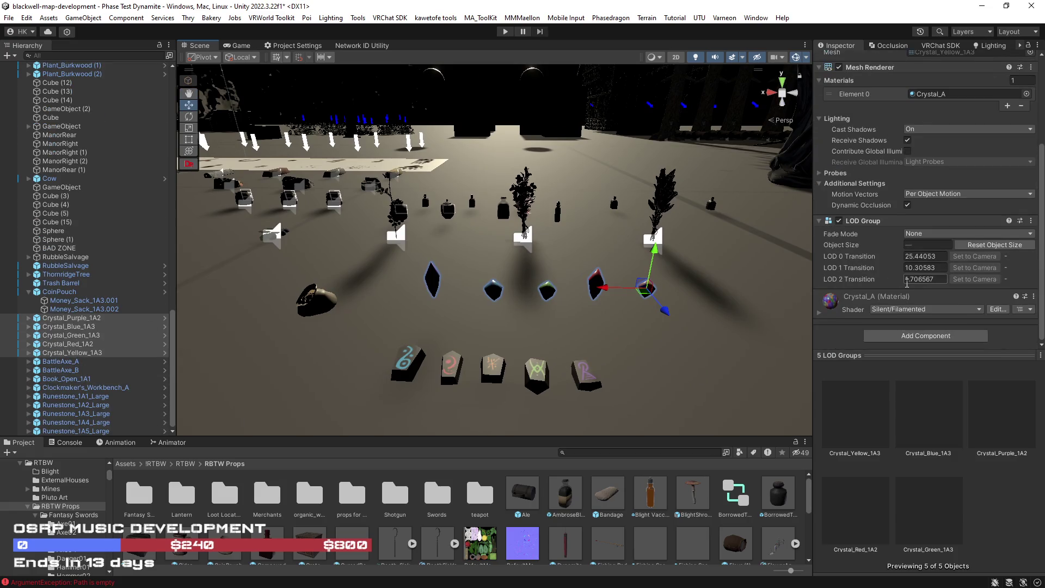
click(48, 320)
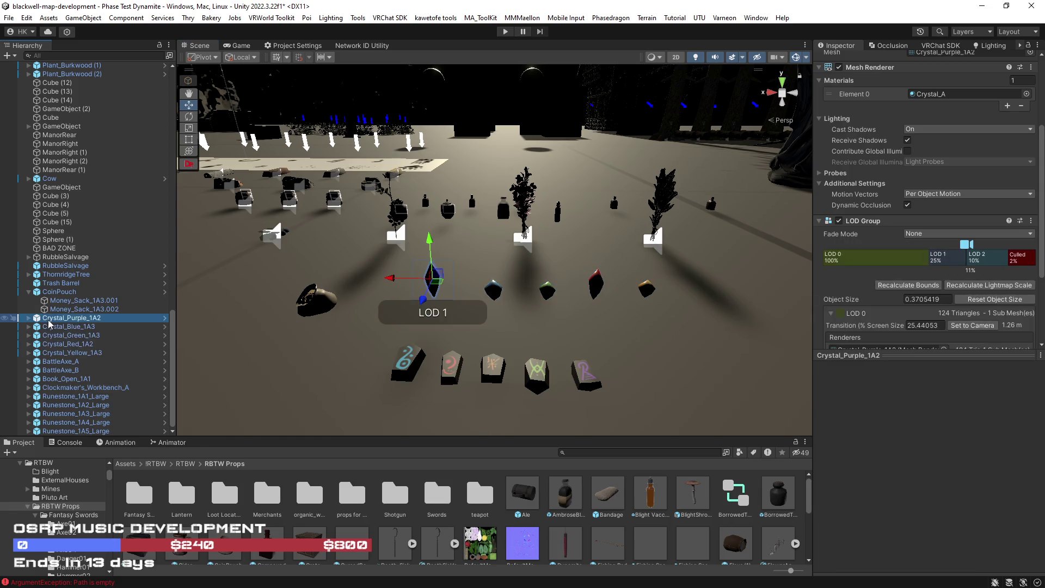
scroll(871, 316, down, 3)
mouse_move(684, 311)
mouse_down()
mouse_move(673, 309)
mouse_move(669, 282)
mouse_up()
click(452, 262)
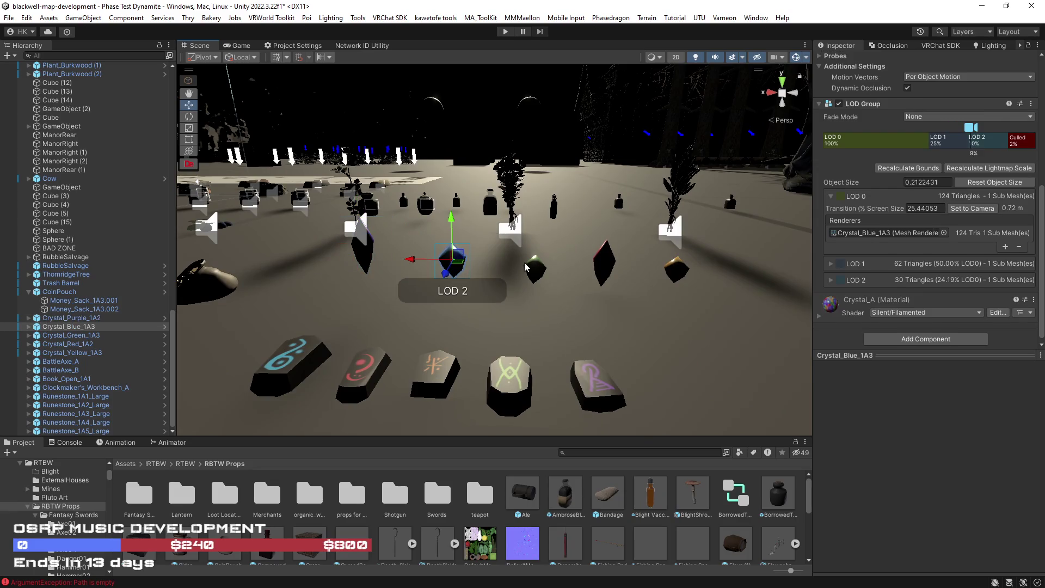
shift+click(535, 268)
click(468, 263)
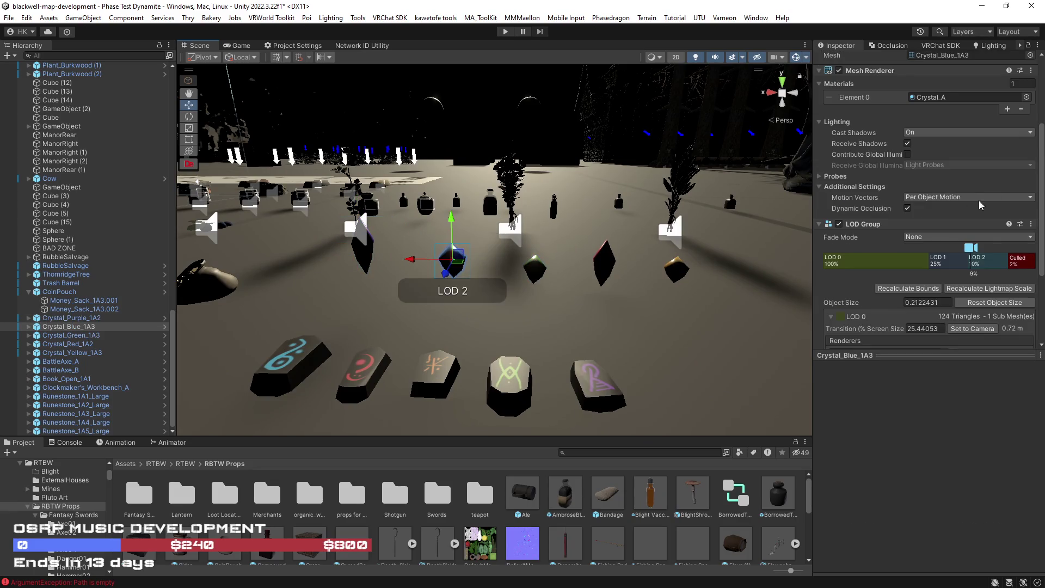
scroll(550, 261, down, 2)
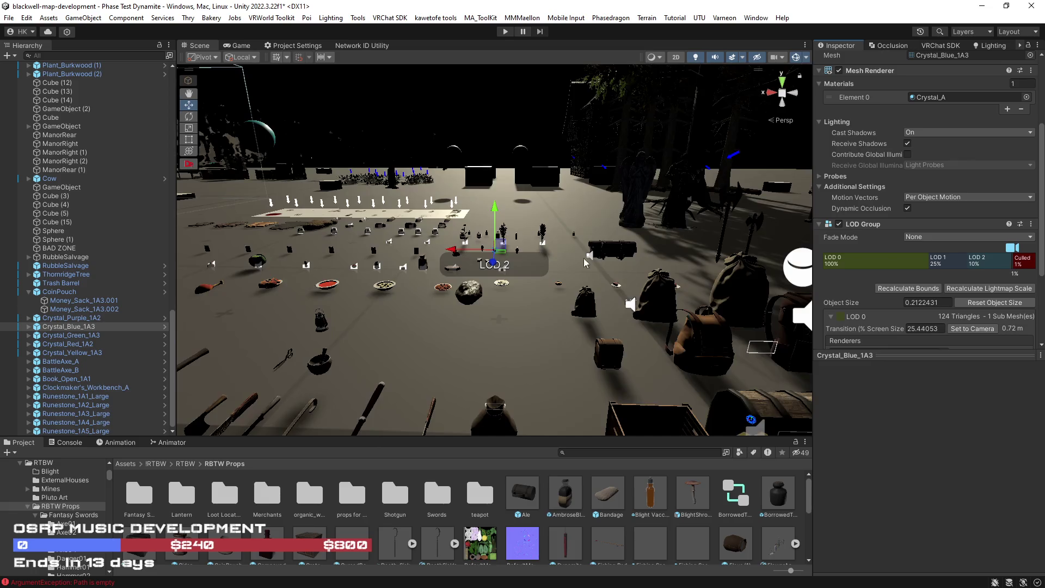
click(556, 263)
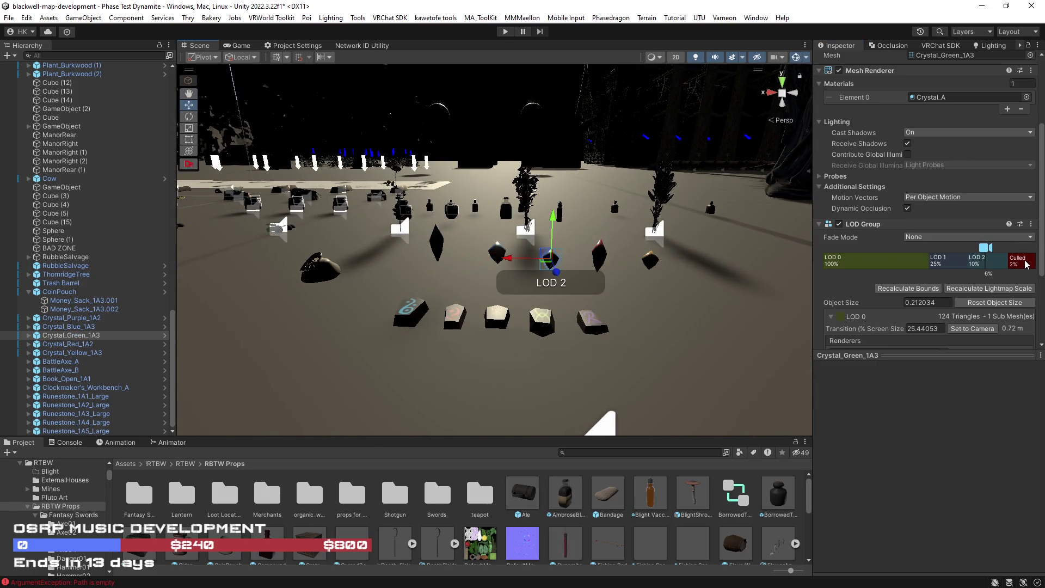
scroll(521, 256, down, 5)
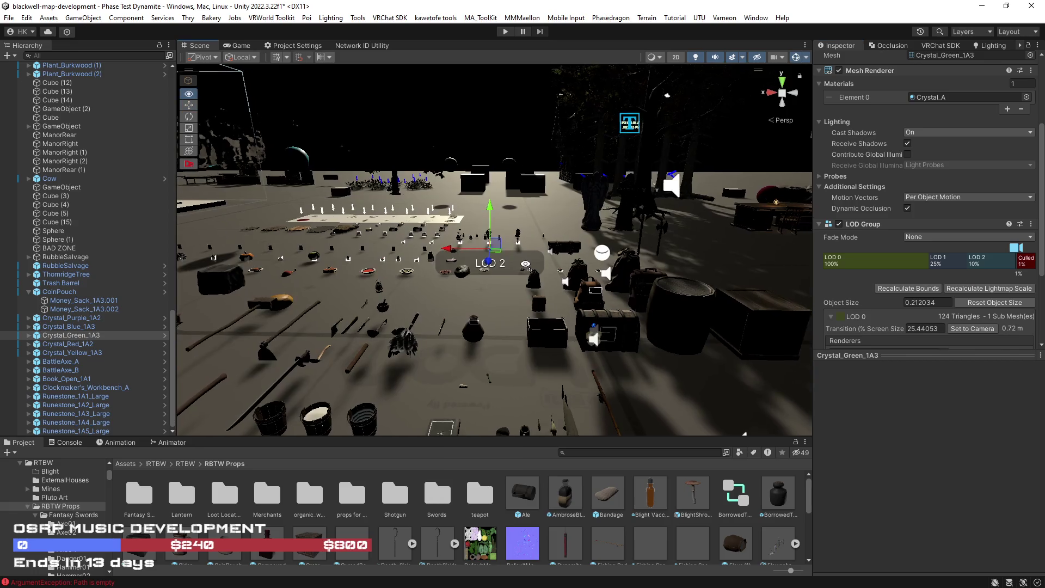
scroll(521, 256, up, 6)
scroll(577, 290, down, 3)
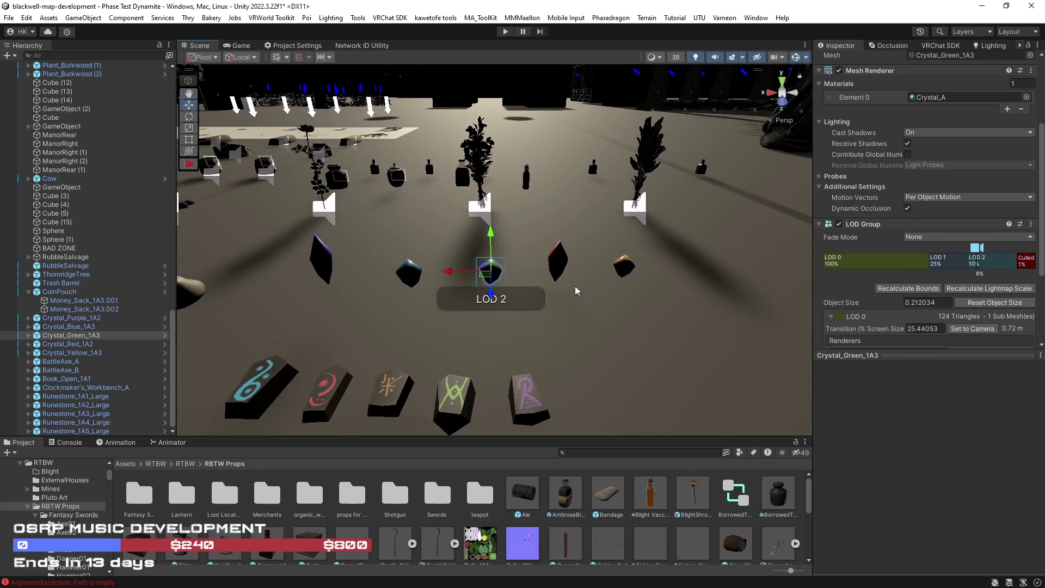
click(625, 272)
drag(981, 247, 1007, 247)
scroll(606, 277, up, 5)
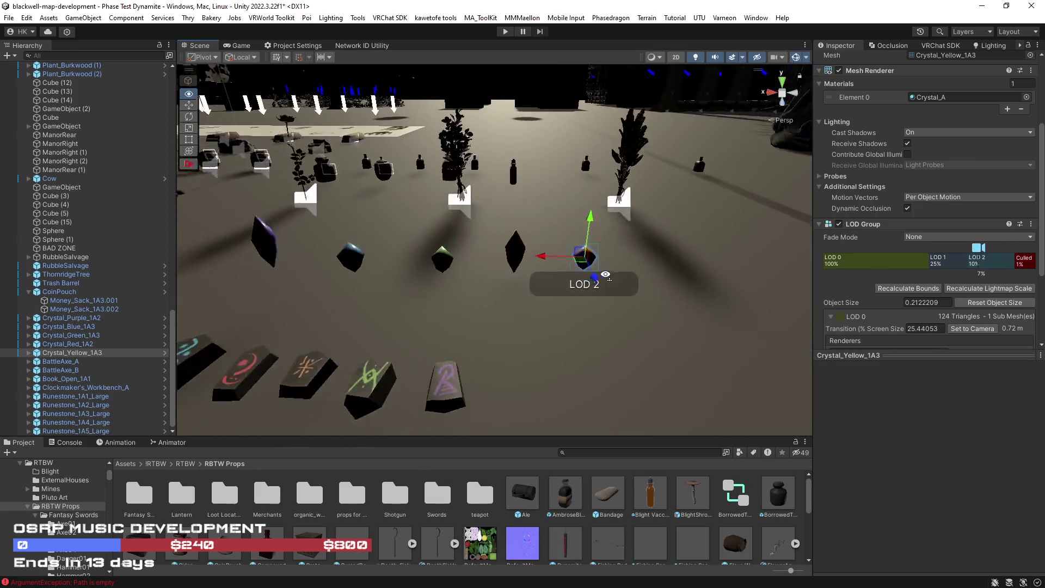
drag(532, 252, 642, 256)
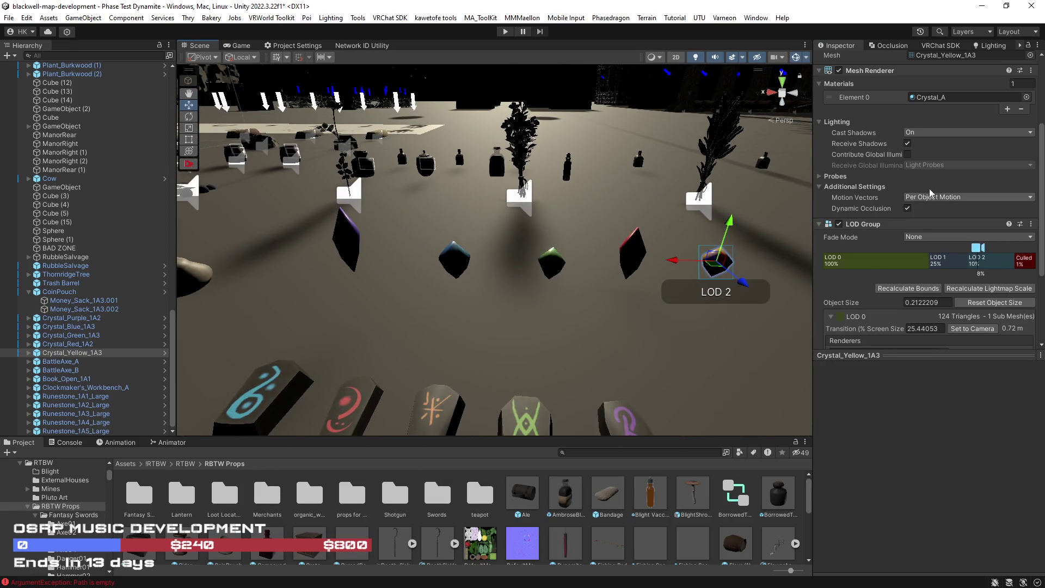
Expand the five crystals in the Hierarchy and select all their parts, purple through yellow.
ctrl+click(342, 252)
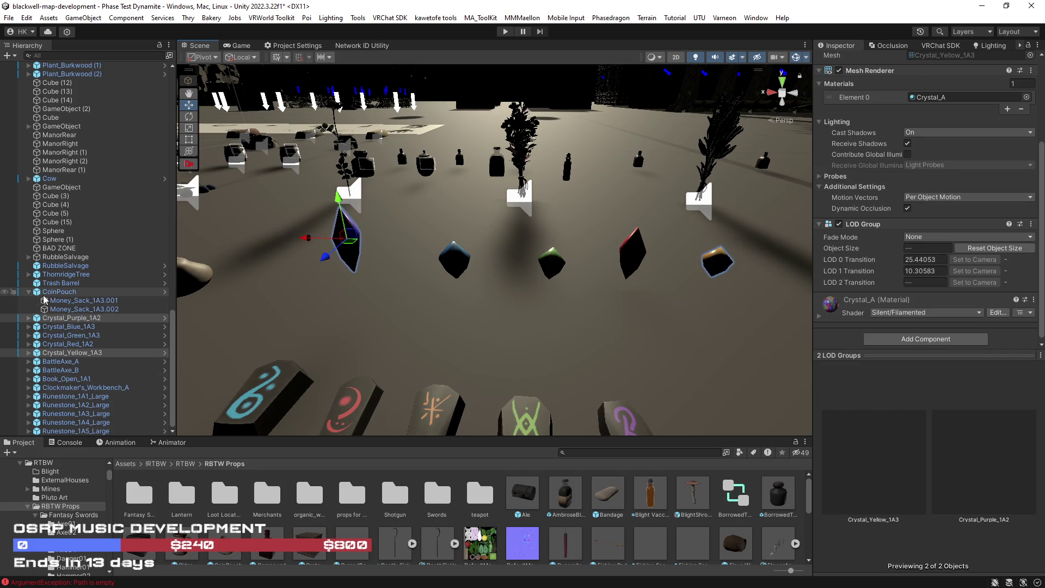
click(28, 318)
click(28, 344)
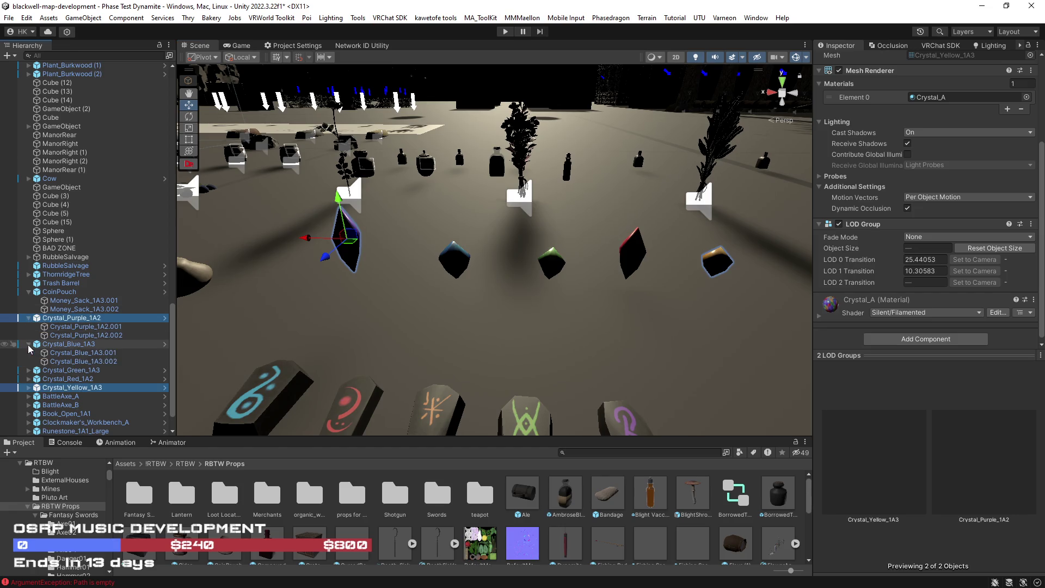
click(28, 370)
scroll(31, 348, down, 2)
click(29, 344)
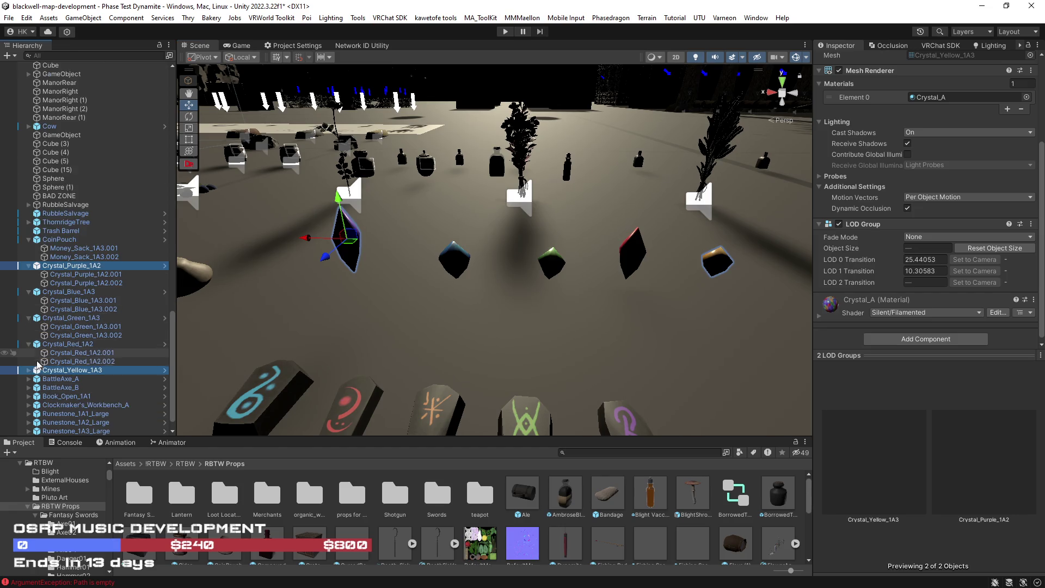
click(29, 371)
click(85, 387)
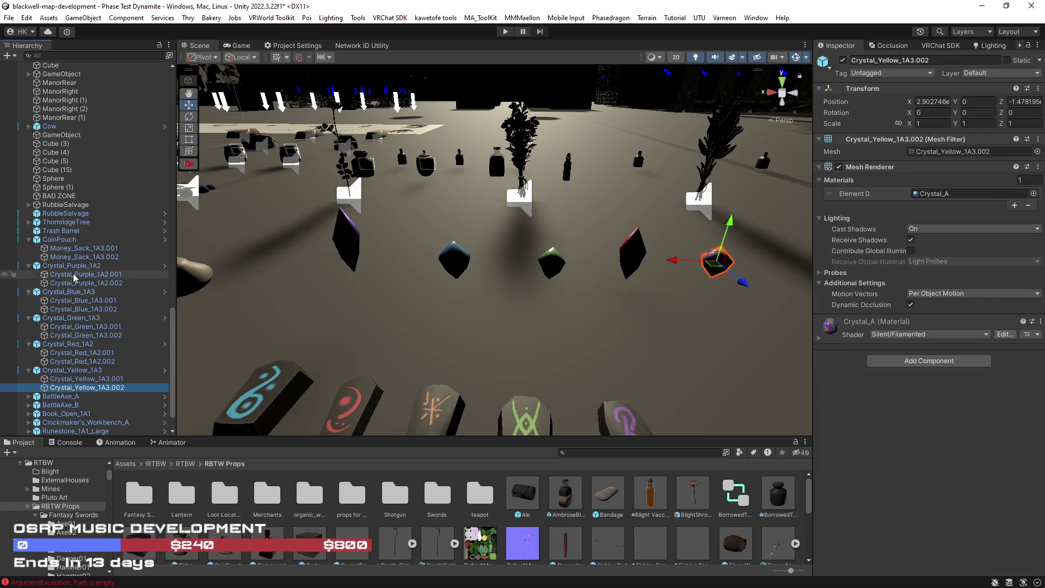
shift+click(71, 265)
Set Cast Shadows to Off and move the crystals and their children to layer 13: Pickup.
click(936, 229)
click(935, 241)
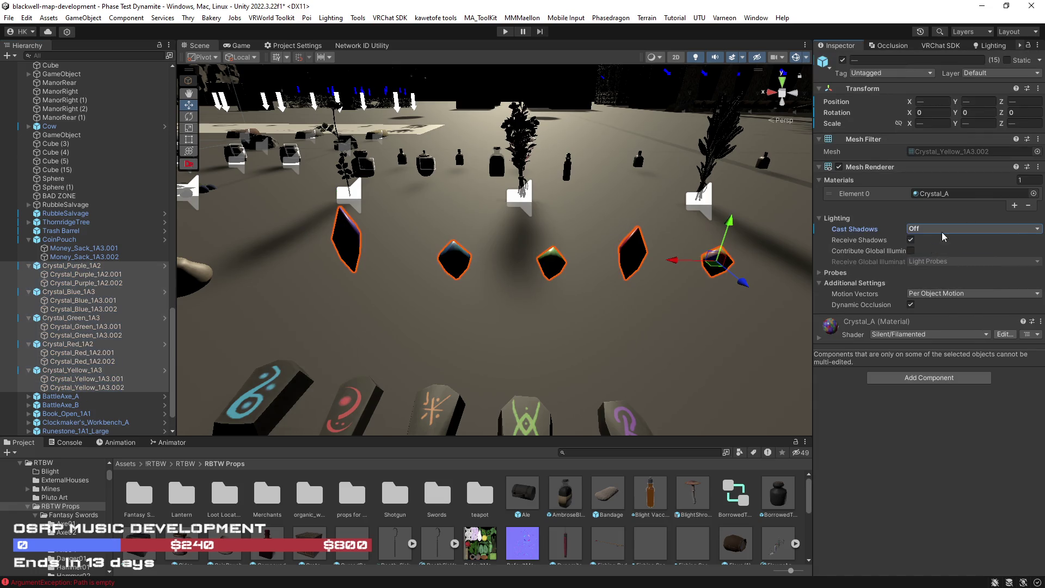
click(1001, 73)
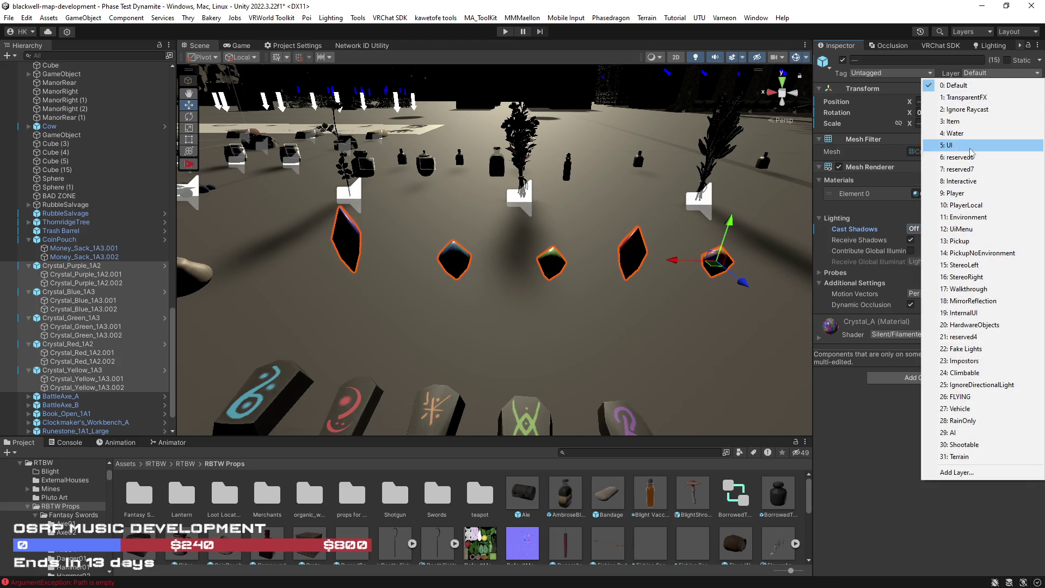
click(967, 241)
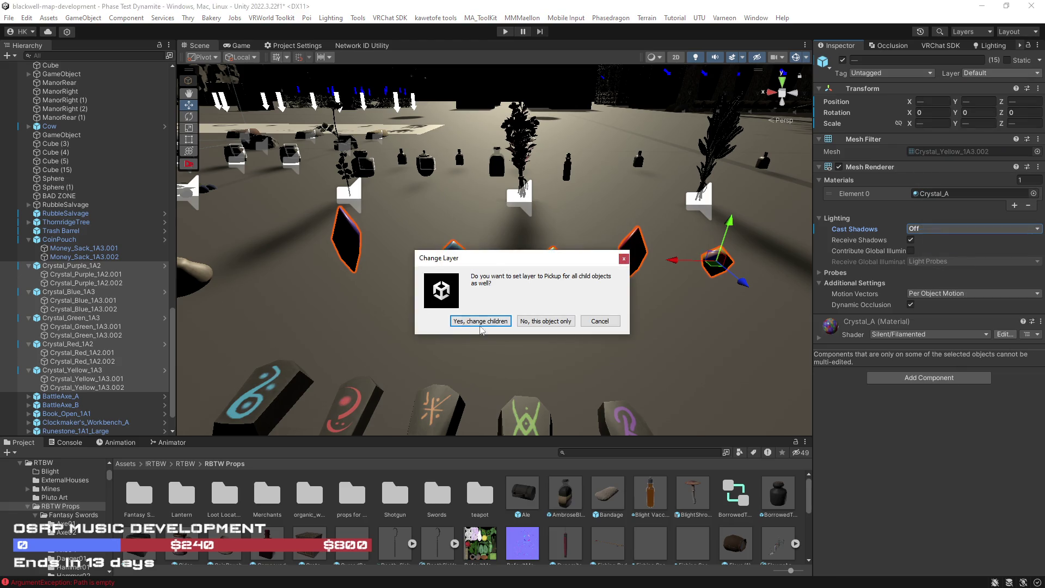
click(480, 321)
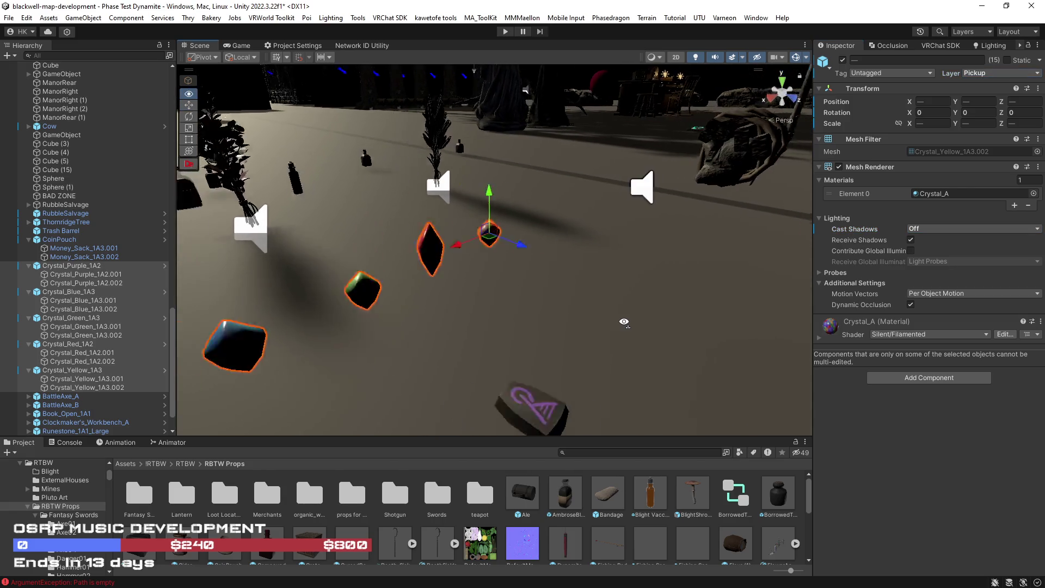
key(s)
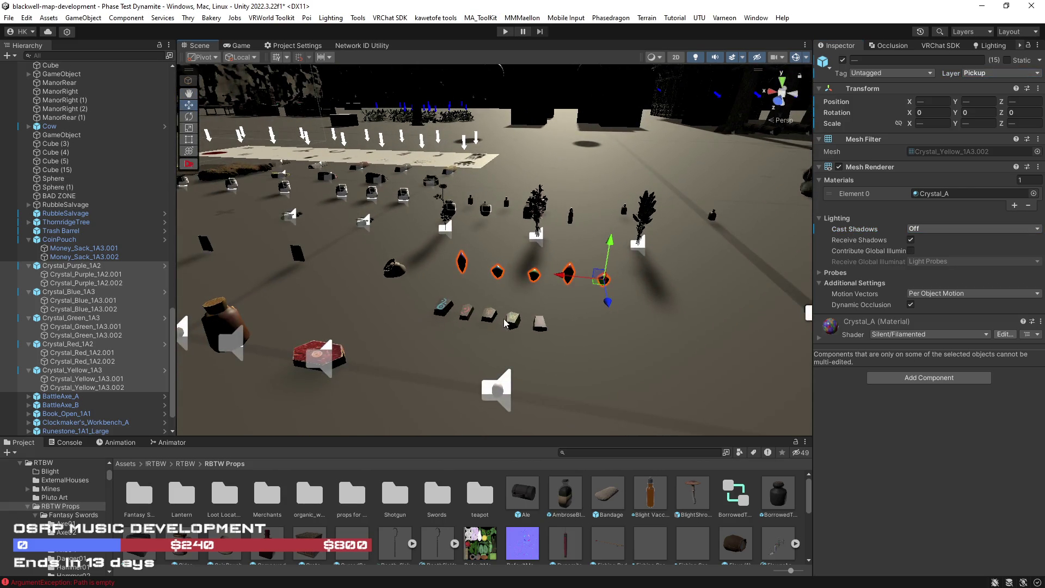
scroll(527, 320, up, 5)
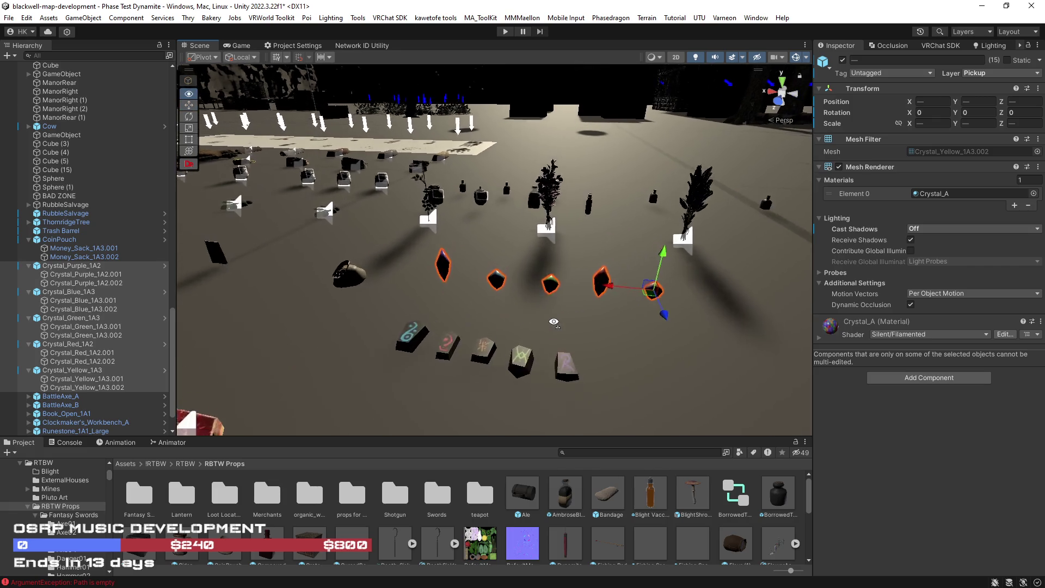
Rename the purple and blue crystal groups to CrystalPurple and CrystalBlue.
click(70, 268)
click(94, 269)
drag(101, 268, 66, 273)
text(Purp)
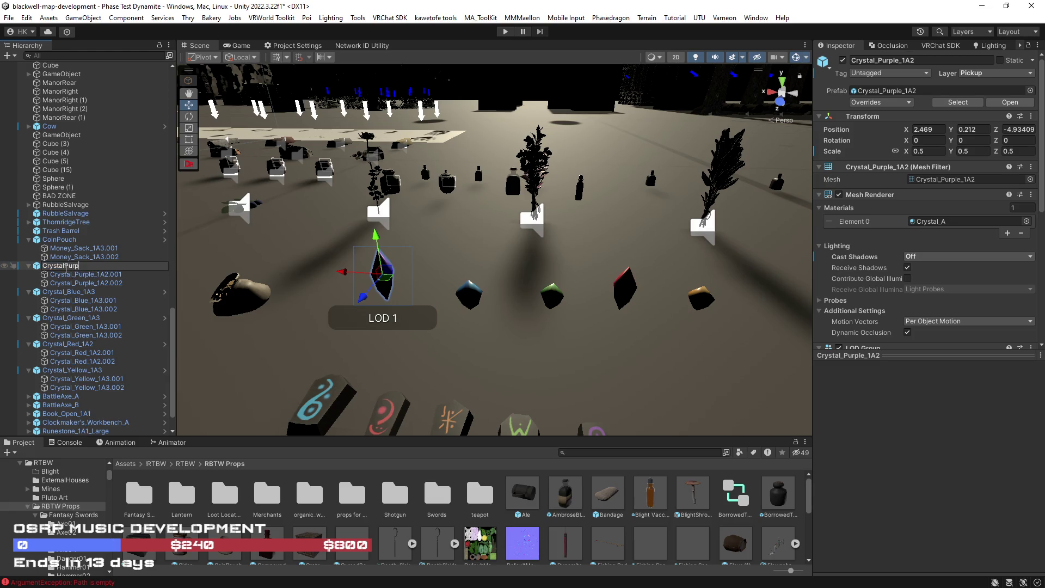
key(Return)
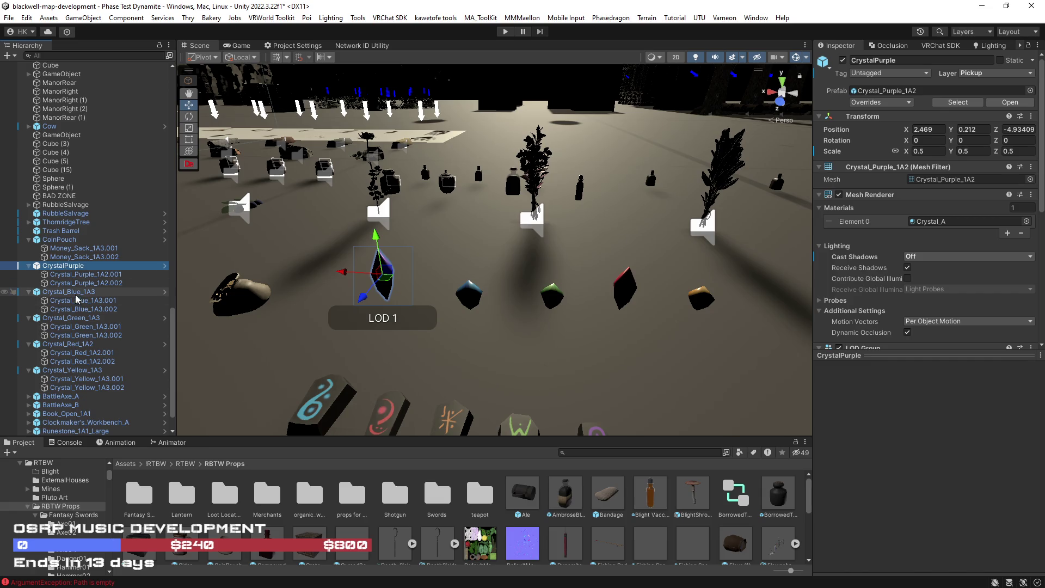
click(77, 293)
click(100, 294)
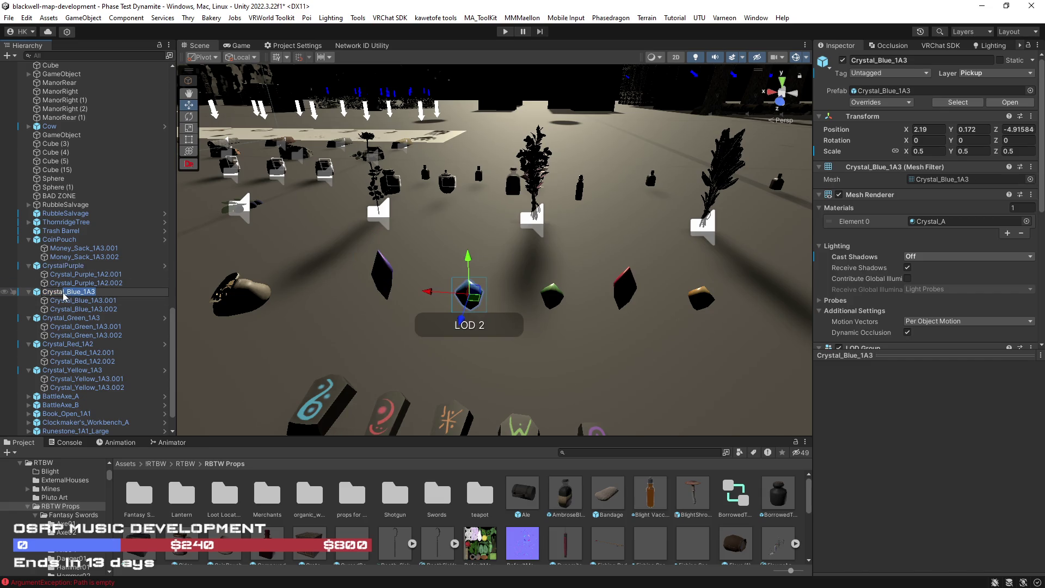
text(CrystalB)
key(Return)
Rename the green crystal group to CrystalGreen, fixing a typo in the name.
click(62, 320)
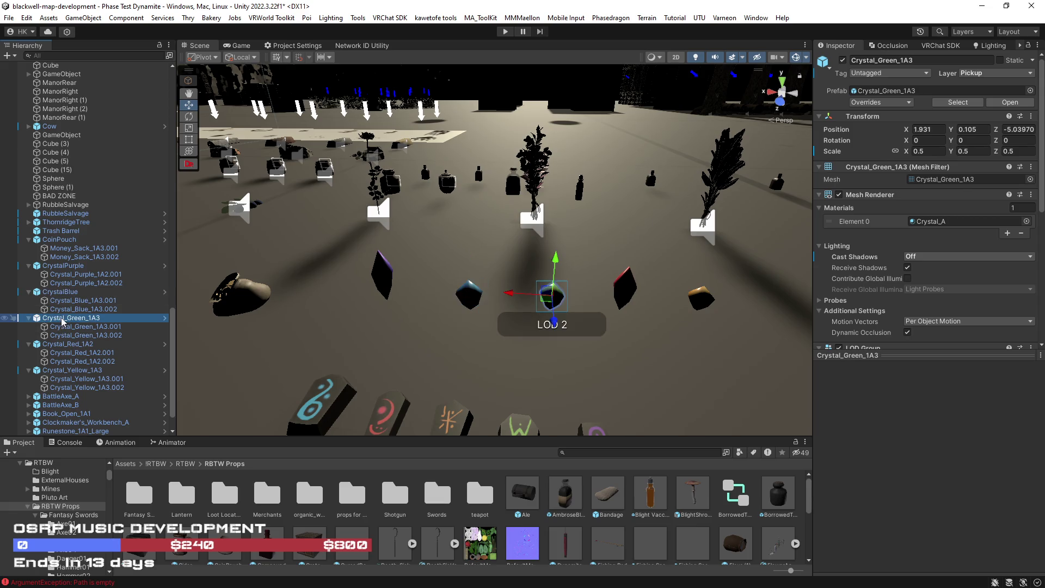
click(85, 321)
drag(100, 317, 71, 317)
text(;Green)
key(Return)
click(67, 320)
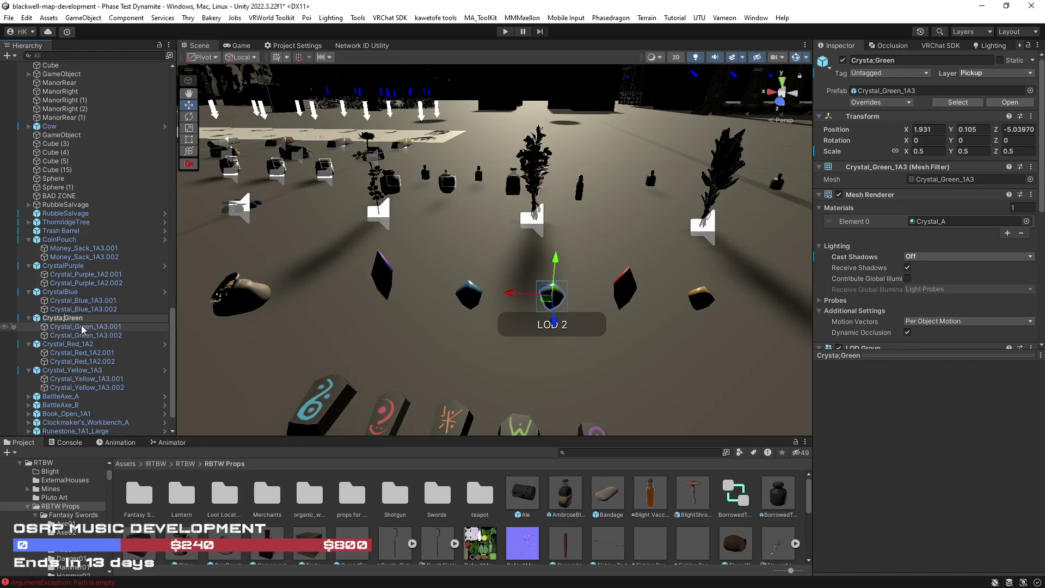
Rename the red crystal to CrystalRed and remove the _1A3 suffix from the yellow one.
click(79, 346)
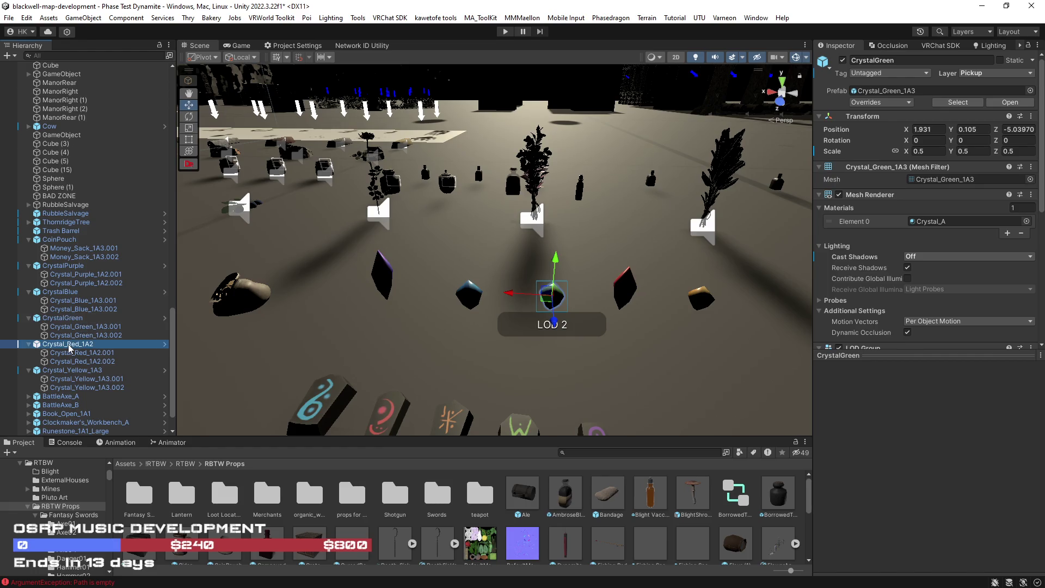
click(101, 346)
drag(63, 346, 95, 346)
text(Red)
key(Return)
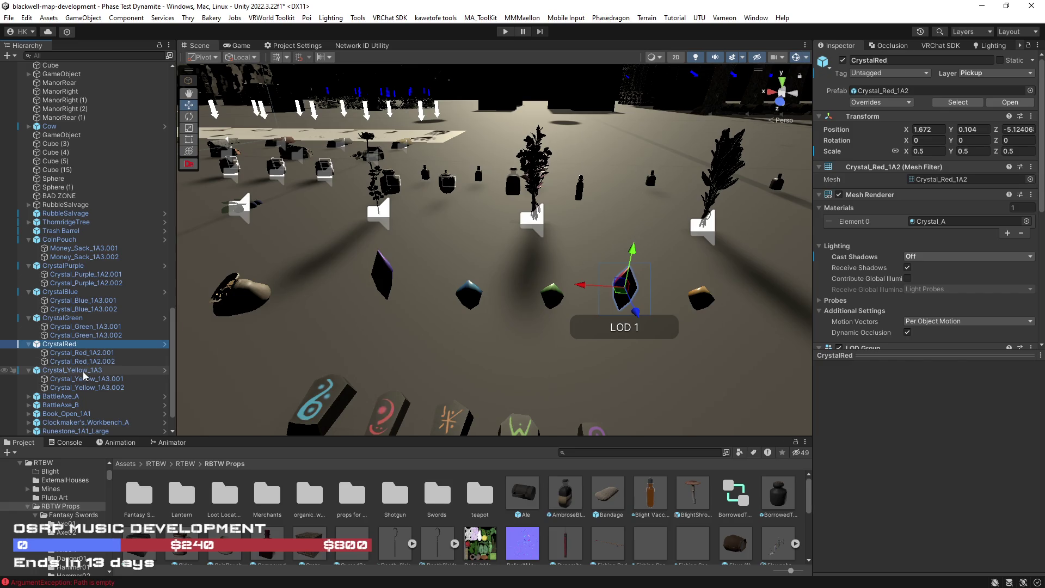
click(85, 372)
click(105, 373)
drag(105, 373, 89, 372)
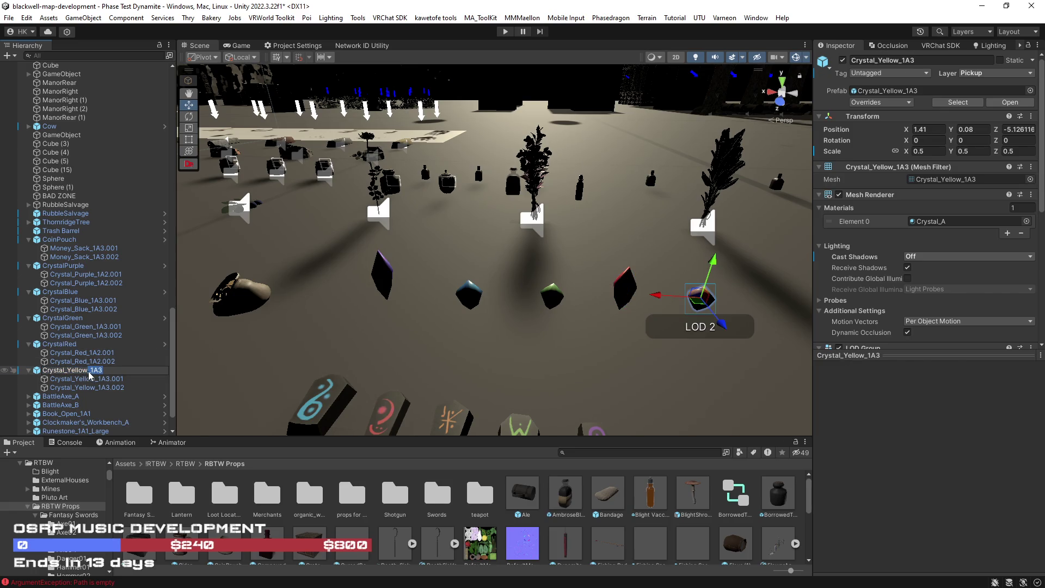
key(BackSpace)
key(BackSpace)
key(BackSpace)
Finish renaming CrystalYellow and select all five crystal groups together.
text(Yel)
key(Return)
ctrl+click(60, 346)
ctrl+click(62, 321)
ctrl+click(60, 293)
ctrl+click(62, 267)
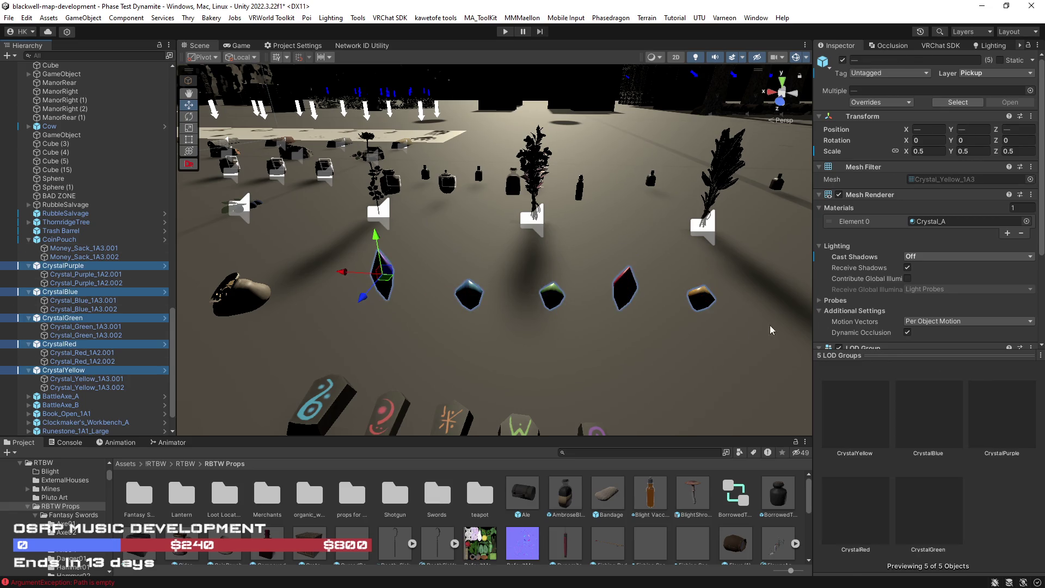
Add a Mesh Collider component to all five selected crystals.
scroll(940, 291, down, 5)
click(940, 336)
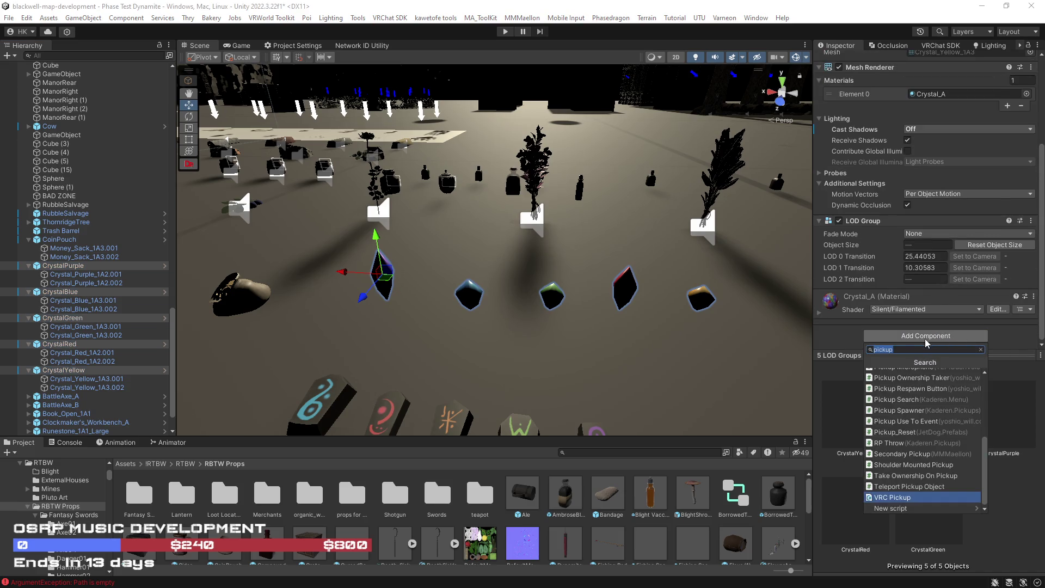
text(mesh)
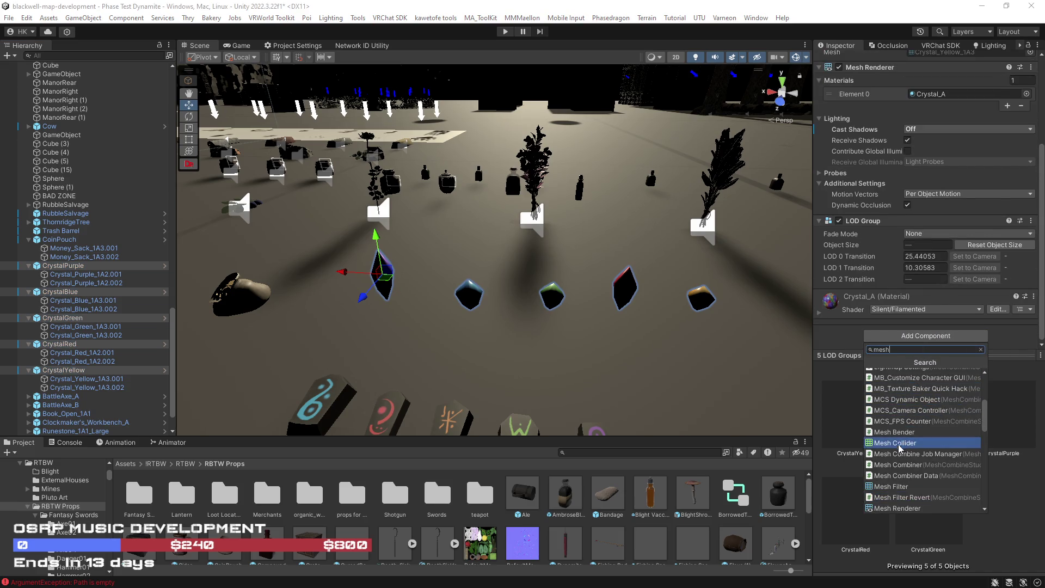
click(897, 443)
scroll(925, 272, down, 3)
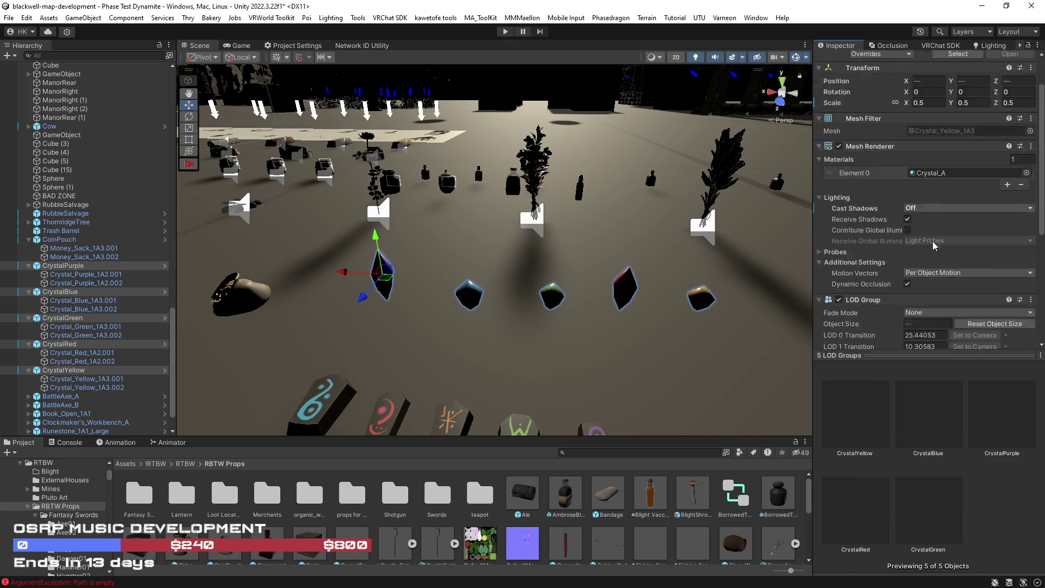
scroll(919, 271, up, 5)
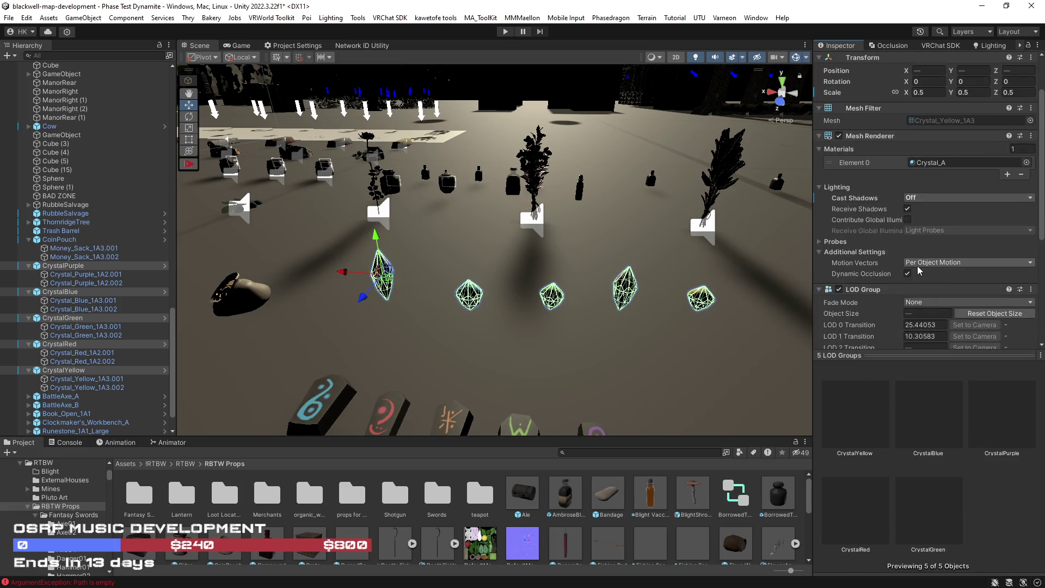
scroll(920, 272, down, 5)
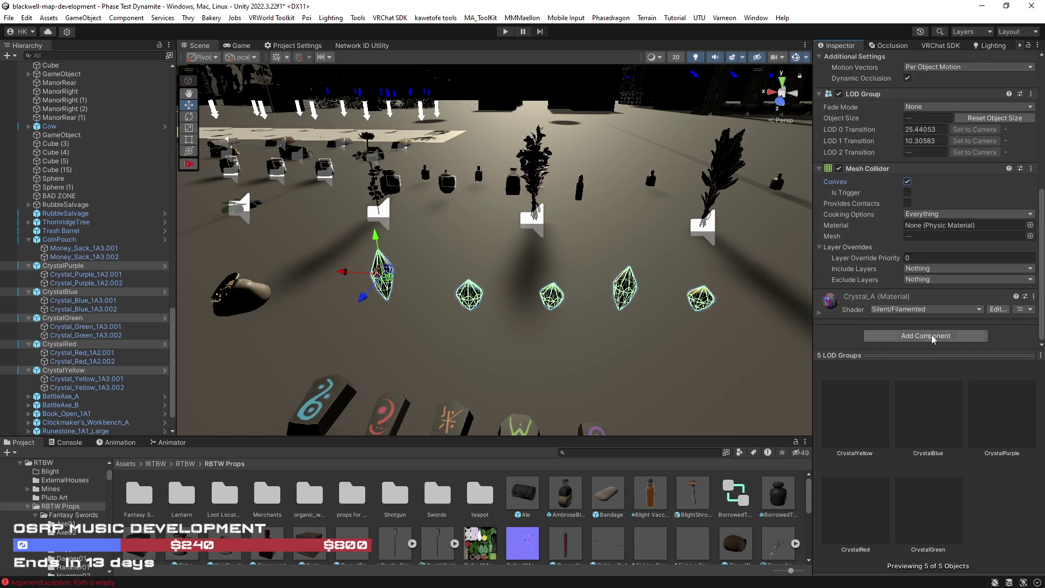
click(930, 336)
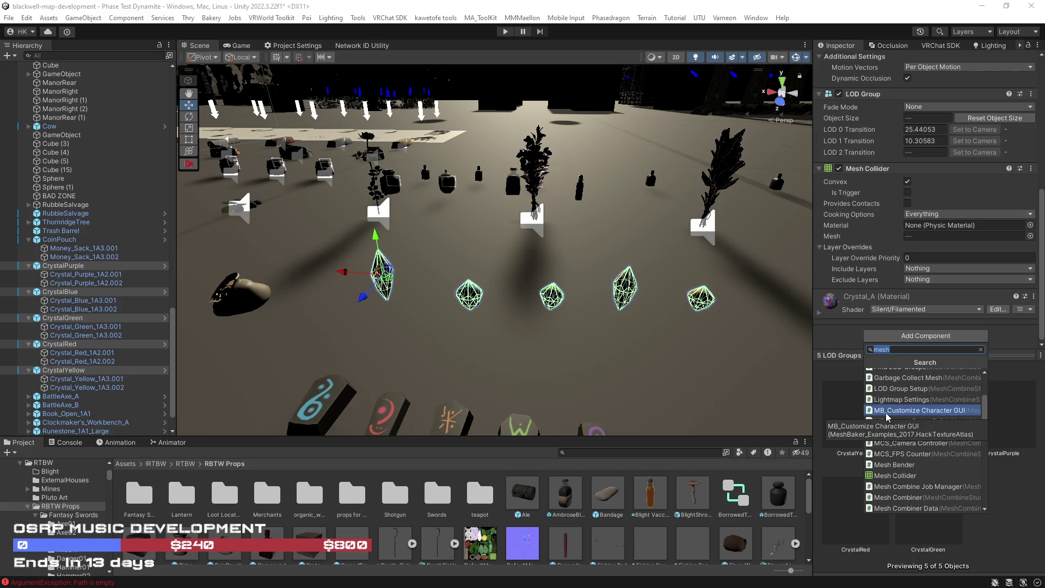
Add the Prop Template script and a VRC Pickup component to the five crystals.
scroll(893, 403, up, 3)
click(897, 380)
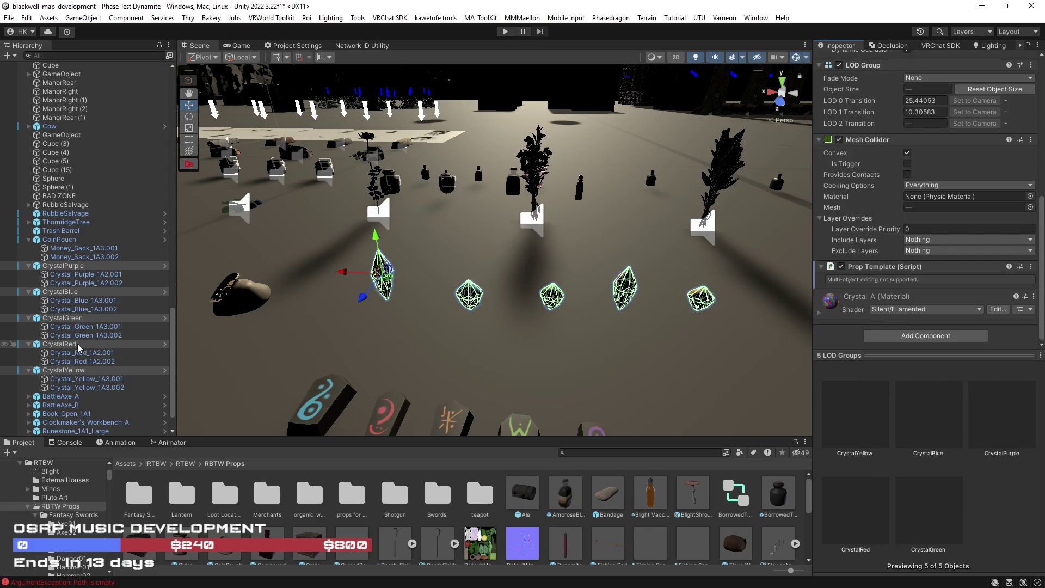
click(940, 337)
text(pikc)
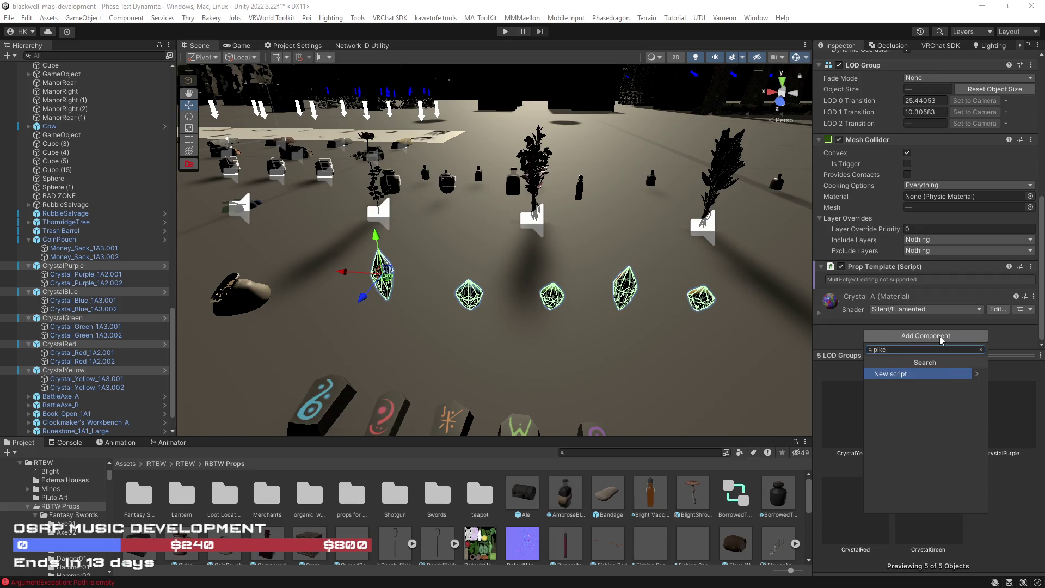
key(BackSpace)
key(BackSpace)
text(k)
key(BackSpace)
text(ck)
text(up)
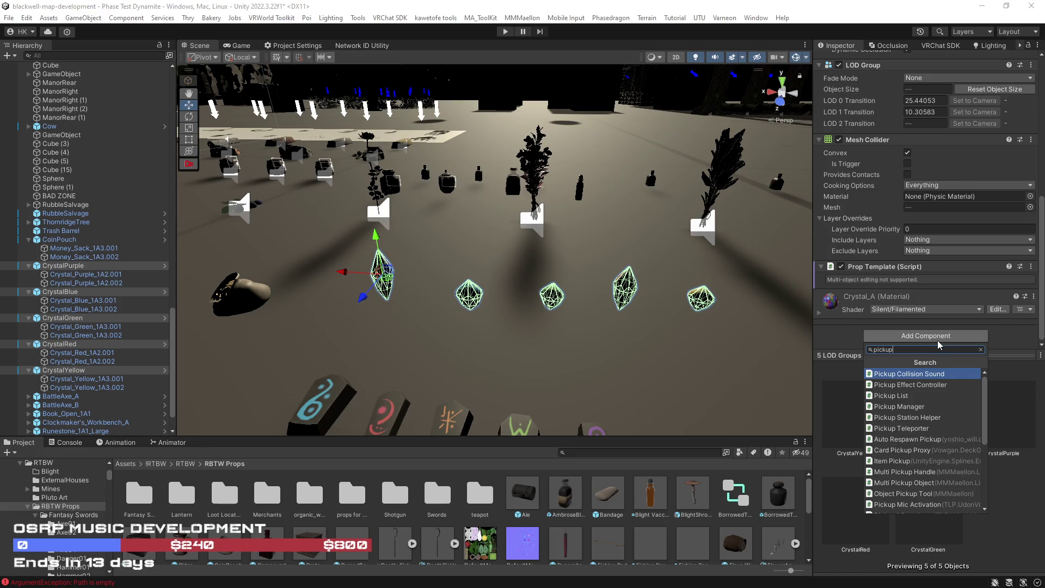
click(905, 501)
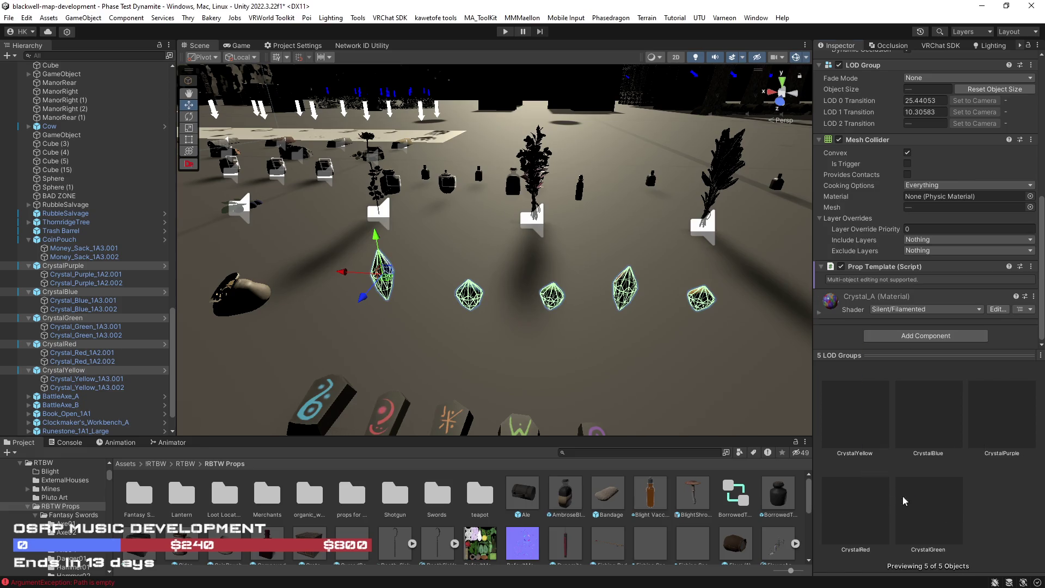
mouse_move(381, 305)
mouse_down()
mouse_move(282, 330)
mouse_move(392, 469)
mouse_up()
Select CrystalRed alone and expand its Crystal_A material settings in the Inspector.
click(476, 371)
scroll(880, 293, down, 2)
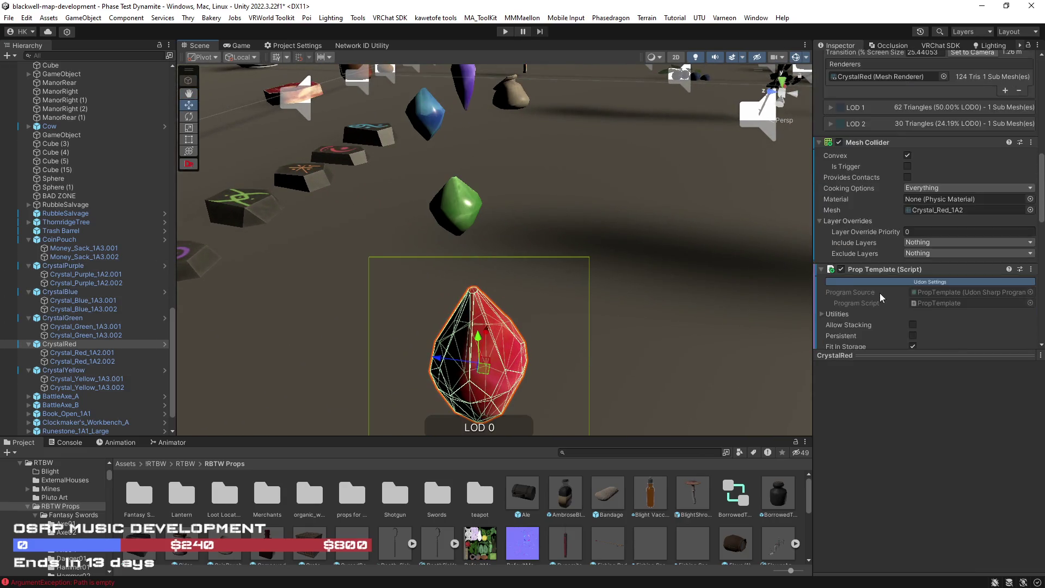
scroll(880, 293, down, 10)
scroll(906, 260, down, 1)
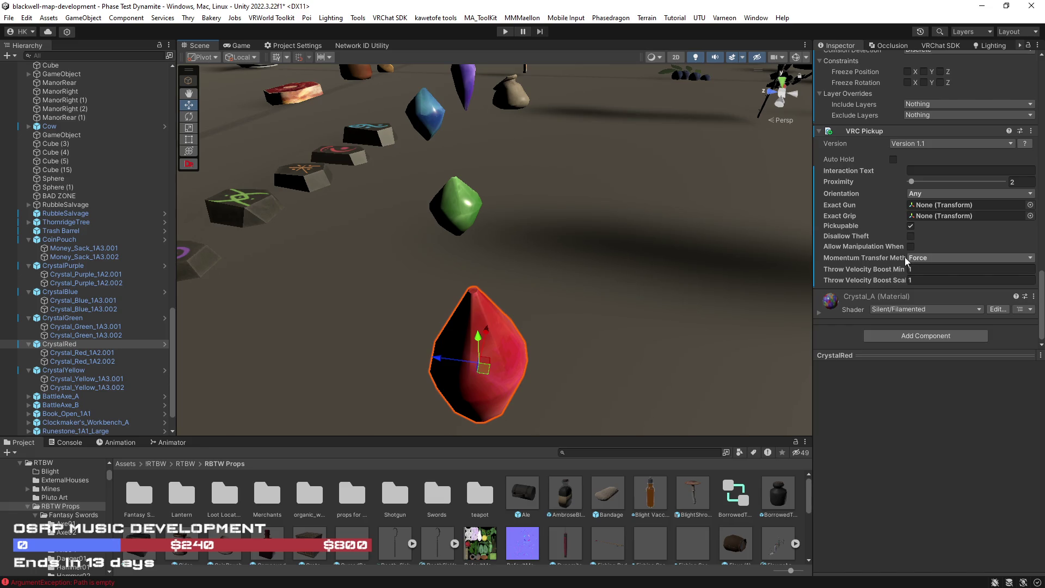
click(818, 312)
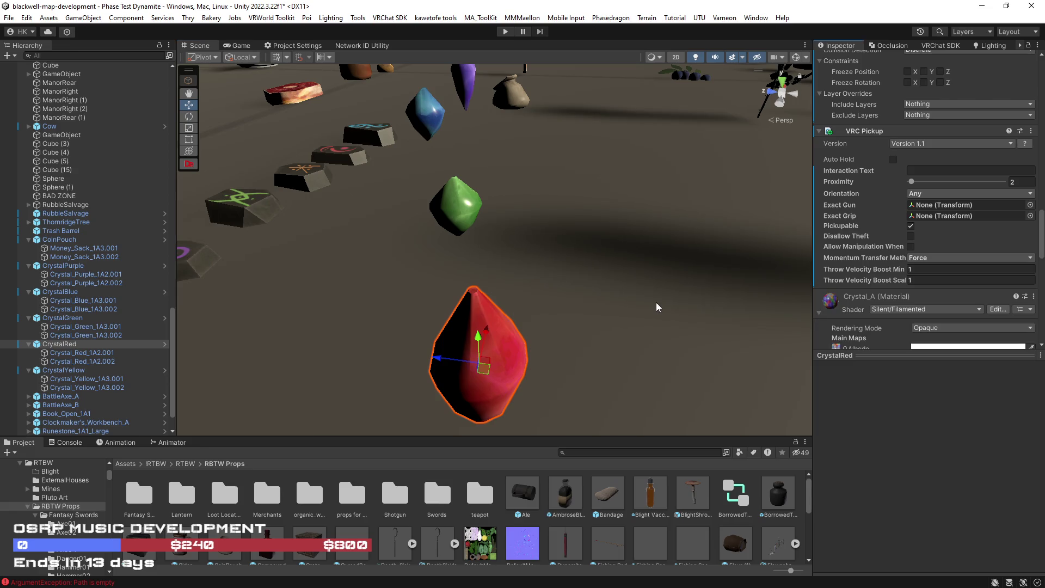
scroll(857, 299, down, 4)
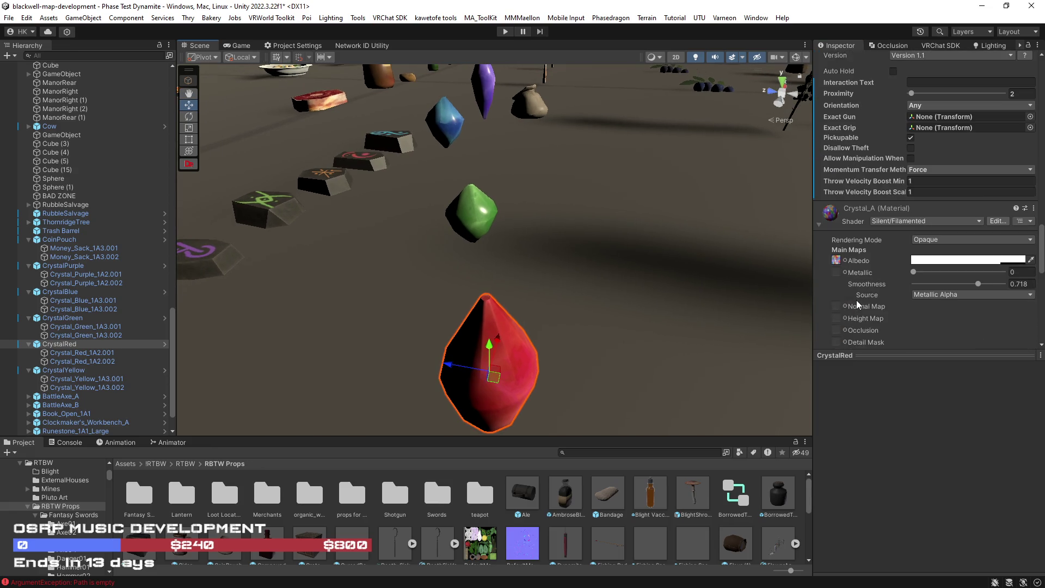
drag(914, 272, 1013, 289)
mouse_move(961, 290)
mouse_down()
mouse_move(1005, 276)
mouse_move(1001, 287)
mouse_move(976, 288)
mouse_move(1007, 287)
mouse_move(983, 290)
mouse_up()
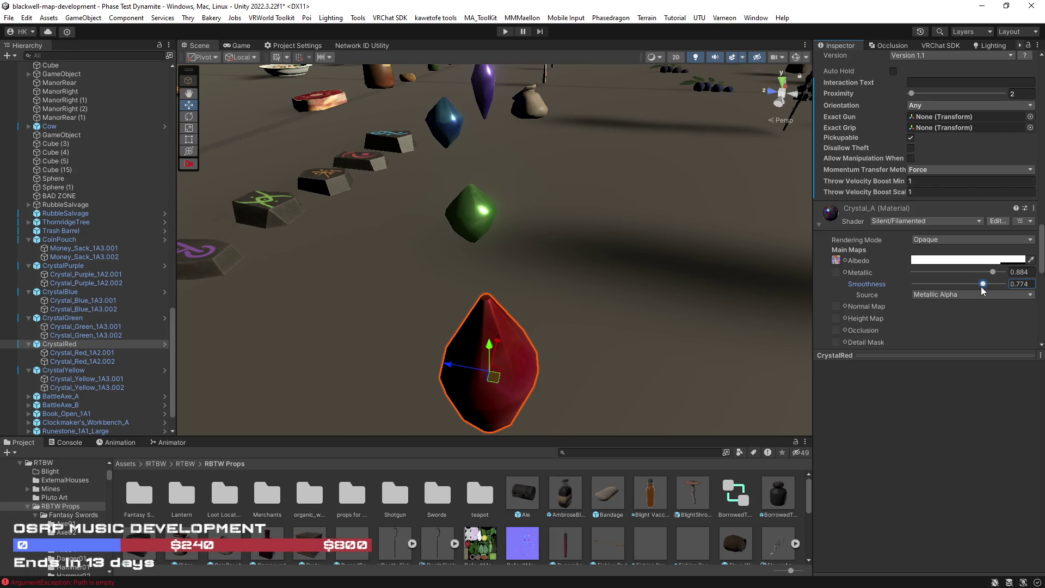
click(974, 261)
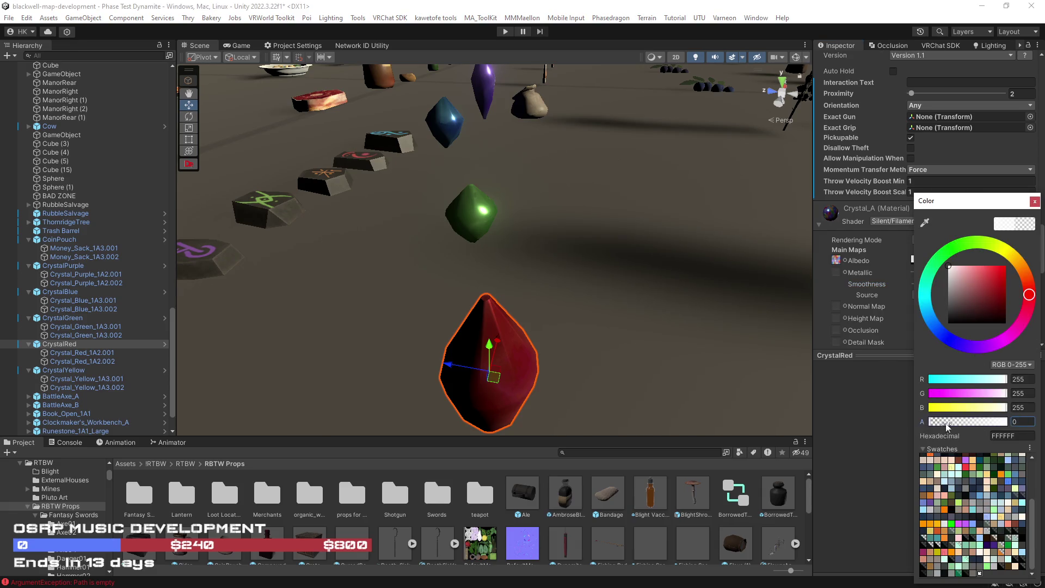
click(734, 314)
scroll(877, 280, down, 5)
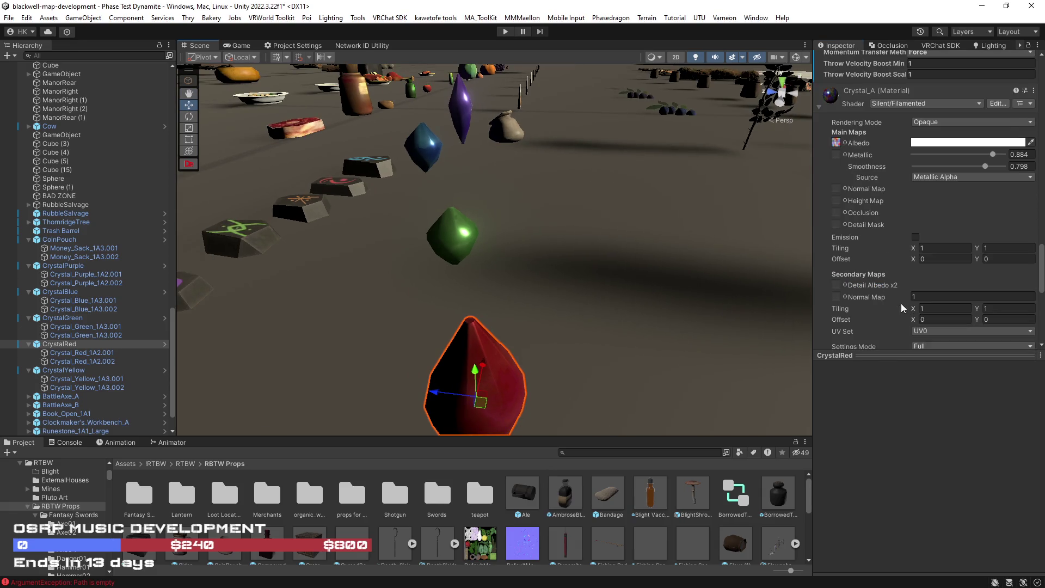
scroll(871, 236, down, 2)
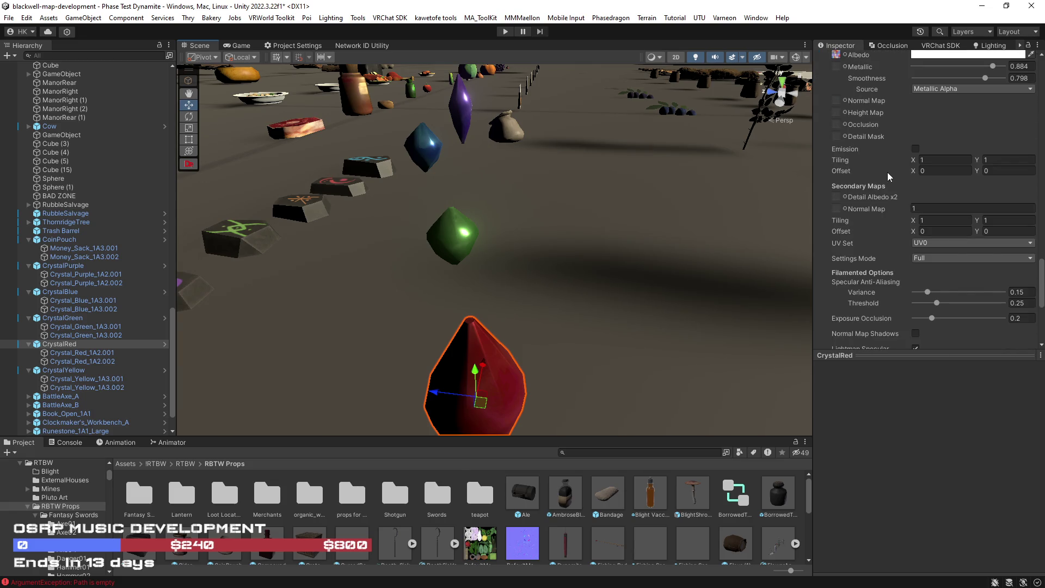
scroll(879, 227, down, 3)
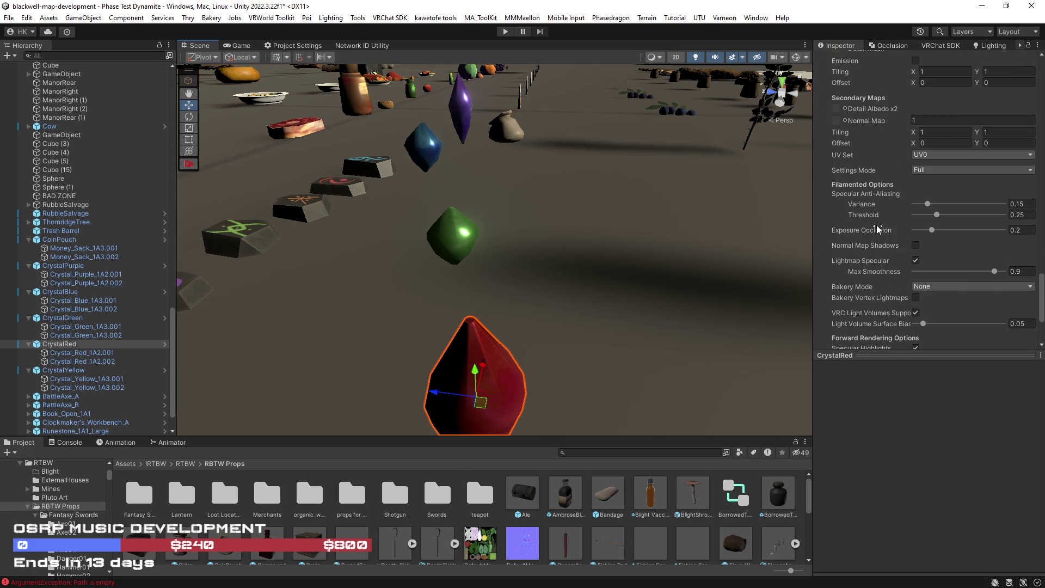
scroll(877, 229, down, 3)
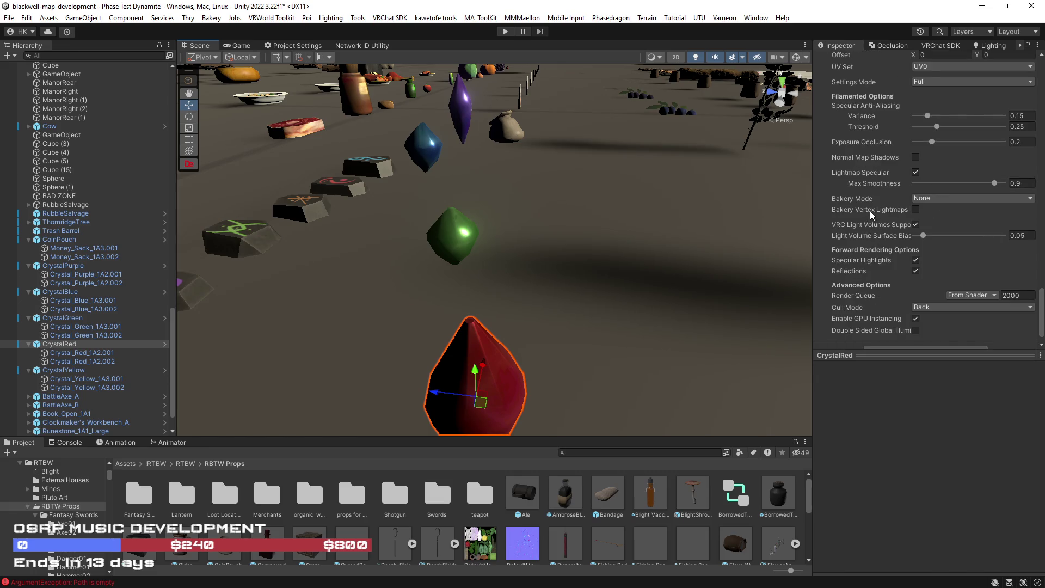
scroll(867, 214, up, 15)
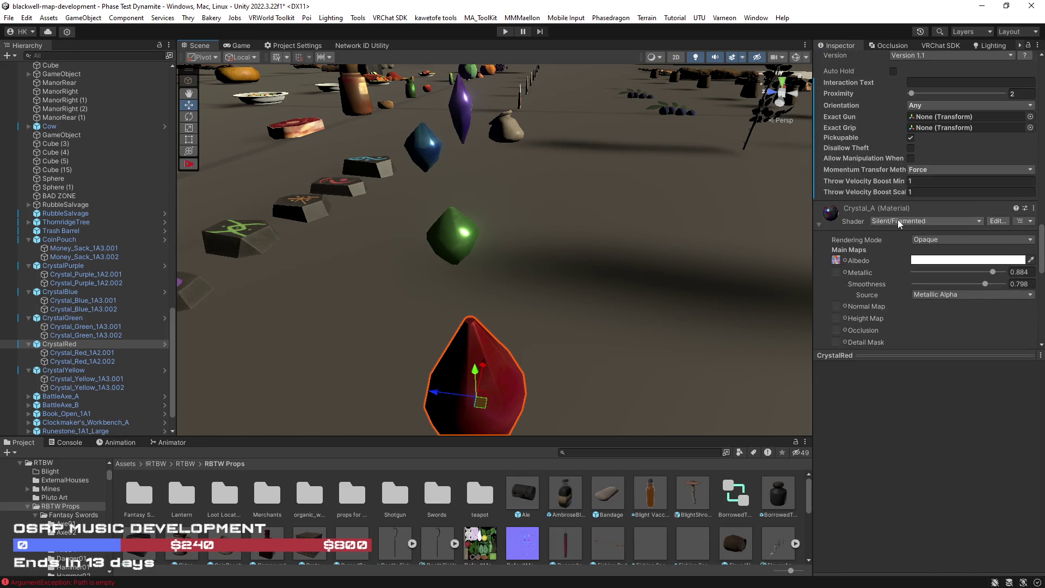
Switch Crystal_A to the Filamented (Specular setup) shader and set its specular colour to 4F7651.
click(899, 222)
text(silent)
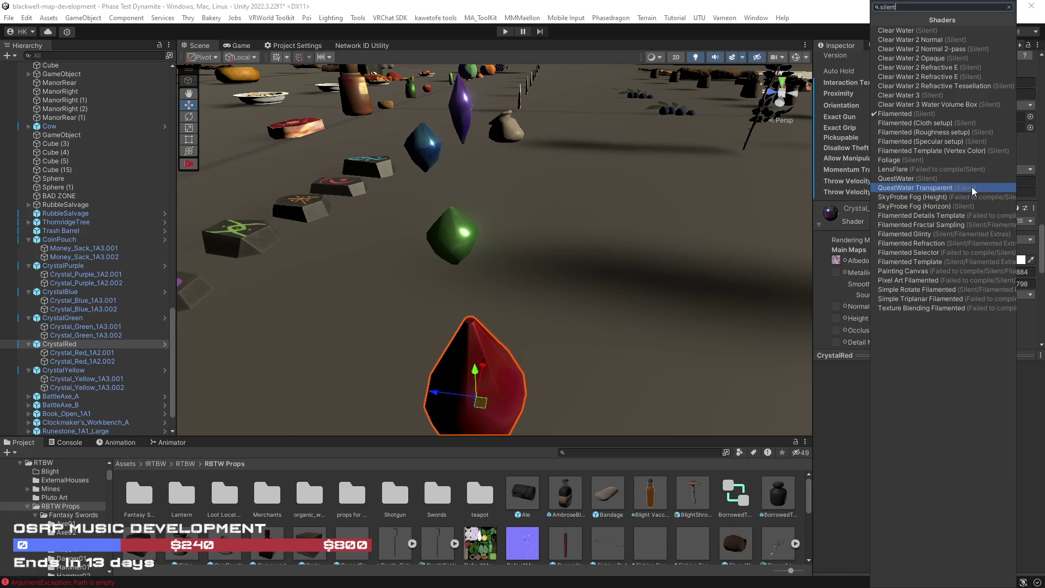
click(940, 145)
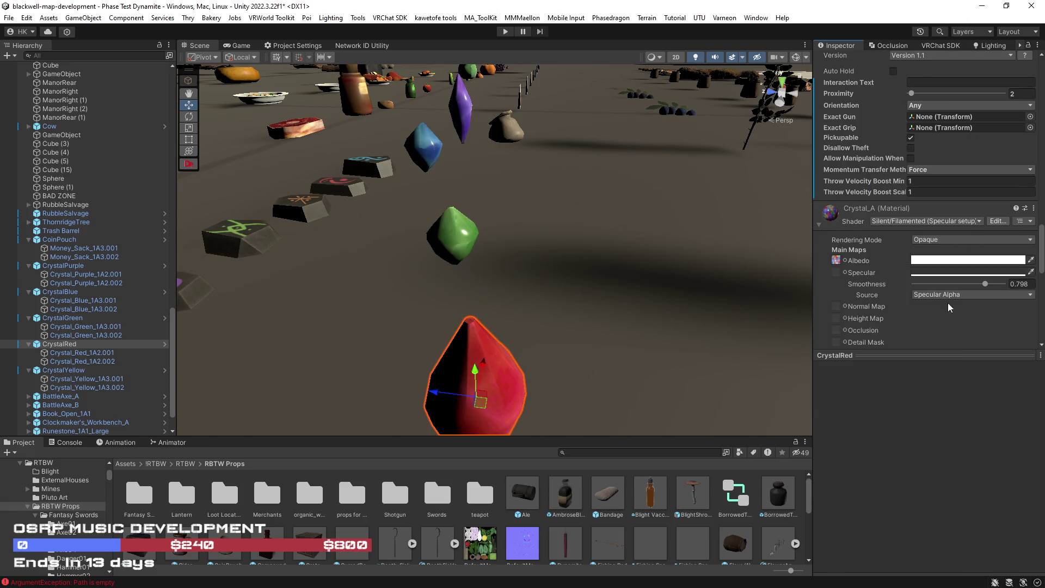
click(965, 273)
mouse_move(956, 305)
mouse_down()
mouse_move(954, 278)
mouse_move(951, 333)
mouse_move(995, 306)
mouse_move(967, 297)
mouse_move(1023, 268)
mouse_move(974, 242)
mouse_move(948, 255)
mouse_up()
drag(658, 327, 694, 263)
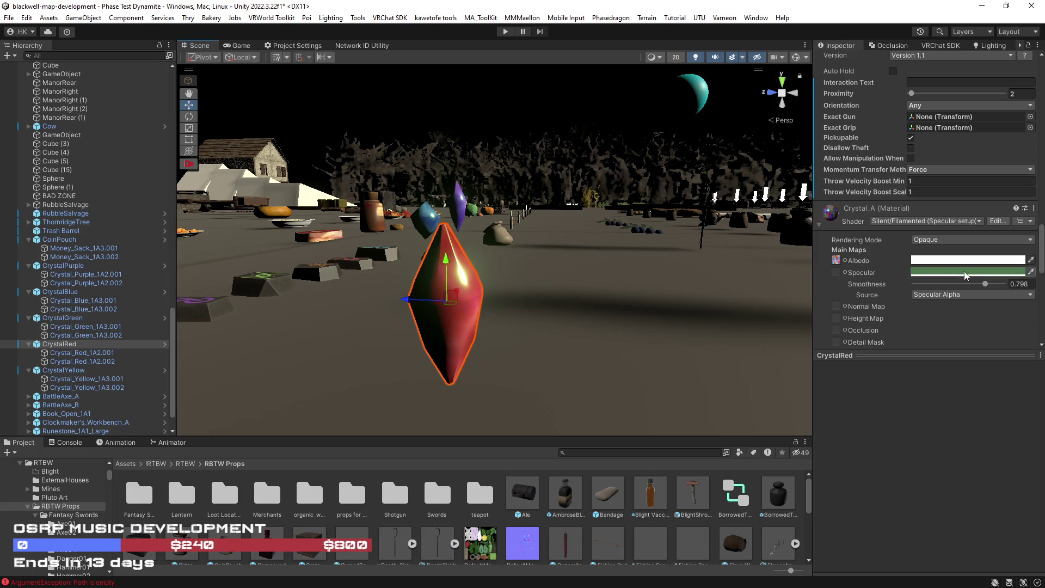
Take smoothness from Albedo Alpha, lower it to 0.724, and adjust the specular colour.
click(946, 291)
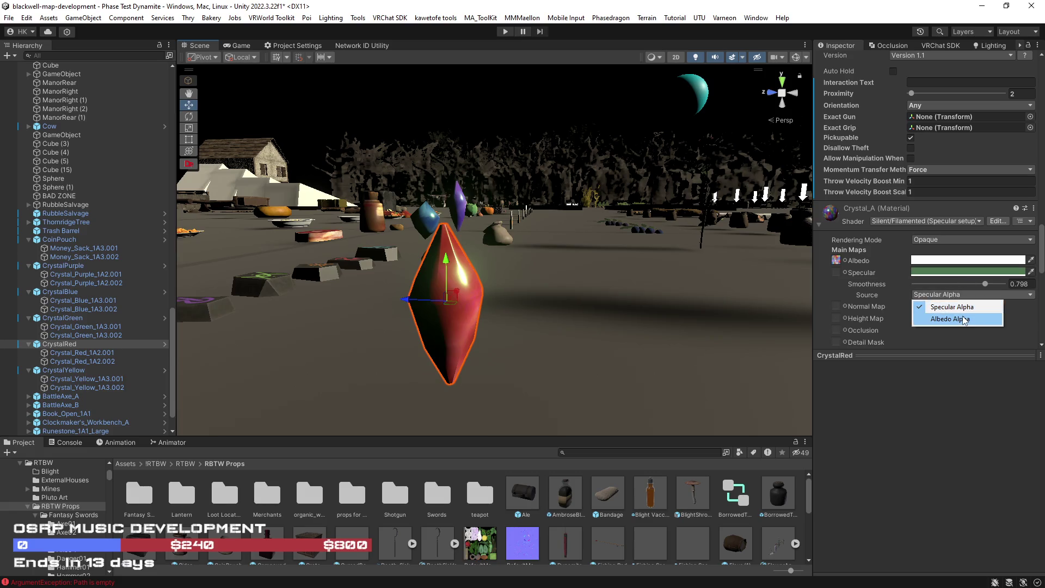
click(954, 318)
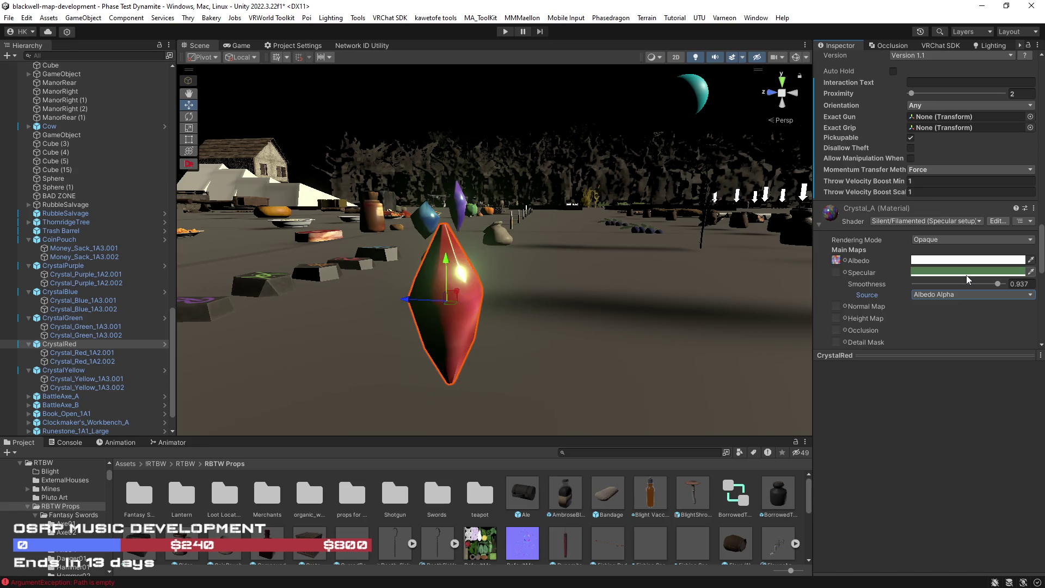
mouse_move(994, 287)
mouse_down()
mouse_move(1004, 287)
mouse_move(980, 287)
mouse_up()
mouse_move(554, 314)
alt+mouse_down()
mouse_move(553, 328)
mouse_move(572, 324)
alt+mouse_up()
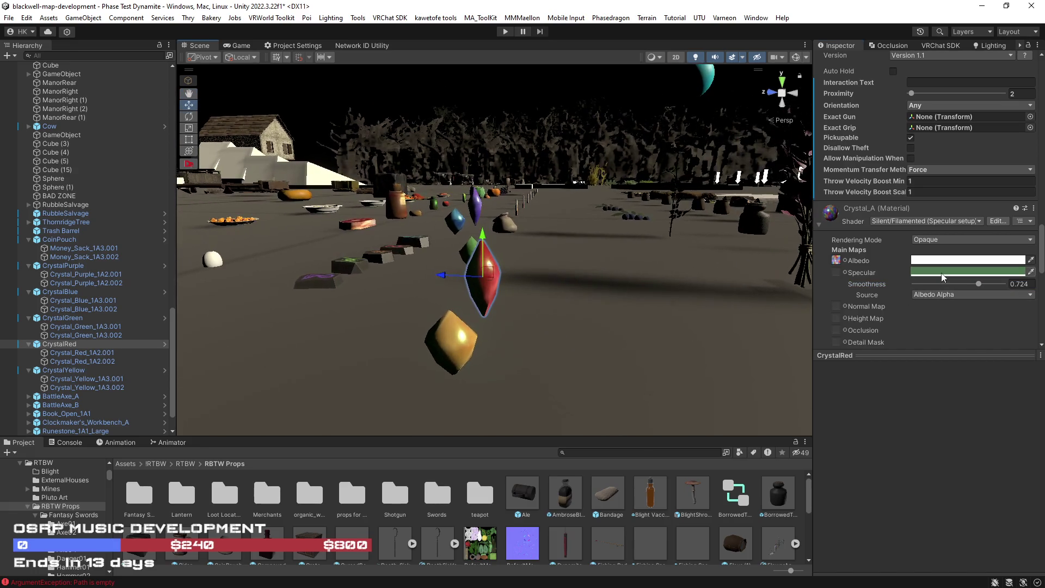
click(932, 272)
mouse_move(954, 290)
mouse_down()
mouse_move(975, 275)
mouse_move(880, 361)
mouse_move(917, 311)
mouse_move(906, 271)
mouse_move(906, 294)
mouse_up()
Toggle scene lighting off and on and frame the red crystal to compare the material.
mouse_move(762, 326)
mouse_down()
mouse_move(604, 352)
mouse_move(627, 294)
mouse_up()
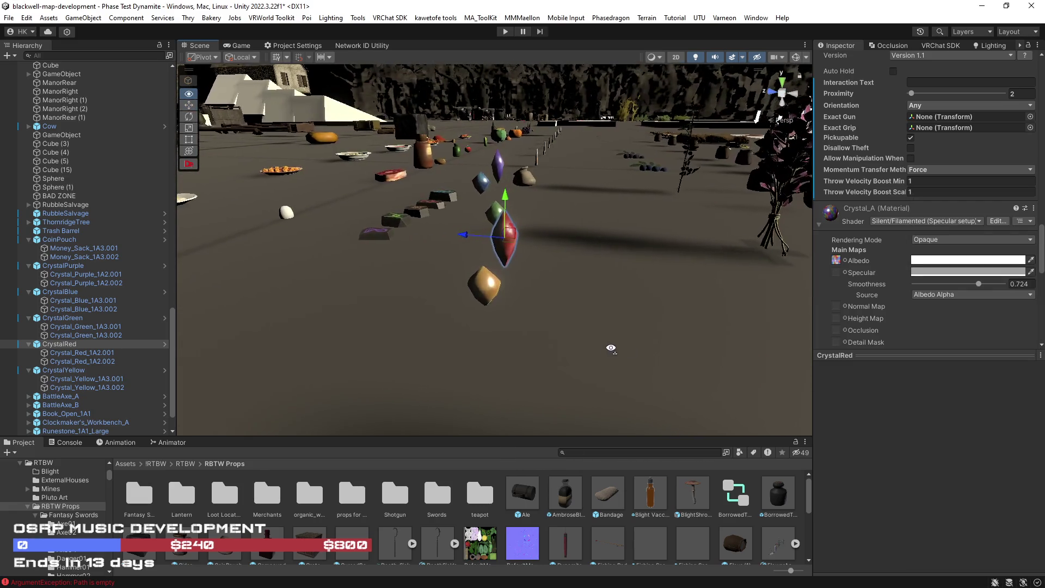
scroll(653, 236, up, 5)
click(699, 59)
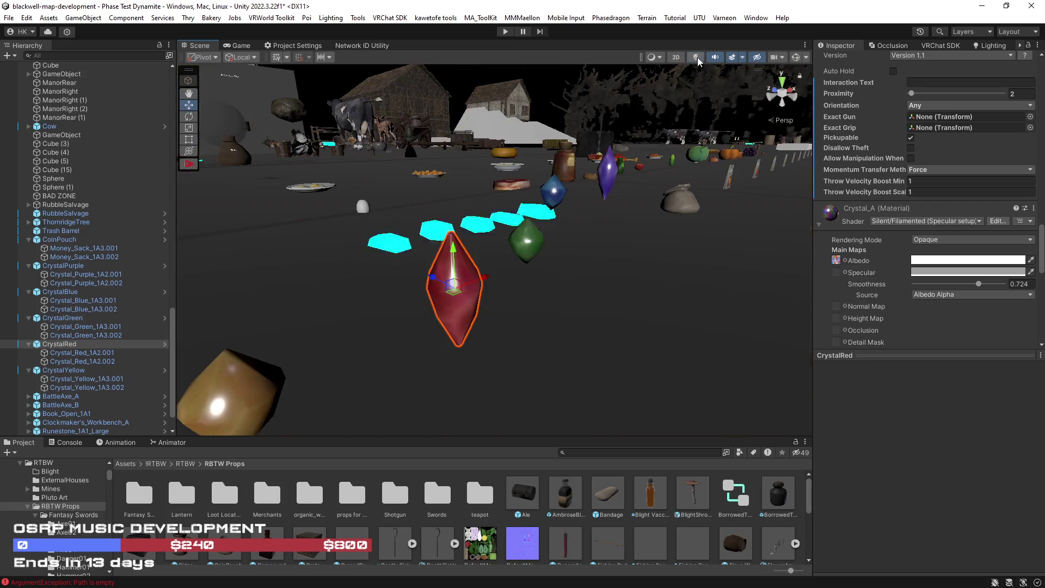
click(700, 60)
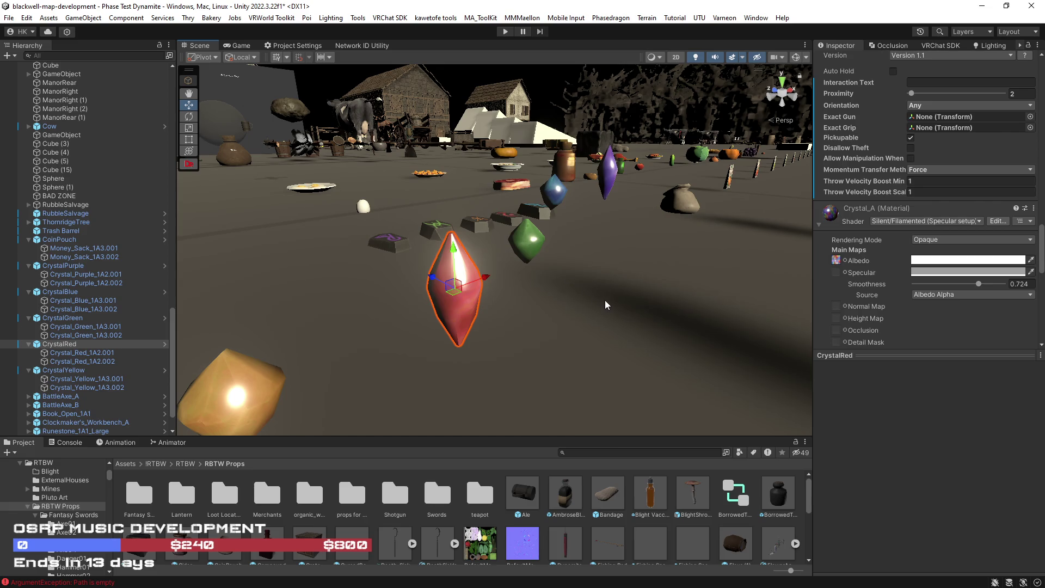
scroll(932, 296, down, 5)
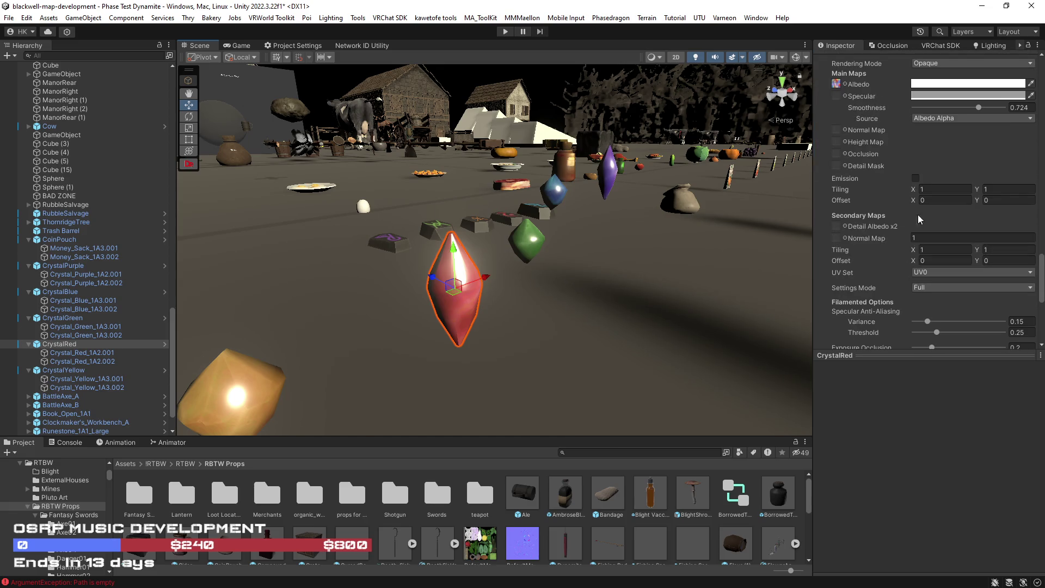
scroll(881, 248, down, 4)
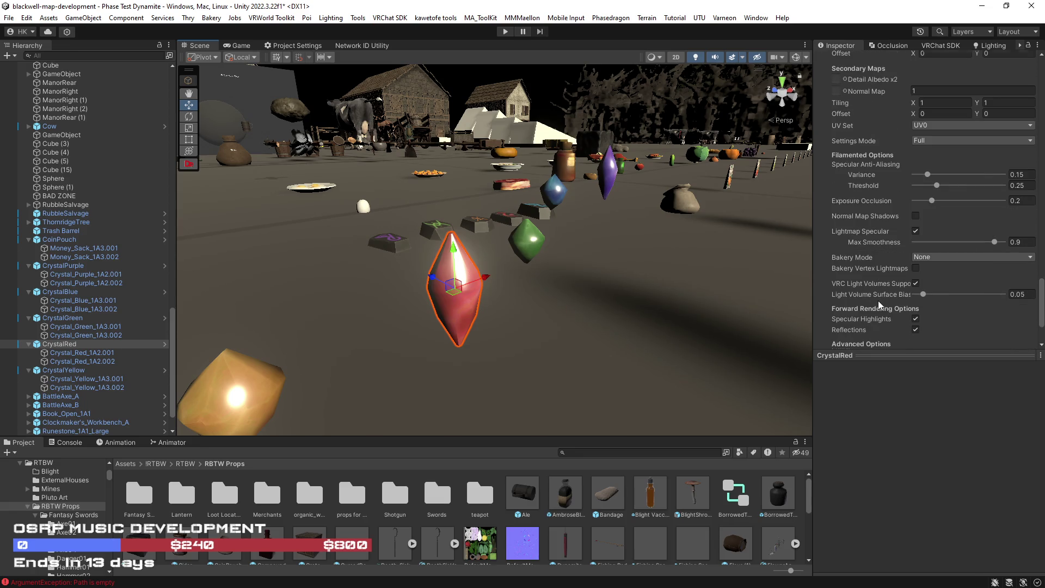
scroll(881, 305, down, 2)
mouse_move(792, 232)
mouse_down()
mouse_move(762, 256)
mouse_move(770, 299)
mouse_move(621, 284)
mouse_move(507, 239)
mouse_up()
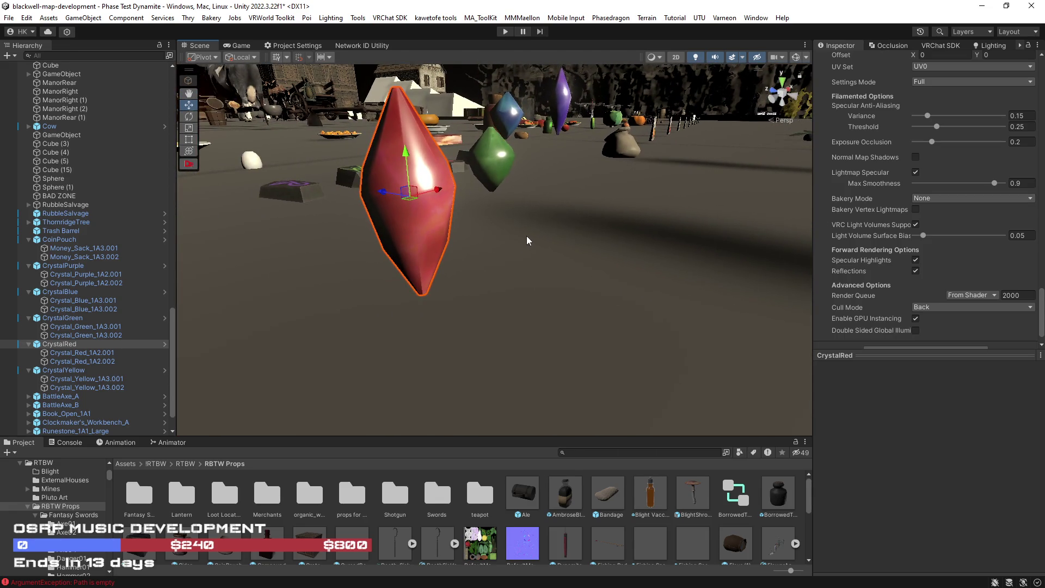
key(f)
scroll(790, 247, up, 4)
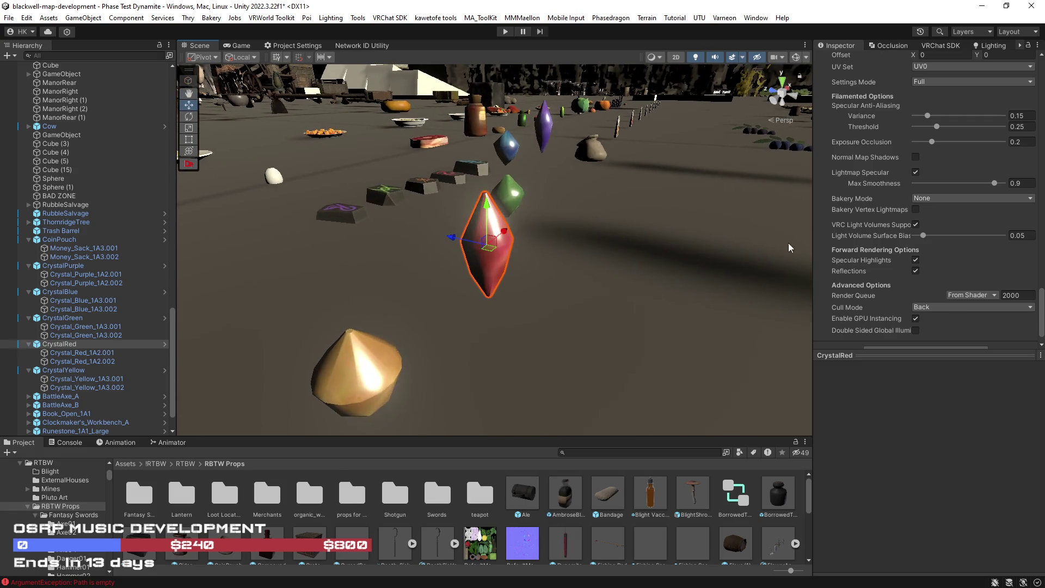
scroll(865, 225, up, 10)
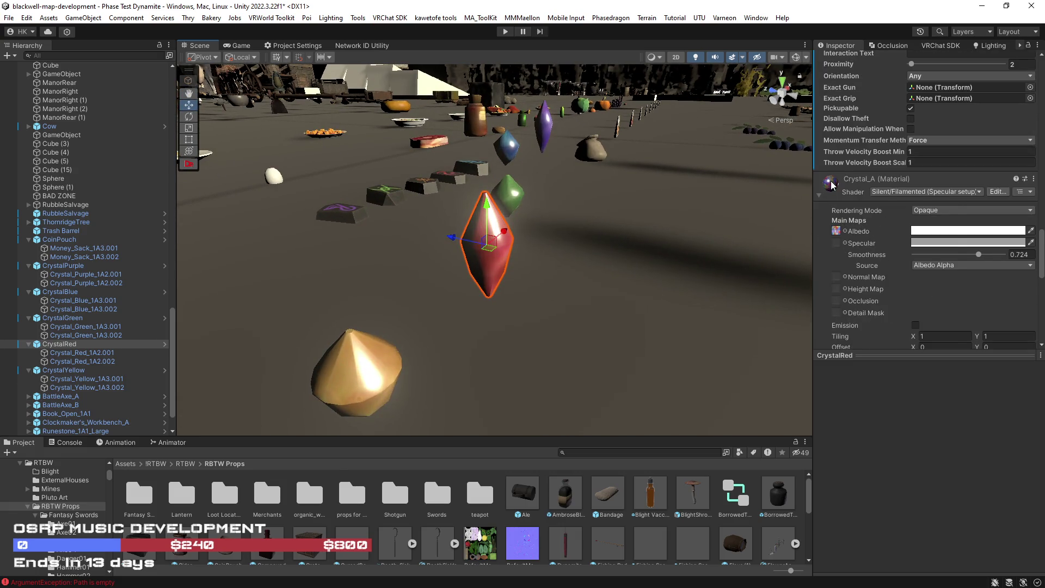
Locate and select the Crystal_A material asset in the project, then save the scene.
right_click(831, 185)
click(882, 229)
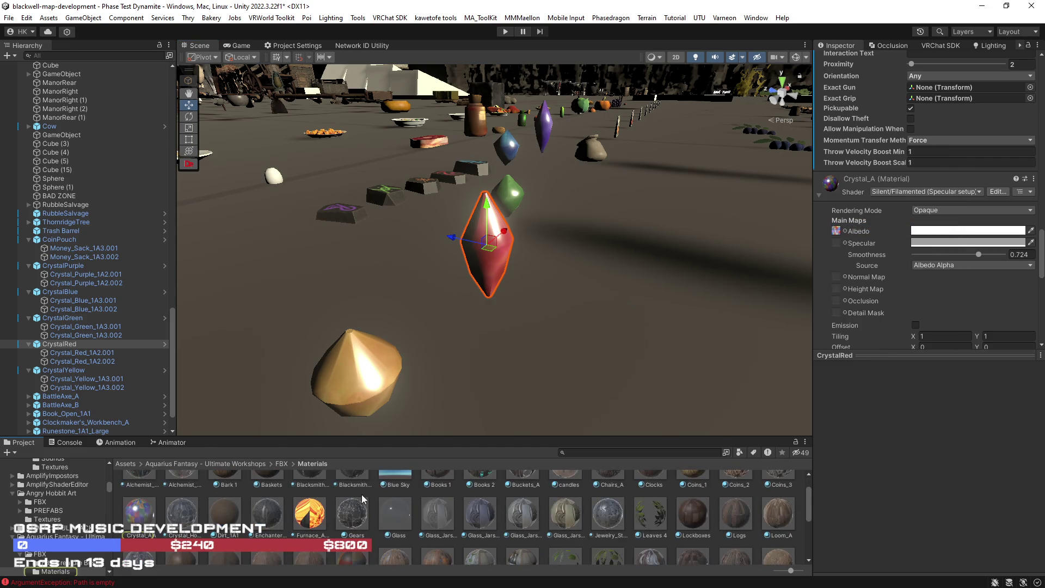
click(145, 518)
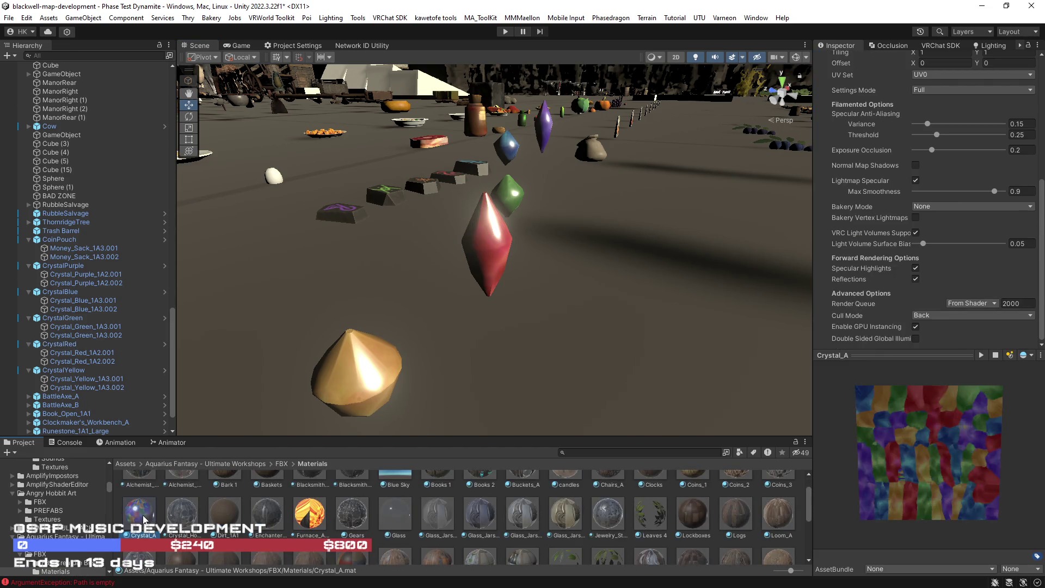
key(ctrl+s)
Duplicate Crystal_A into numbered copies and drag the Crystal_A 3 copy onto a scene crystal.
key(ctrl+d)
scroll(458, 365, down, 5)
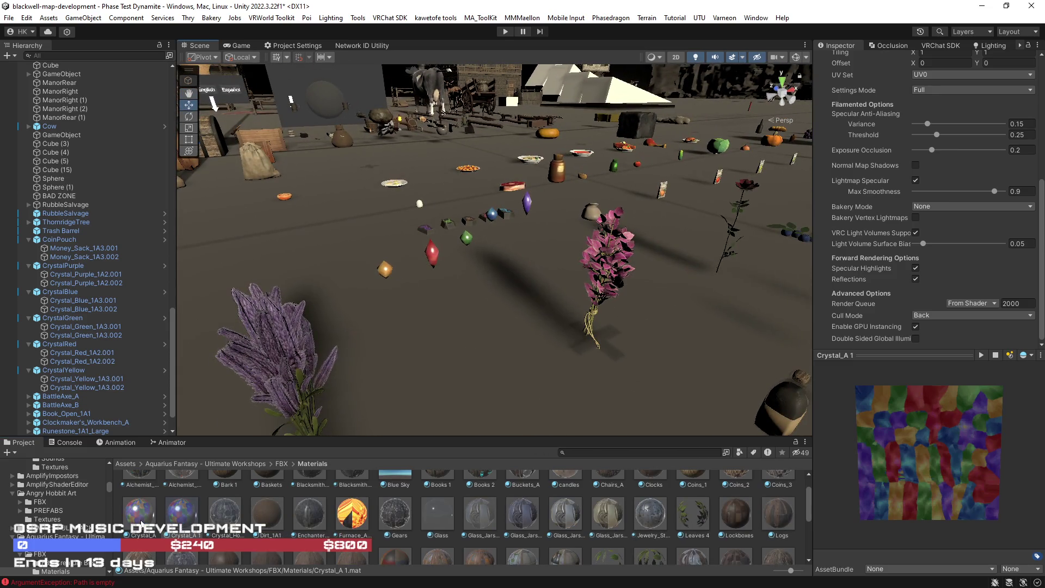
ctrl+click(141, 524)
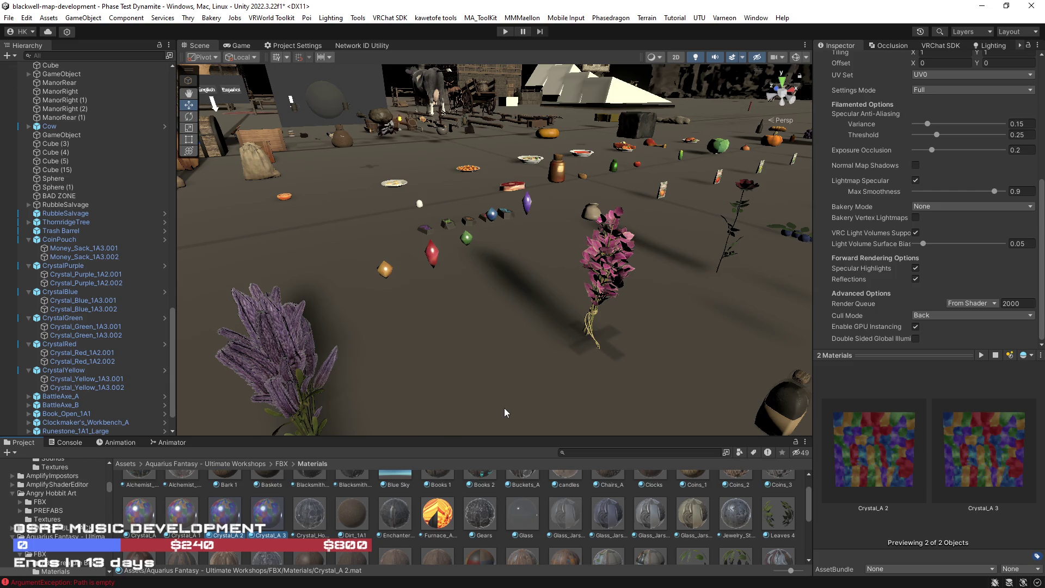
scroll(489, 398, up, 5)
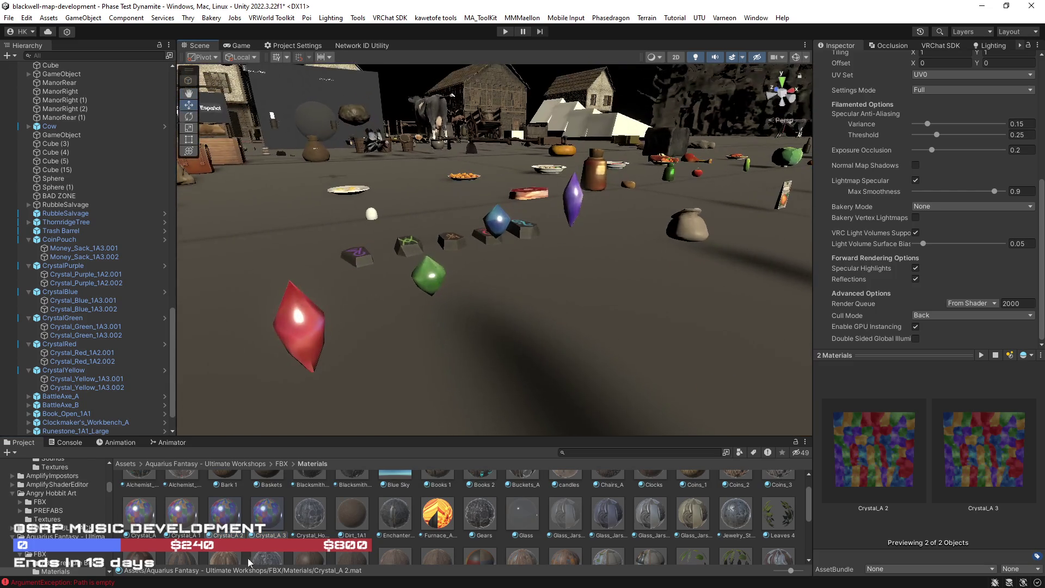
click(272, 507)
scroll(515, 378, up, 1)
click(269, 520)
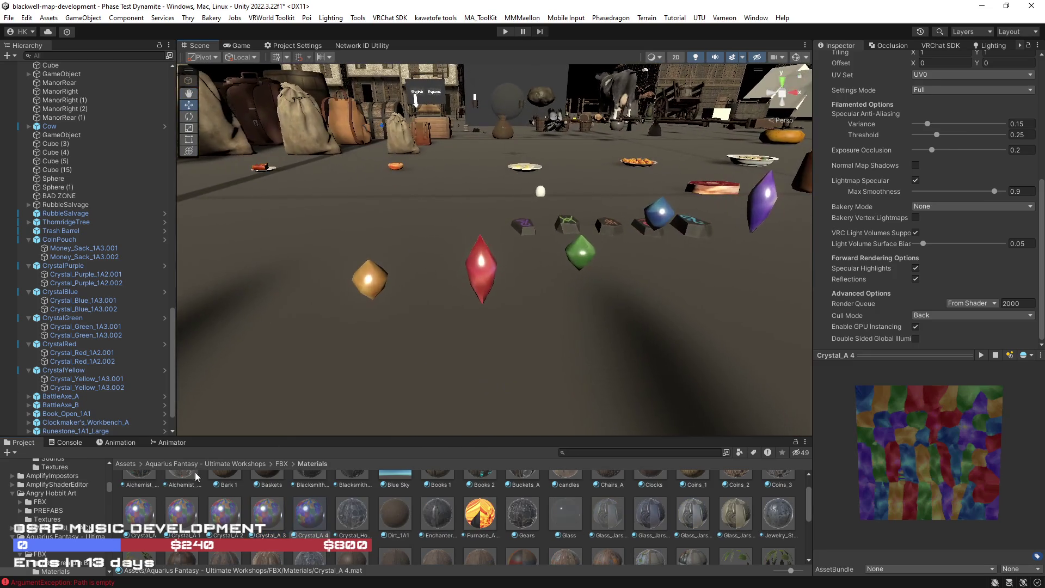
mouse_move(205, 465)
mouse_down()
mouse_move(369, 281)
mouse_move(414, 305)
mouse_move(485, 269)
mouse_move(218, 504)
mouse_move(542, 308)
mouse_move(583, 253)
mouse_up()
mouse_move(274, 517)
mouse_down()
mouse_move(666, 222)
mouse_move(386, 436)
mouse_move(307, 526)
mouse_move(453, 440)
mouse_move(781, 209)
mouse_move(764, 201)
mouse_move(270, 524)
mouse_move(668, 297)
mouse_move(662, 217)
mouse_move(264, 406)
mouse_up()
Tint the original Crystal_A material's specular colour red.
click(147, 509)
scroll(920, 240, up, 10)
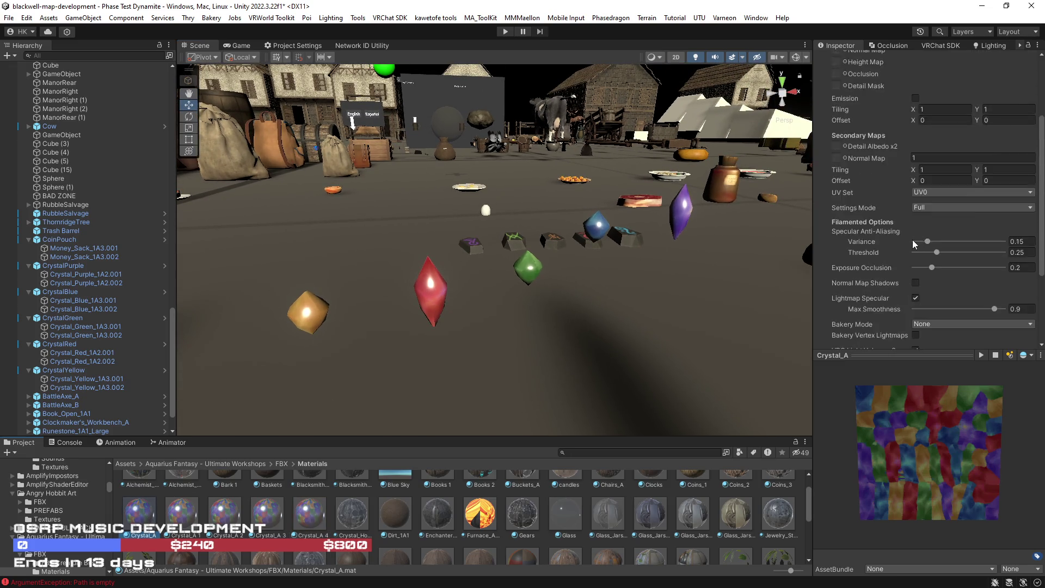
click(952, 119)
mouse_move(972, 195)
mouse_down()
mouse_move(982, 196)
mouse_move(979, 170)
mouse_move(982, 211)
mouse_move(983, 185)
mouse_move(1023, 180)
mouse_move(1011, 159)
mouse_up()
Adjust Crystal_A's smoothness and settle it at 0.8.
drag(595, 342, 586, 392)
mouse_move(979, 132)
mouse_down()
mouse_move(937, 133)
mouse_move(1007, 133)
mouse_up()
drag(545, 186, 545, 234)
drag(998, 132, 991, 132)
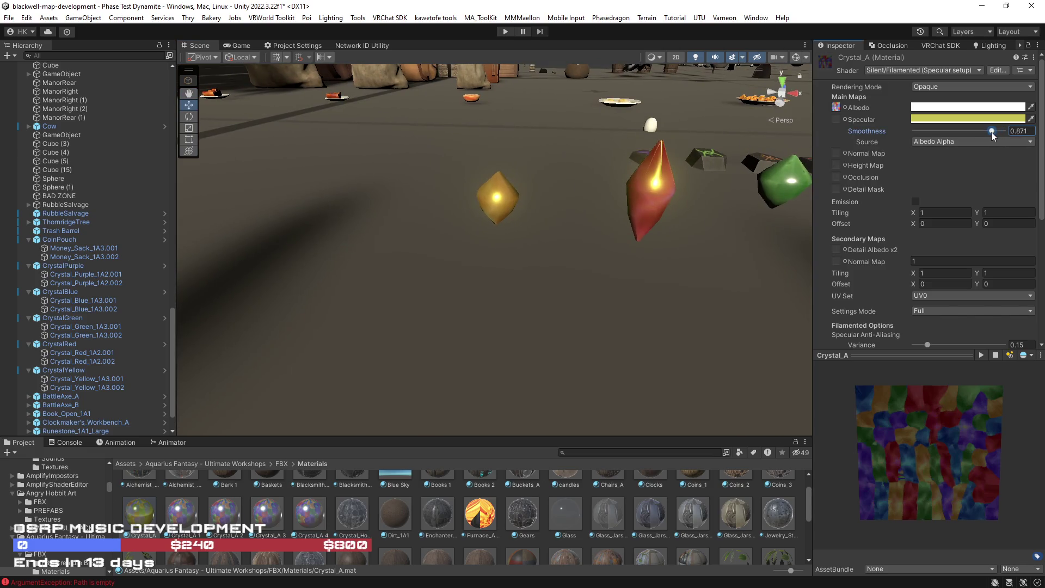
click(1029, 132)
text(0.8)
Set Smoothness to 0.8 on all four copies, Crystal_A 1 through Crystal_A 4.
click(182, 513)
shift+click(309, 513)
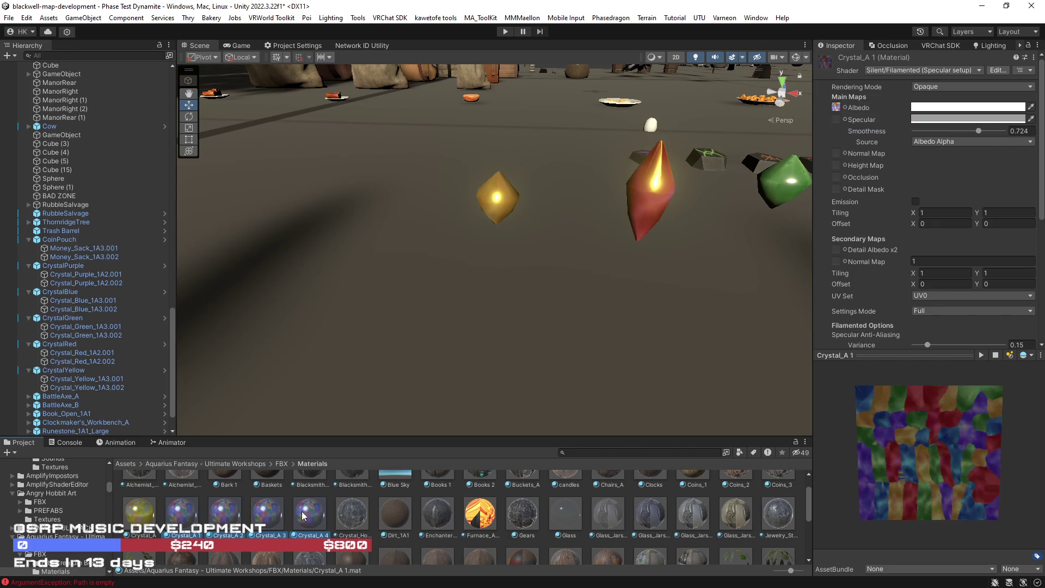
click(1024, 131)
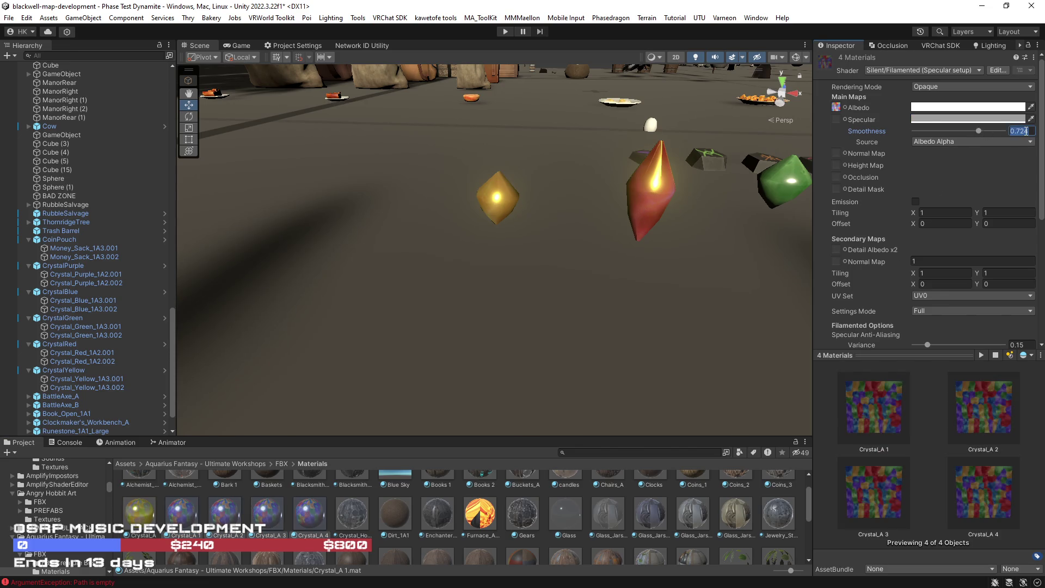
text(0.8)
key(Return)
scroll(579, 216, down, 3)
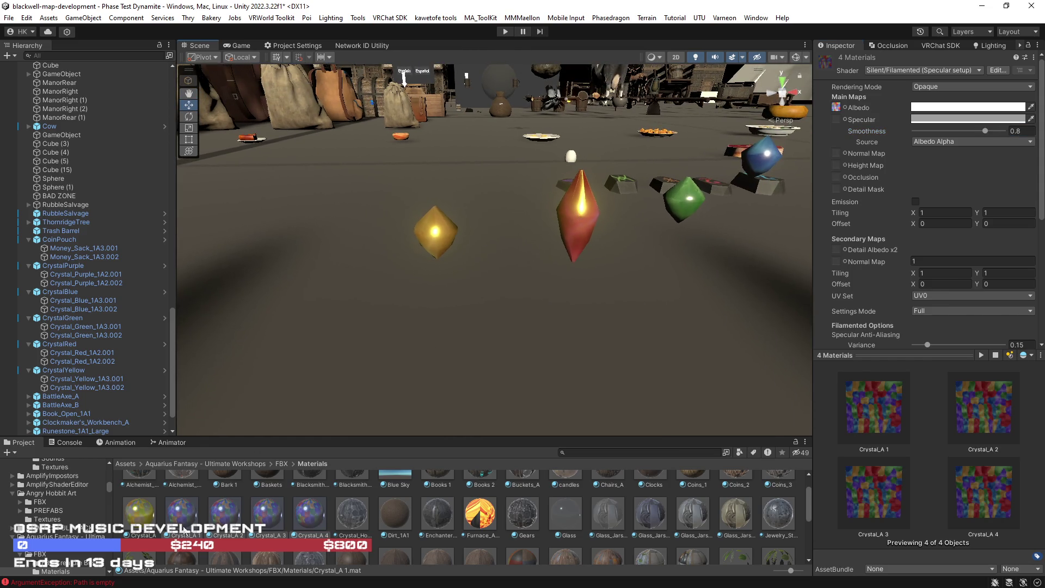
click(186, 519)
Apply Crystal_A 1 to the red crystal and start tinting its specular red.
drag(183, 521, 581, 215)
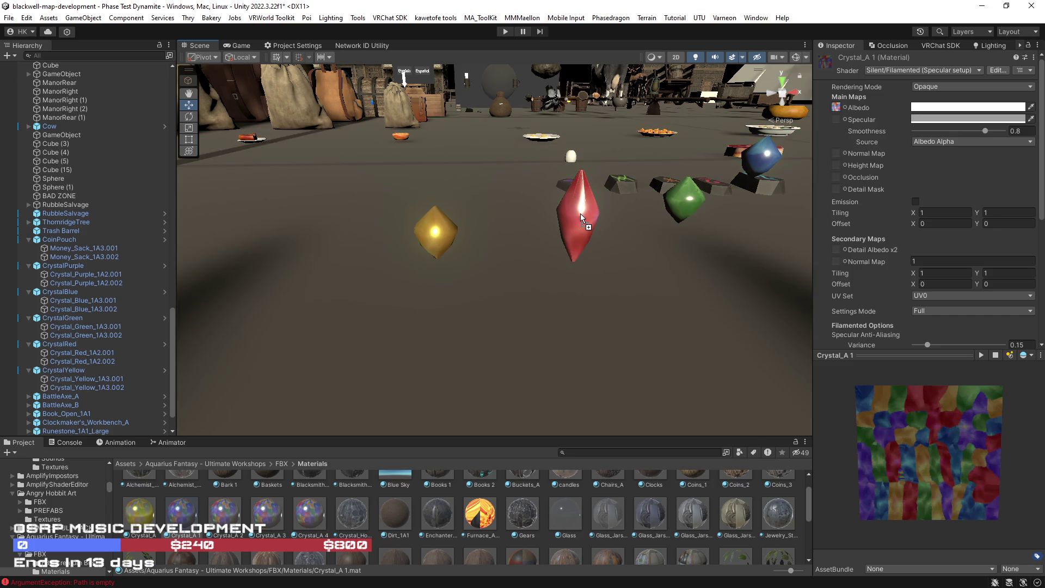
click(958, 120)
drag(981, 186, 985, 189)
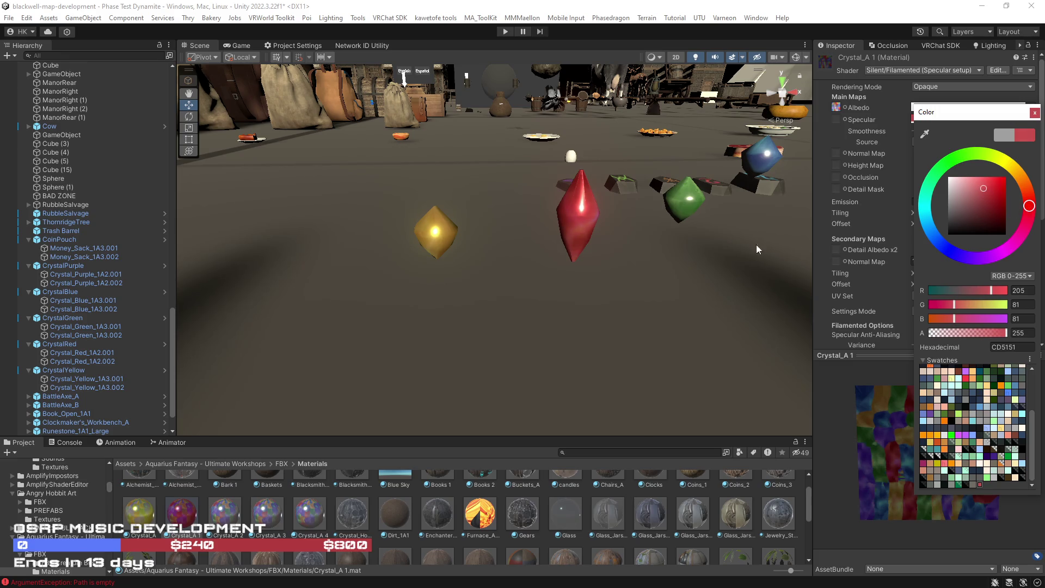
click(152, 526)
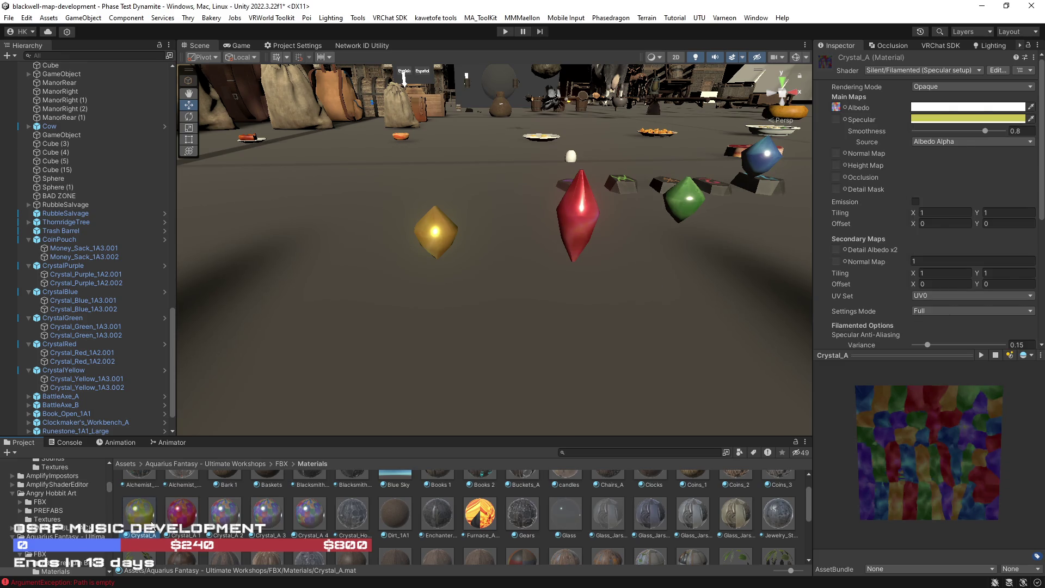
click(190, 520)
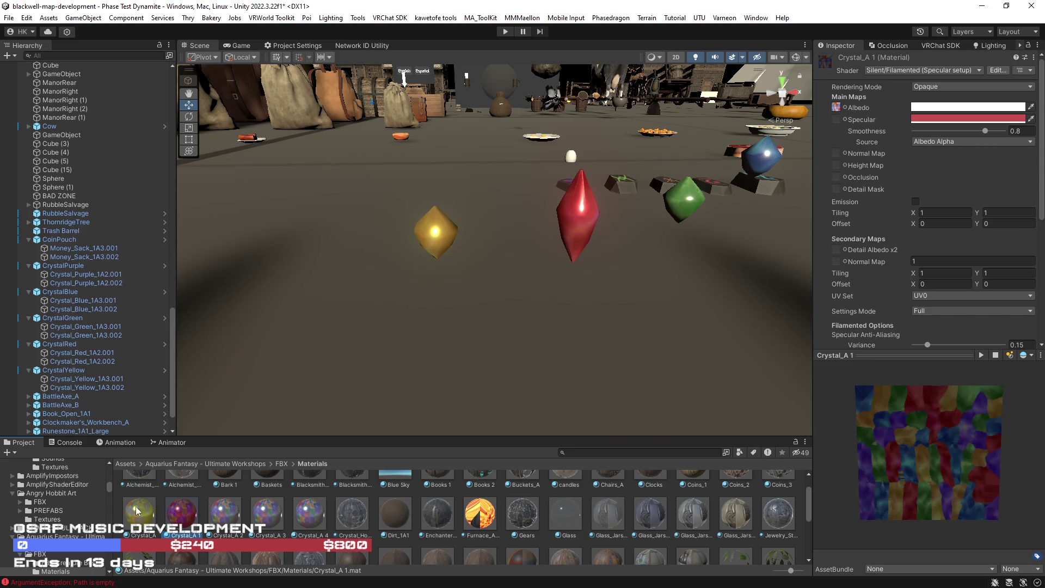
click(943, 120)
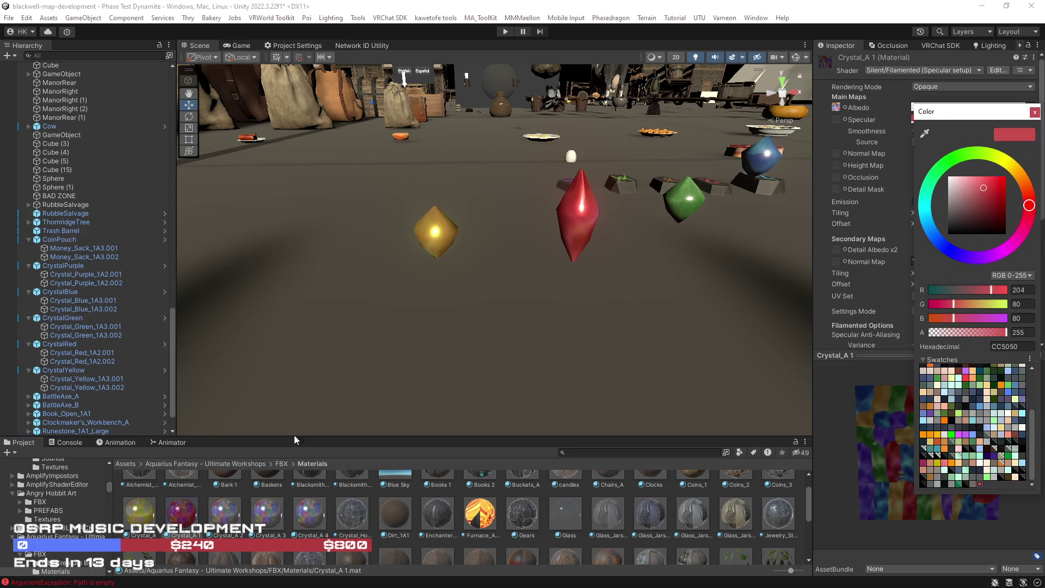
Compare with Crystal_A's yellow specular, then make Crystal_A 1's specular a saturated red (D40000).
click(150, 510)
click(953, 119)
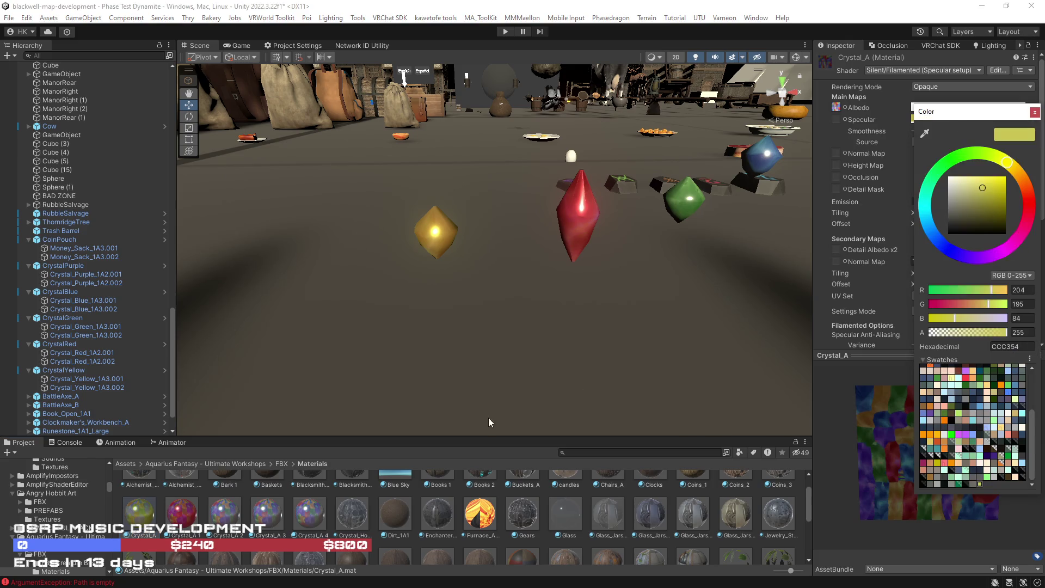
click(175, 521)
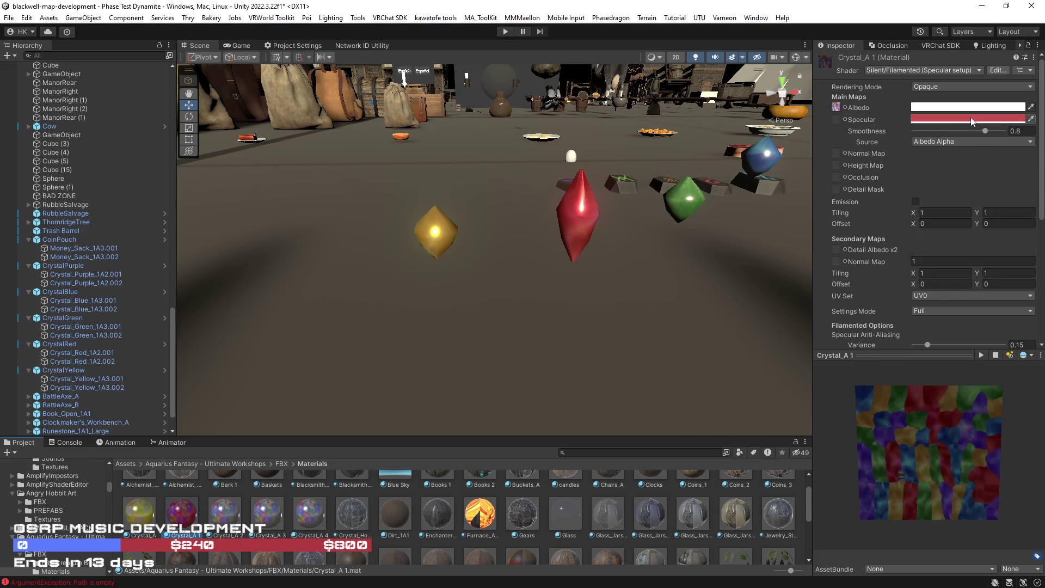
click(953, 119)
drag(990, 187, 1015, 185)
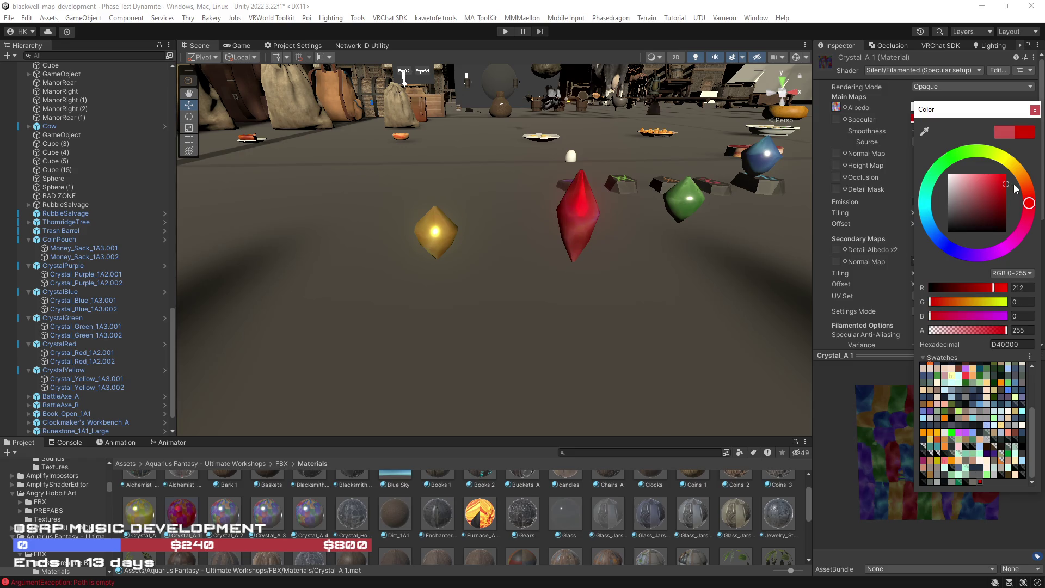
mouse_move(704, 246)
mouse_down()
mouse_move(641, 308)
mouse_move(770, 294)
mouse_move(762, 276)
mouse_up()
key(s)
mouse_move(646, 306)
mouse_down()
mouse_move(583, 321)
mouse_move(560, 345)
mouse_move(516, 217)
mouse_up()
Tint Crystal_A 2's specular green (5BD25A) and apply it to the green crystal.
click(228, 518)
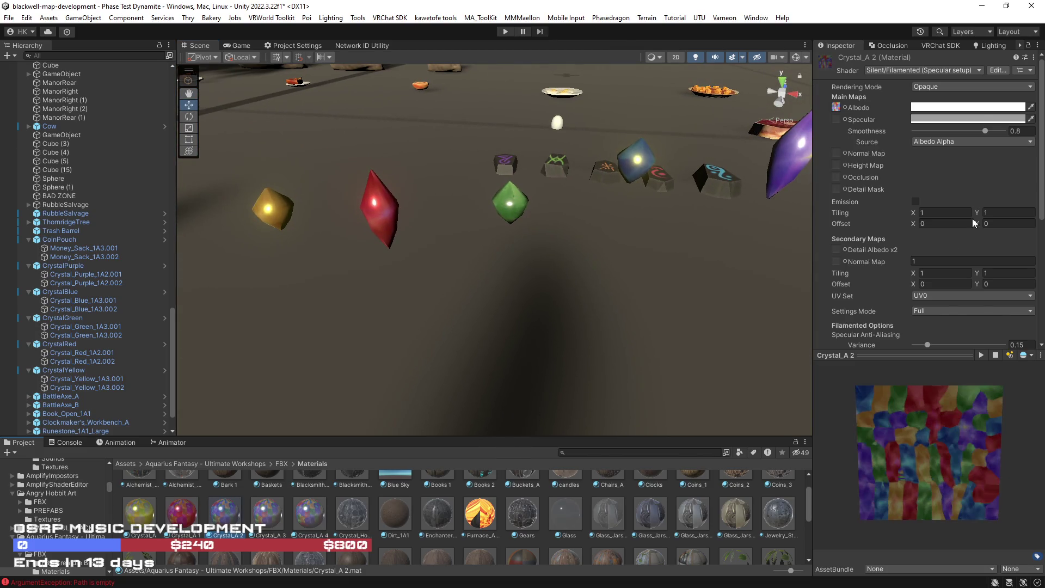
click(973, 117)
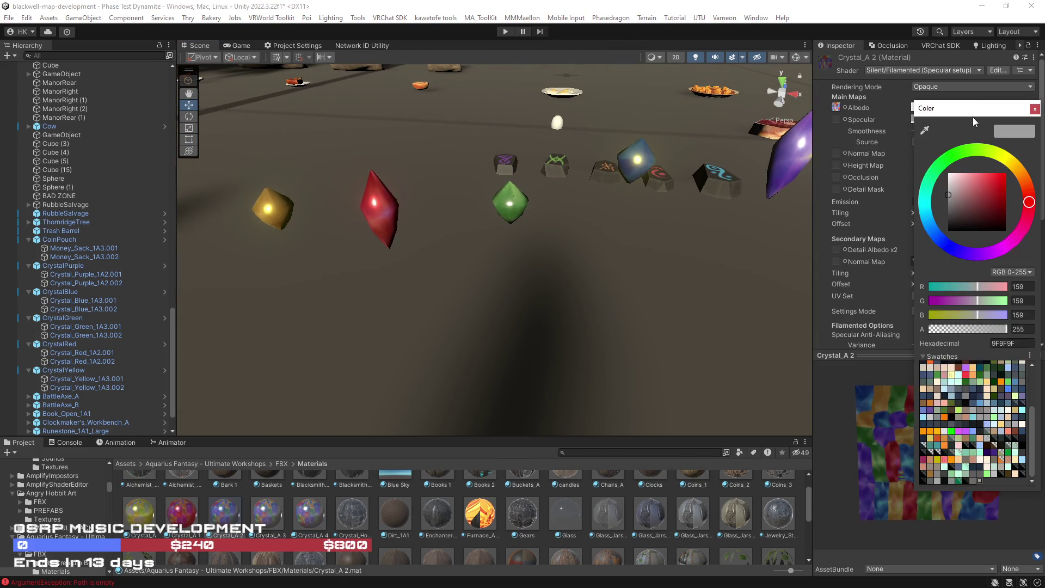
click(952, 158)
click(982, 185)
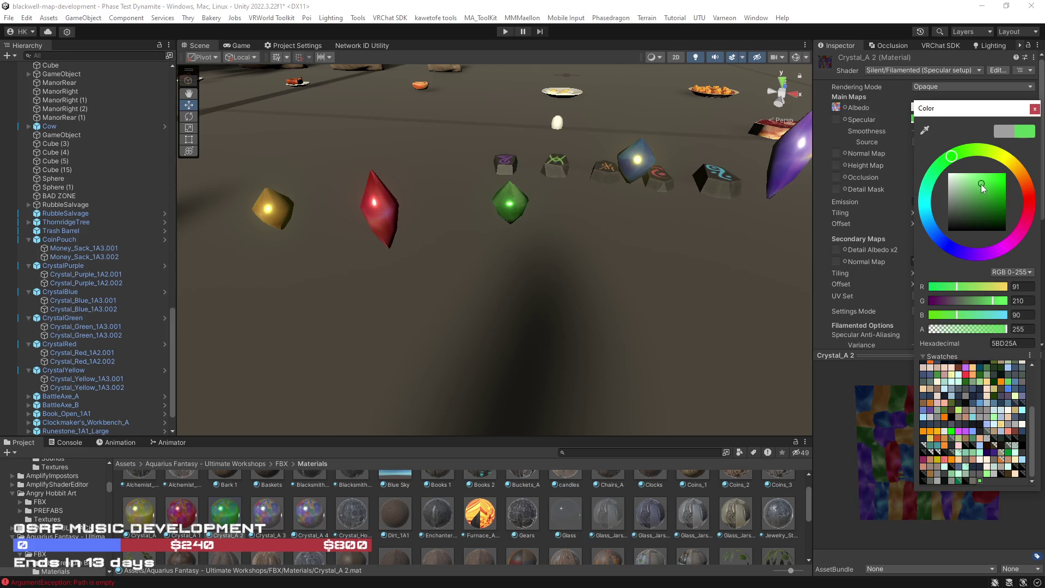
mouse_move(224, 515)
mouse_down()
mouse_move(543, 413)
mouse_move(523, 224)
mouse_move(511, 206)
mouse_up()
scroll(570, 201, down, 3)
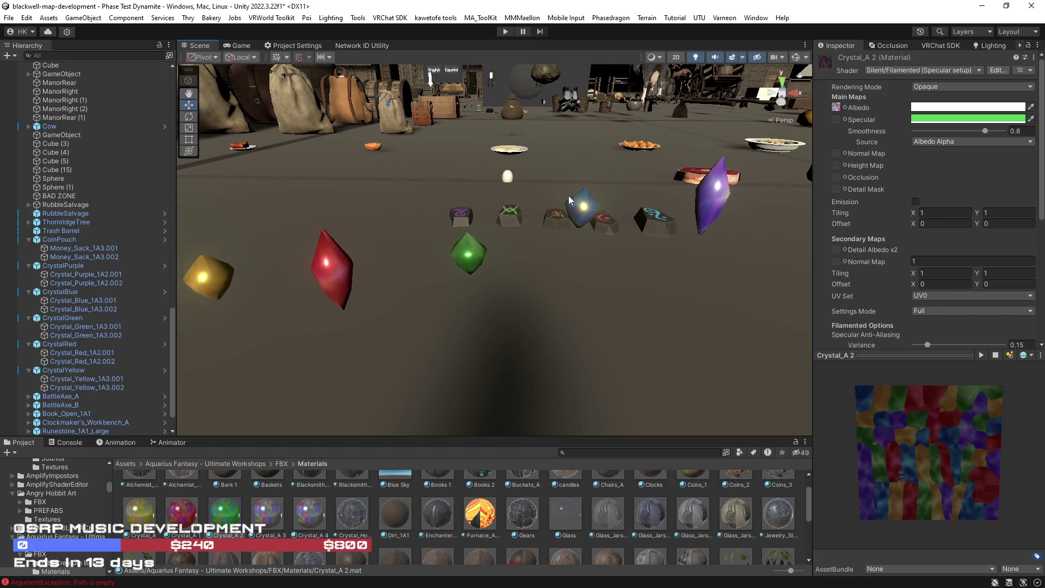
click(580, 211)
click(271, 522)
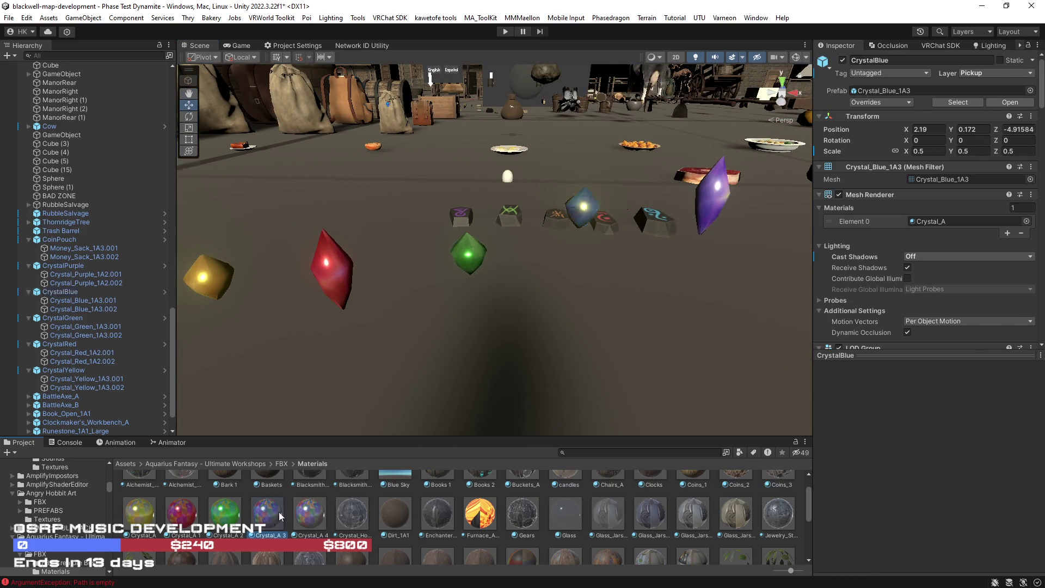
Give Crystal_A 3 a medium blue specular and apply it to the blue crystal.
click(948, 120)
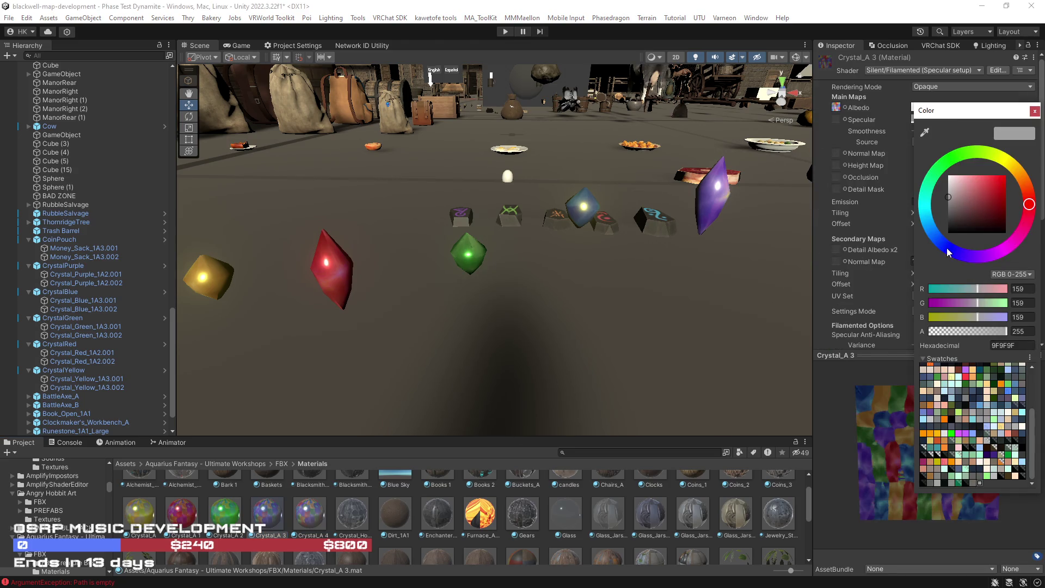
click(926, 229)
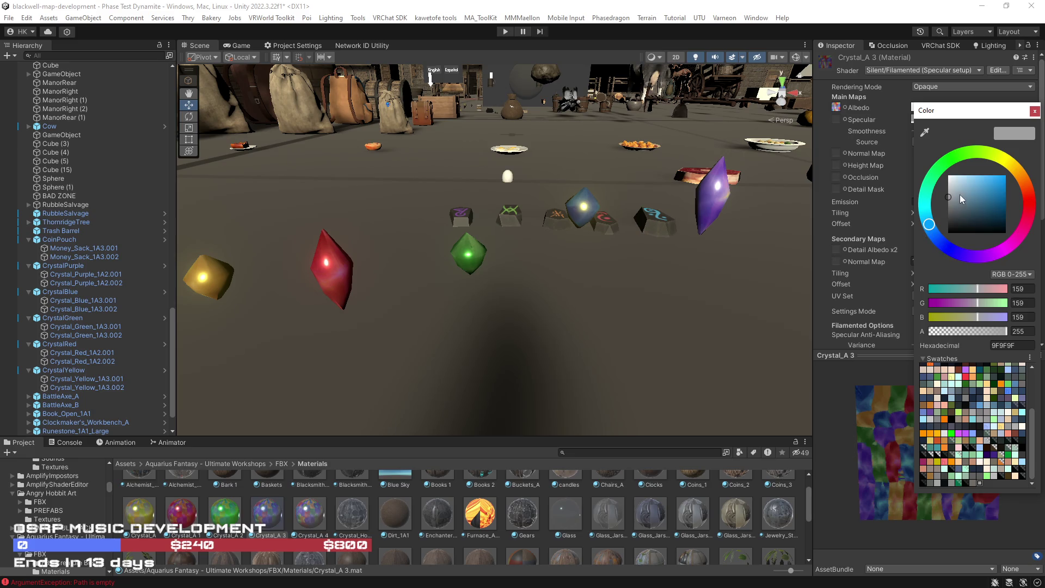
drag(983, 186, 983, 191)
mouse_move(258, 535)
mouse_down()
mouse_move(594, 194)
mouse_move(584, 210)
mouse_up()
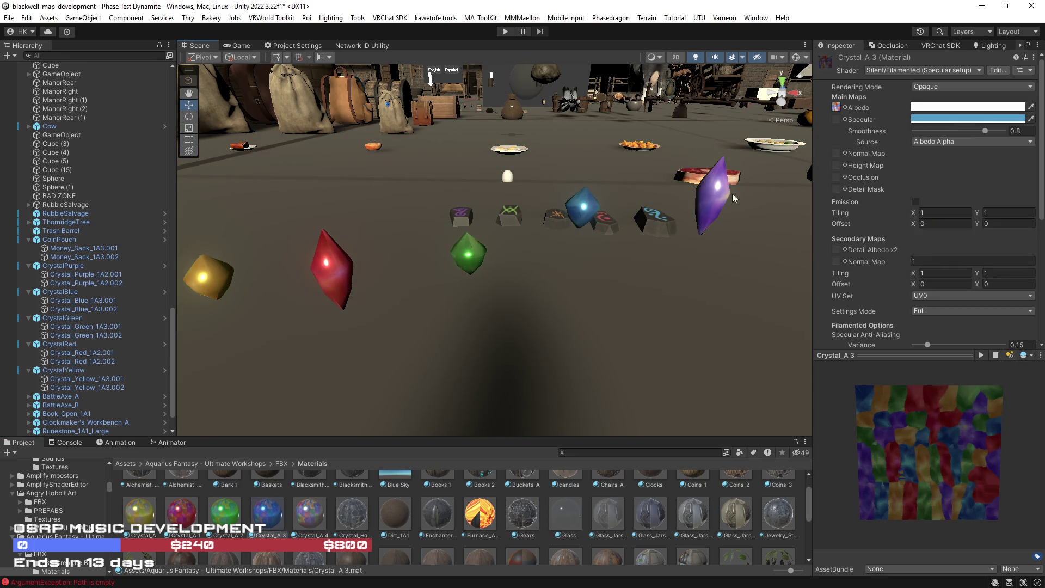
Apply Crystal_A 4 to the purple crystal and set its specular to purple (A85CC8).
drag(312, 522, 714, 193)
click(714, 192)
click(313, 523)
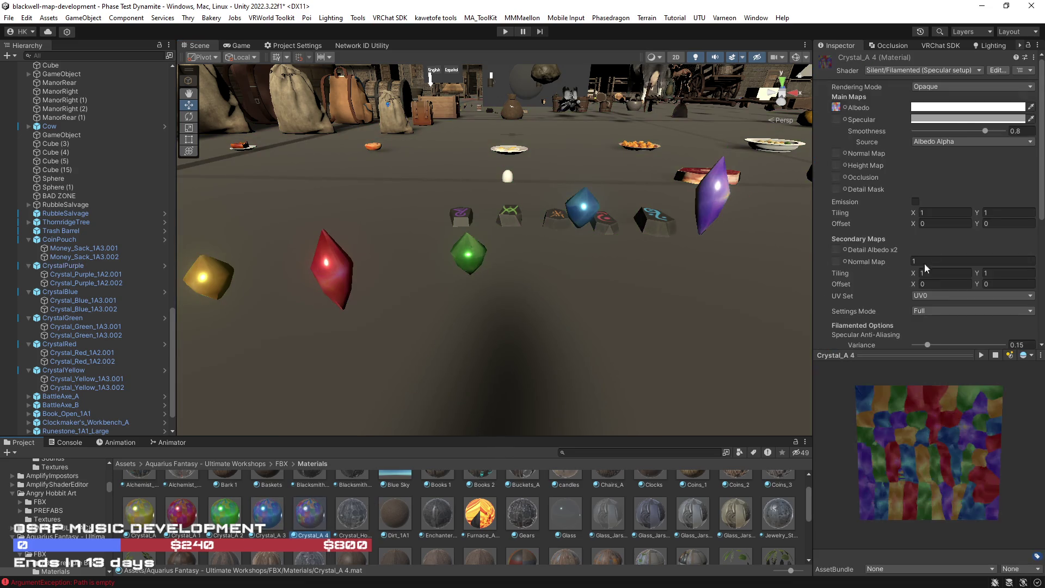
click(958, 118)
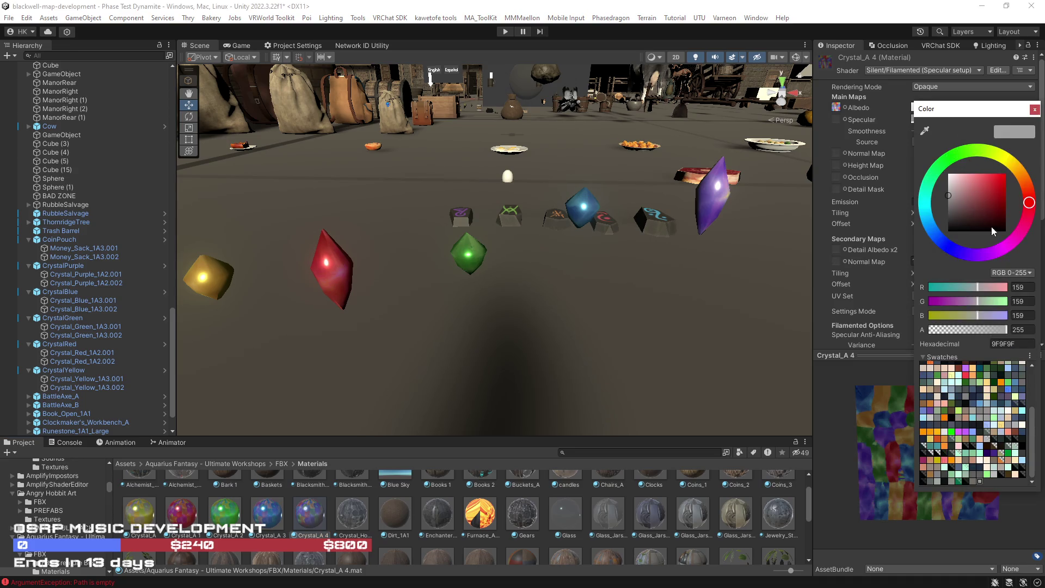
click(986, 256)
drag(974, 188, 980, 187)
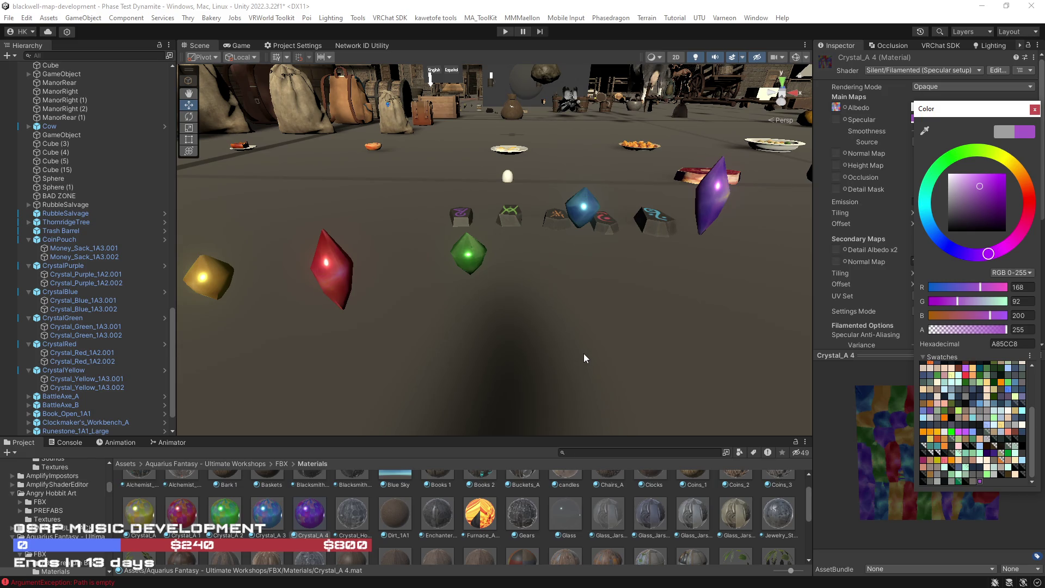
mouse_move(538, 346)
mouse_down()
mouse_move(656, 339)
mouse_move(622, 343)
mouse_move(761, 308)
mouse_up()
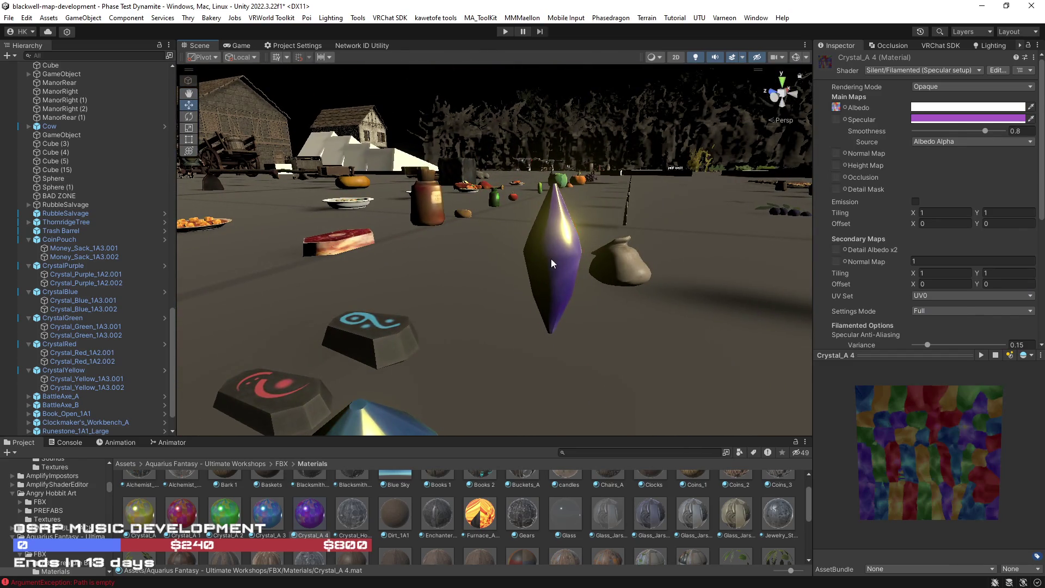
Assign Crystal_A 4 to the purple crystal group and both its mesh parts.
click(551, 259)
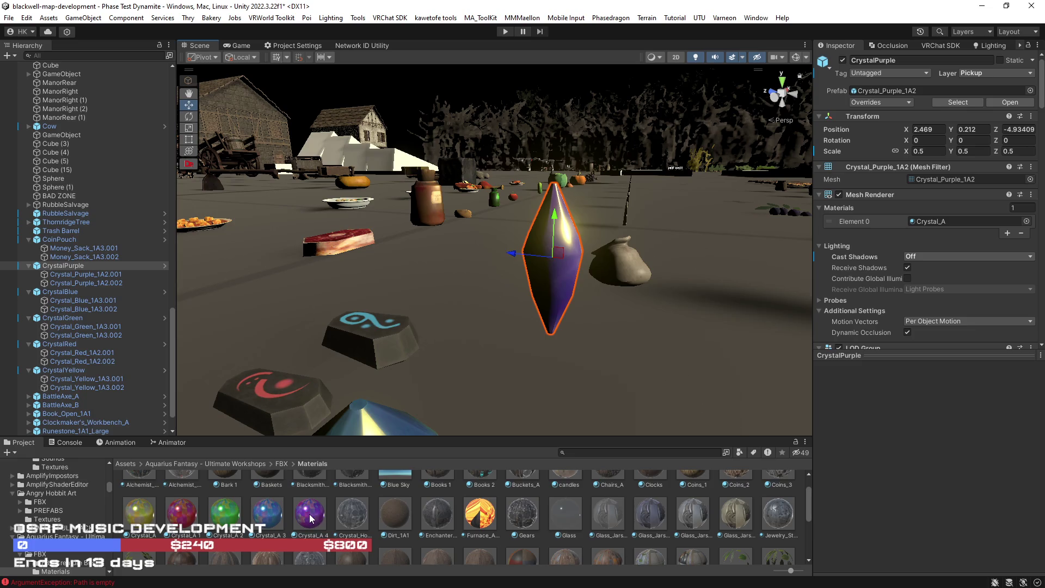
click(87, 275)
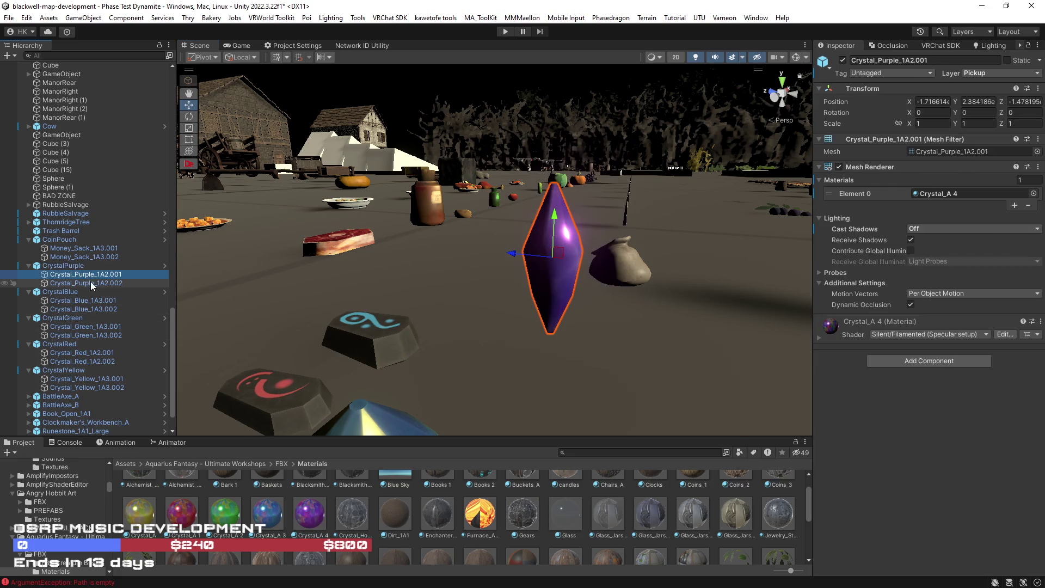
click(90, 283)
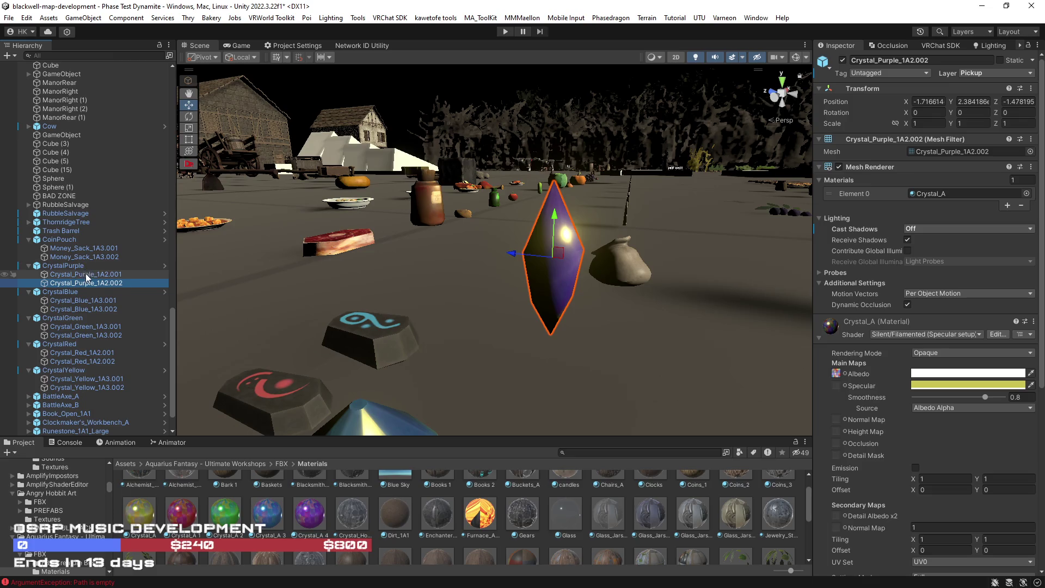
shift+click(80, 266)
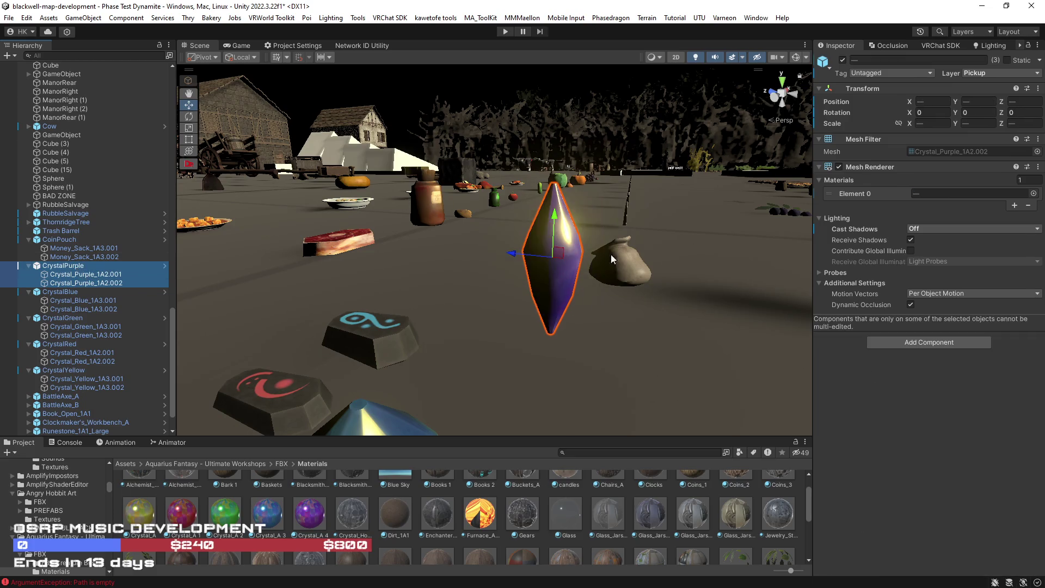
mouse_move(295, 512)
mouse_down()
mouse_move(451, 381)
mouse_move(948, 207)
mouse_move(955, 191)
mouse_up()
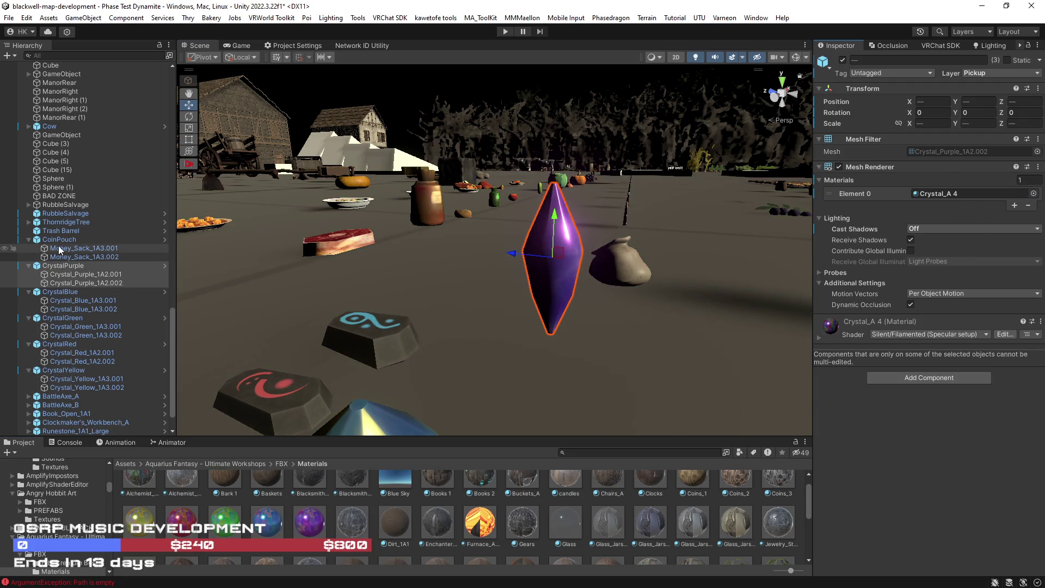
Assign Crystal_A 2 to the green crystal group and its mesh parts.
click(65, 293)
shift+click(74, 309)
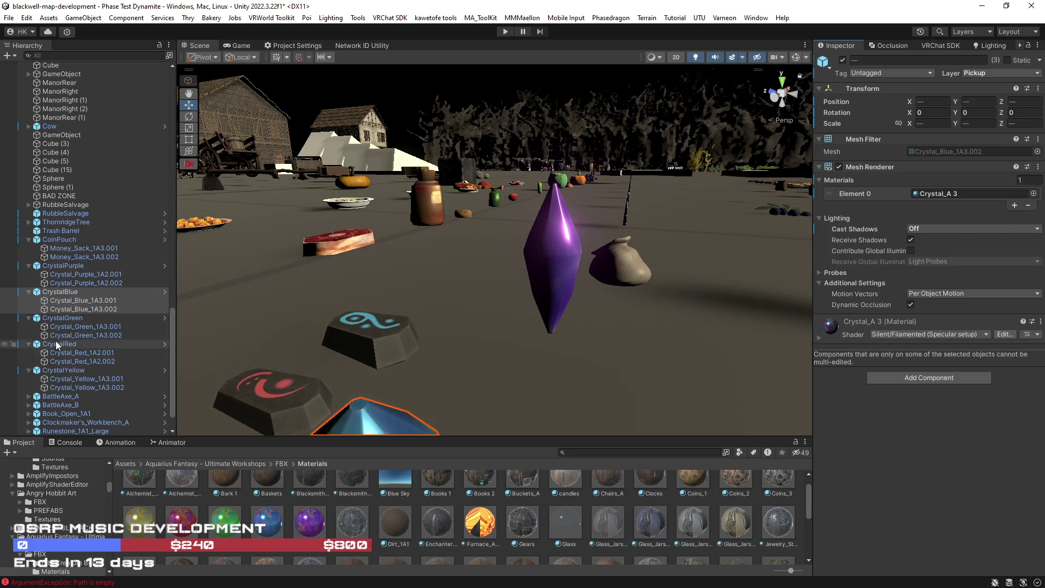
click(63, 318)
shift+click(85, 335)
mouse_move(221, 520)
mouse_down()
mouse_move(970, 186)
mouse_move(962, 191)
mouse_up()
Apply the red material to CrystalRed's meshes and Crystal_A to CrystalYellow's meshes.
click(60, 347)
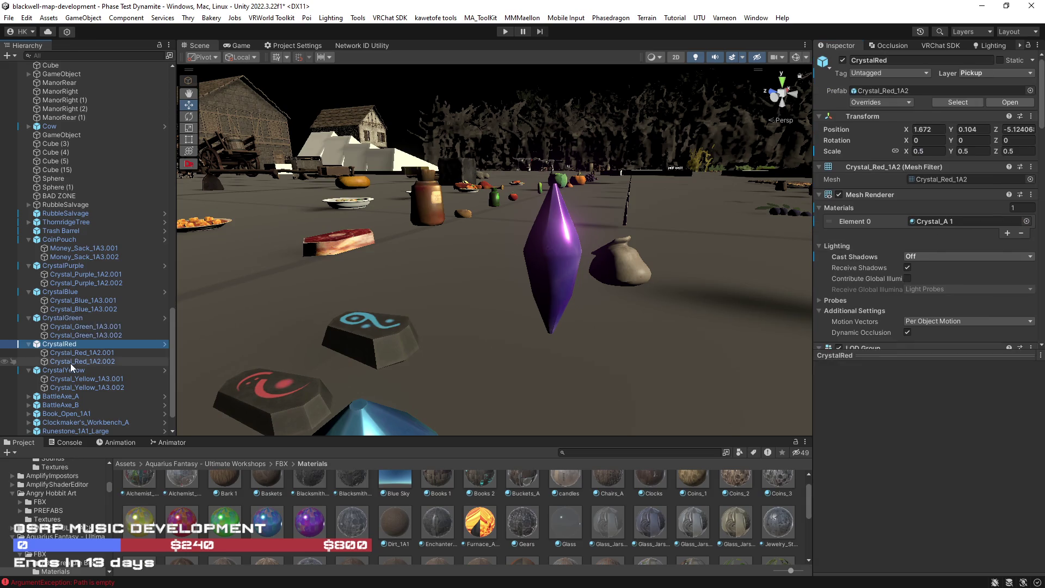
shift+click(70, 363)
mouse_move(182, 521)
mouse_down()
mouse_move(930, 257)
mouse_move(946, 191)
mouse_up()
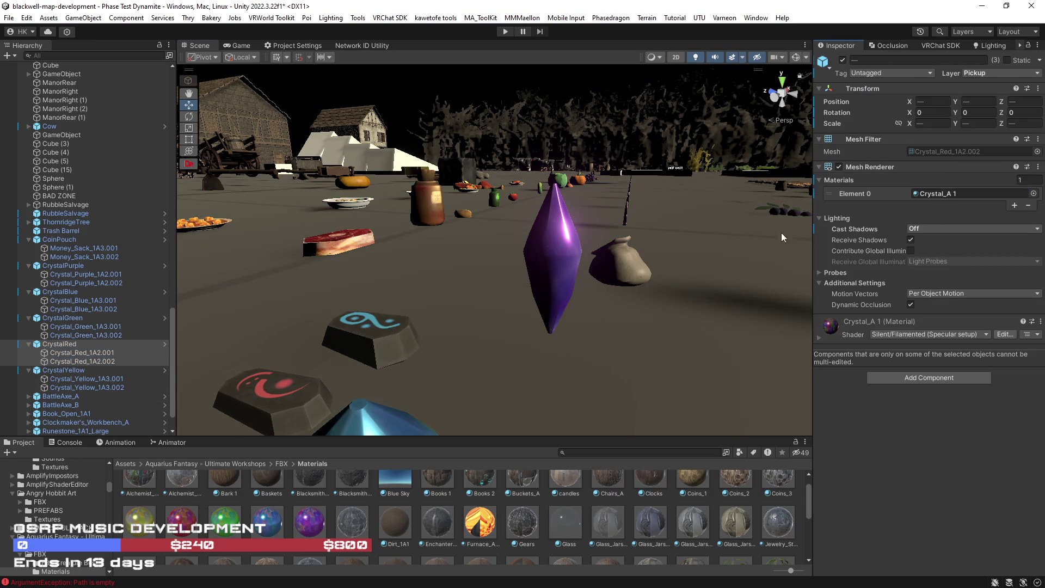
click(51, 370)
shift+click(64, 387)
mouse_move(139, 522)
mouse_down()
mouse_move(599, 272)
mouse_move(944, 210)
mouse_move(941, 191)
mouse_up()
drag(436, 327, 375, 381)
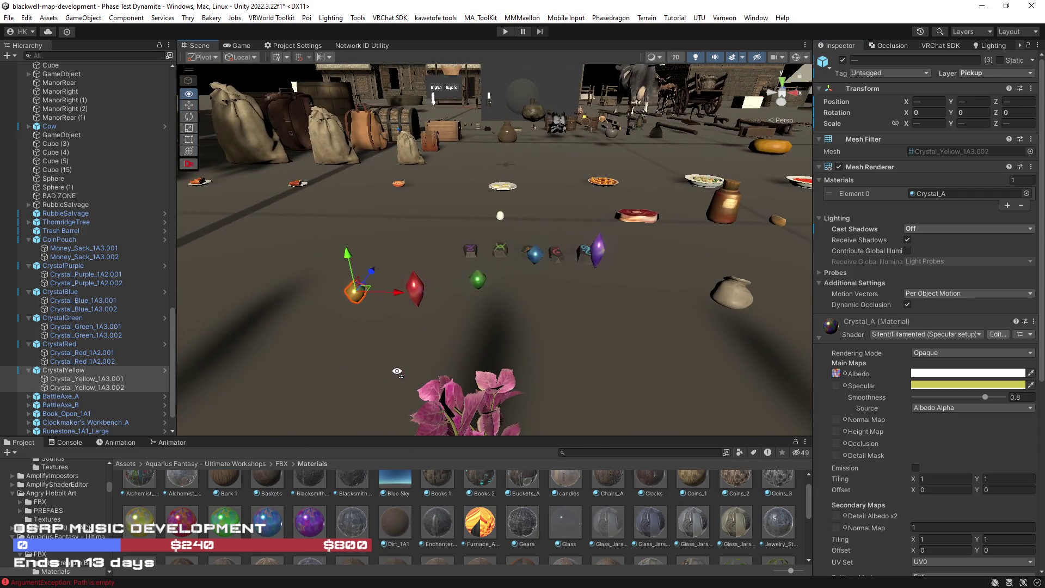
Collapse the yellow, red, green, blue and purple crystal groups in the Hierarchy.
click(29, 370)
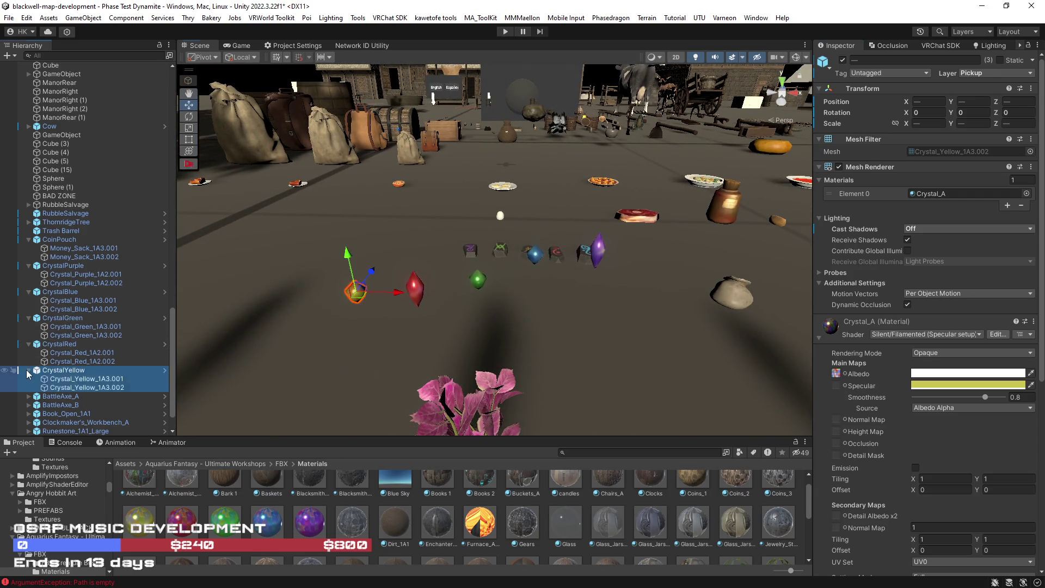
click(29, 344)
click(29, 318)
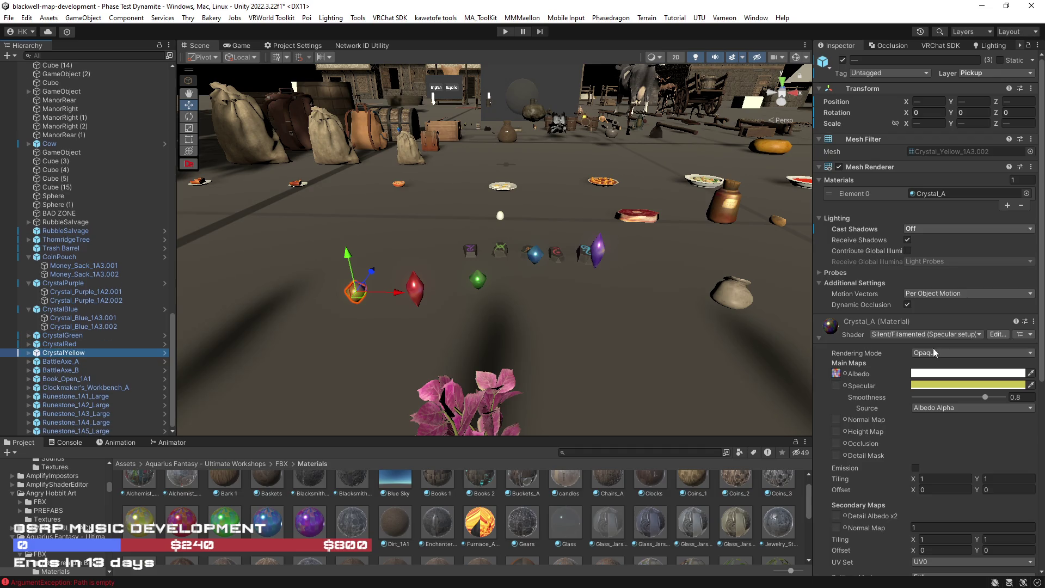
scroll(916, 352, down, 6)
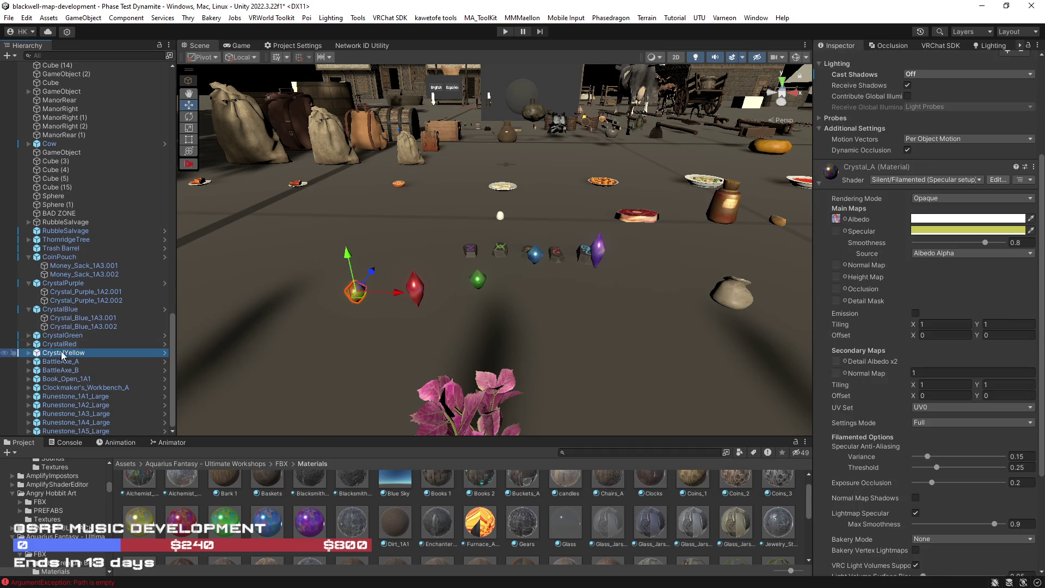
click(29, 308)
click(29, 301)
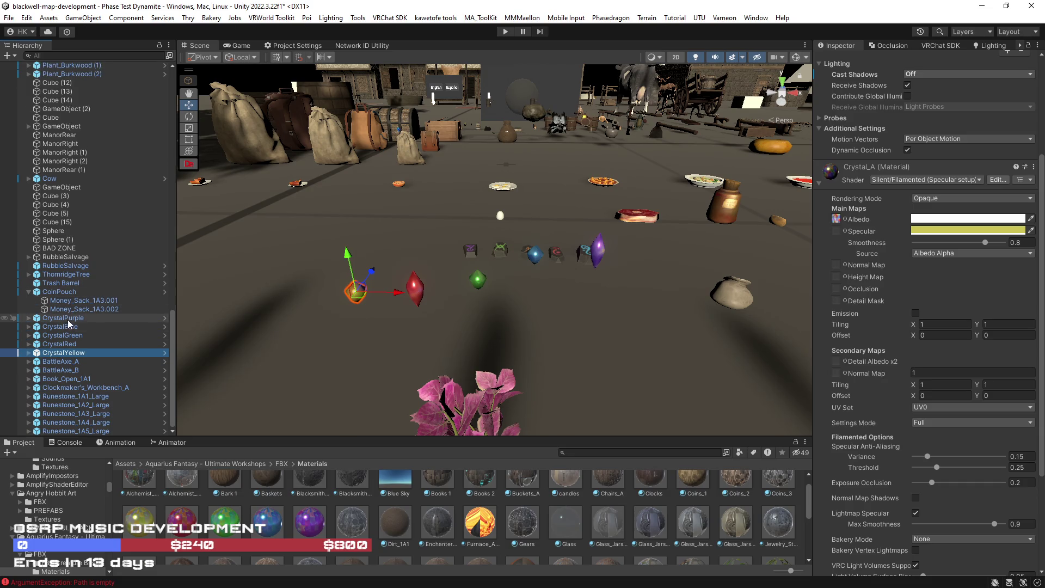
Inspect the pickup settings of the purple, blue, green and yellow crystals.
click(60, 318)
shift+click(63, 352)
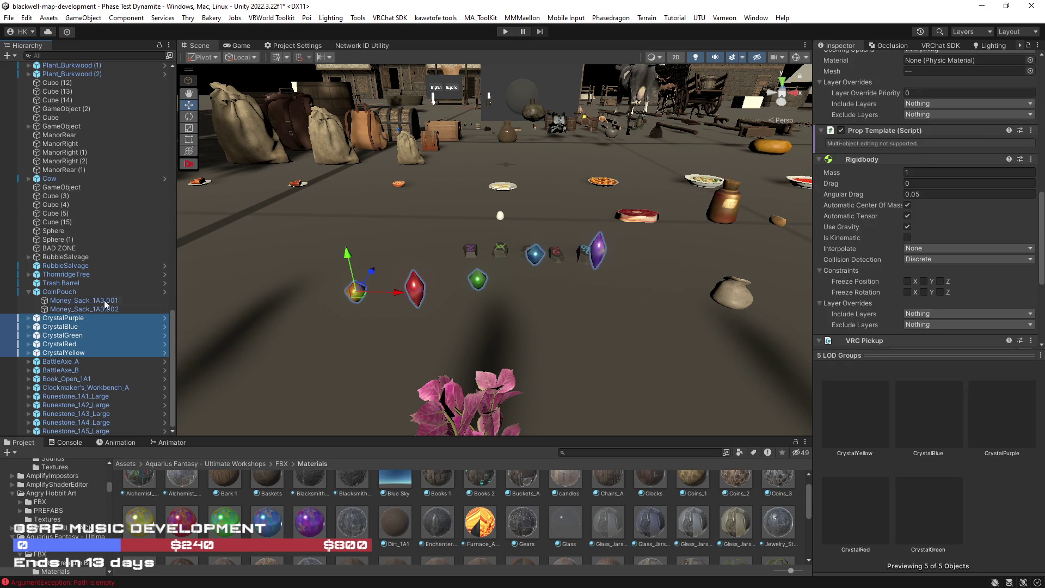
click(57, 320)
scroll(904, 311, down, 10)
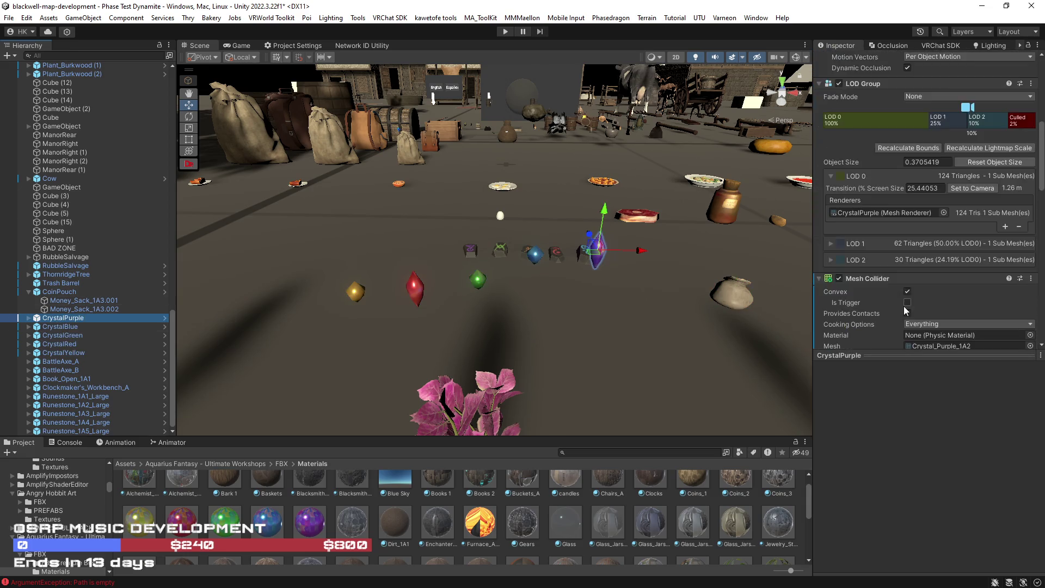
click(46, 327)
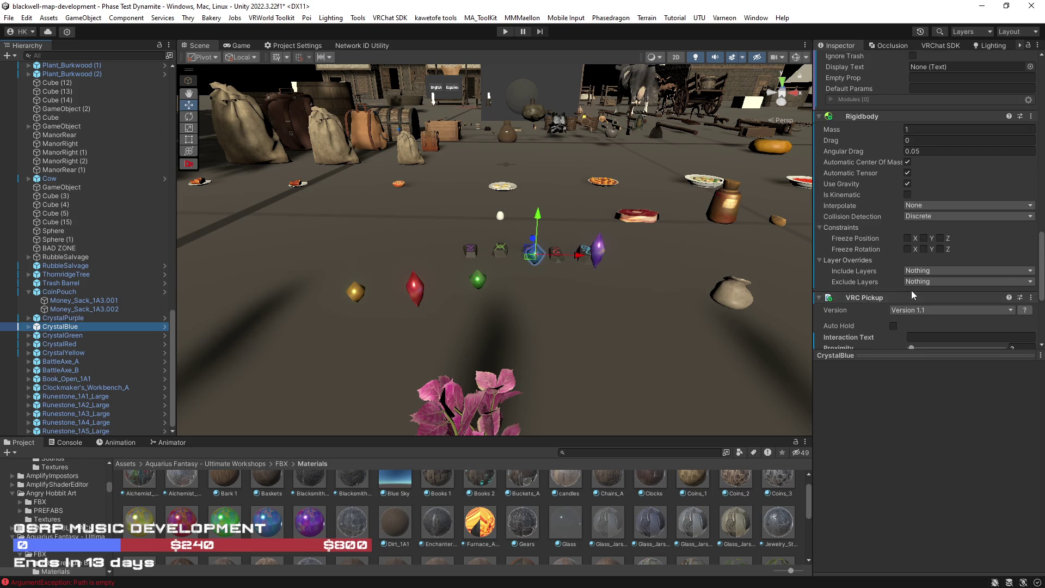
scroll(911, 290, down, 5)
scroll(958, 255, up, 5)
click(96, 333)
scroll(907, 245, down, 5)
key(Down)
key(Down)
scroll(929, 221, down, 5)
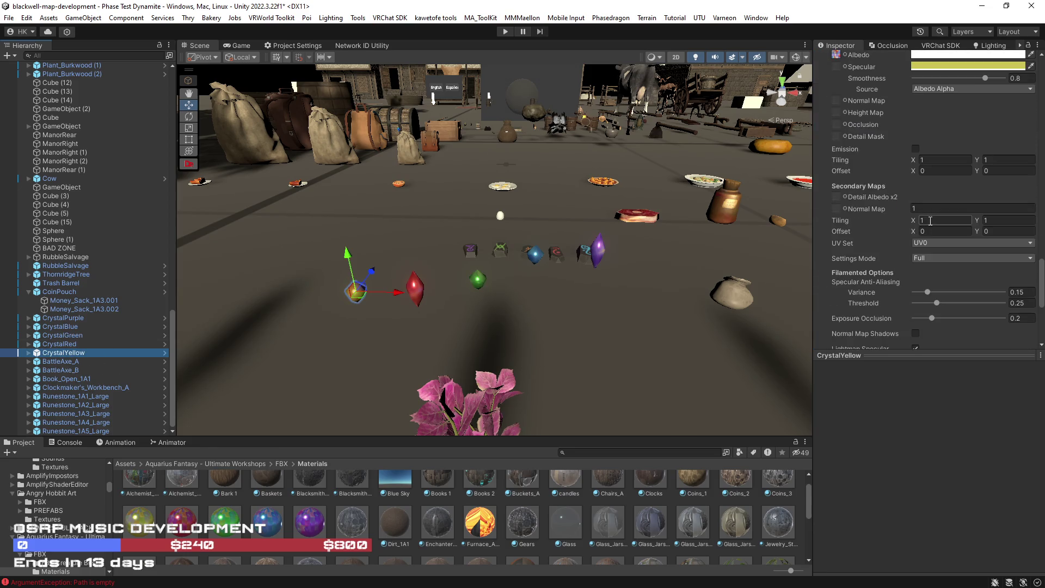
drag(551, 305, 811, 297)
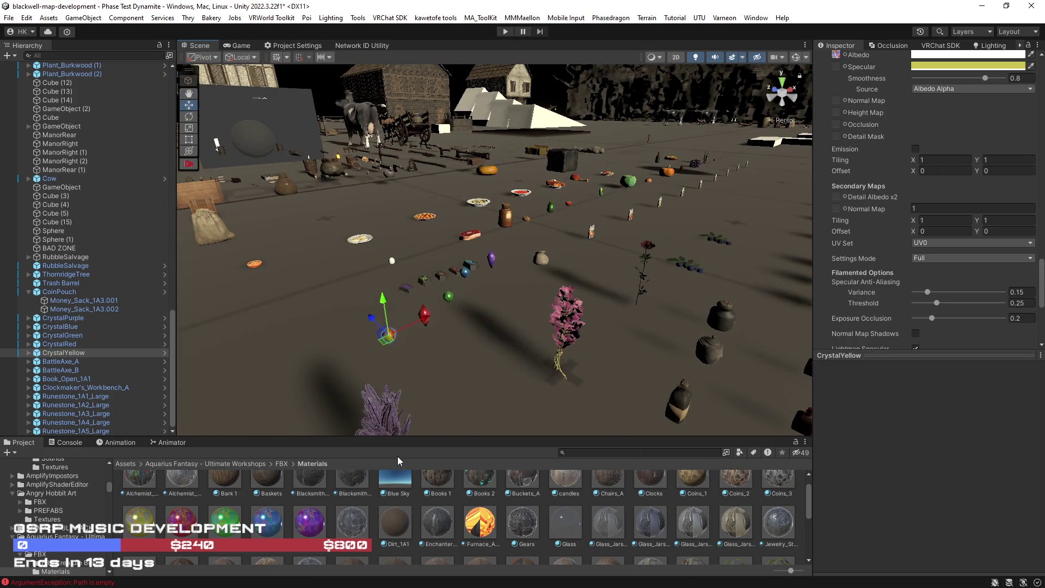
Select the coin pouch and reveal its CoinPouch prefab in the RBTW Props folder.
click(542, 265)
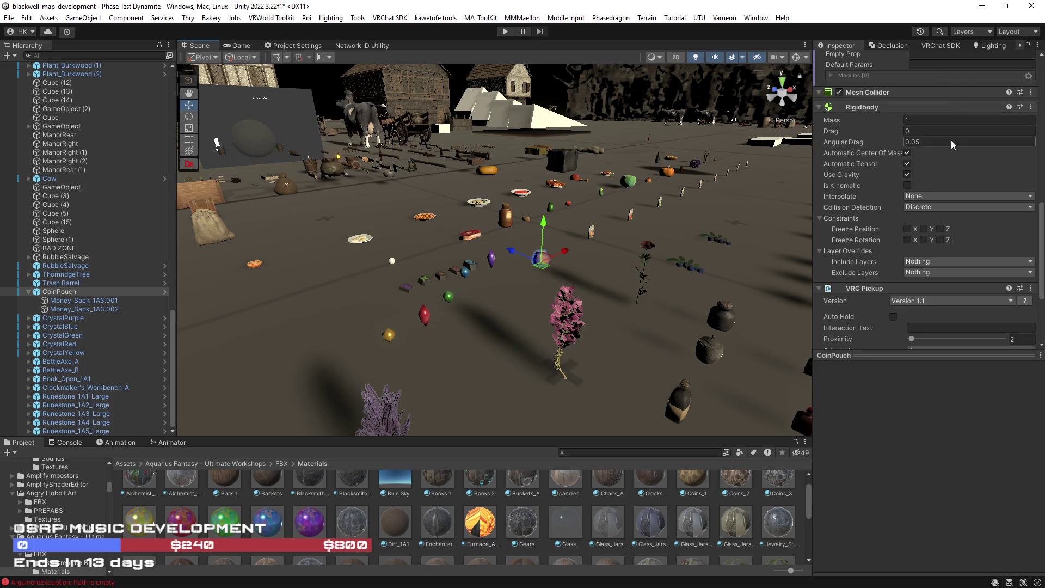
scroll(952, 140, up, 5)
click(955, 104)
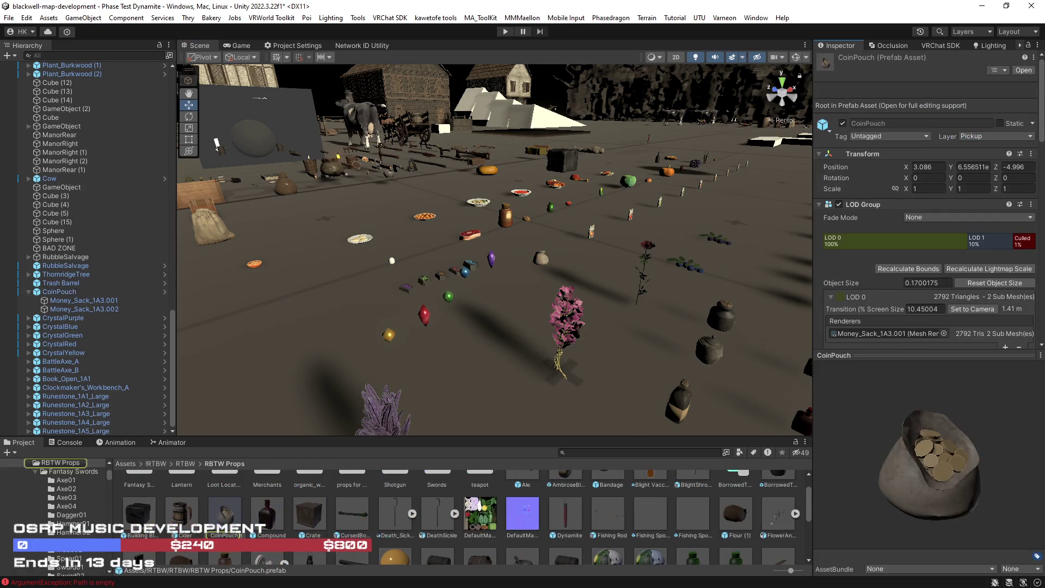
click(29, 291)
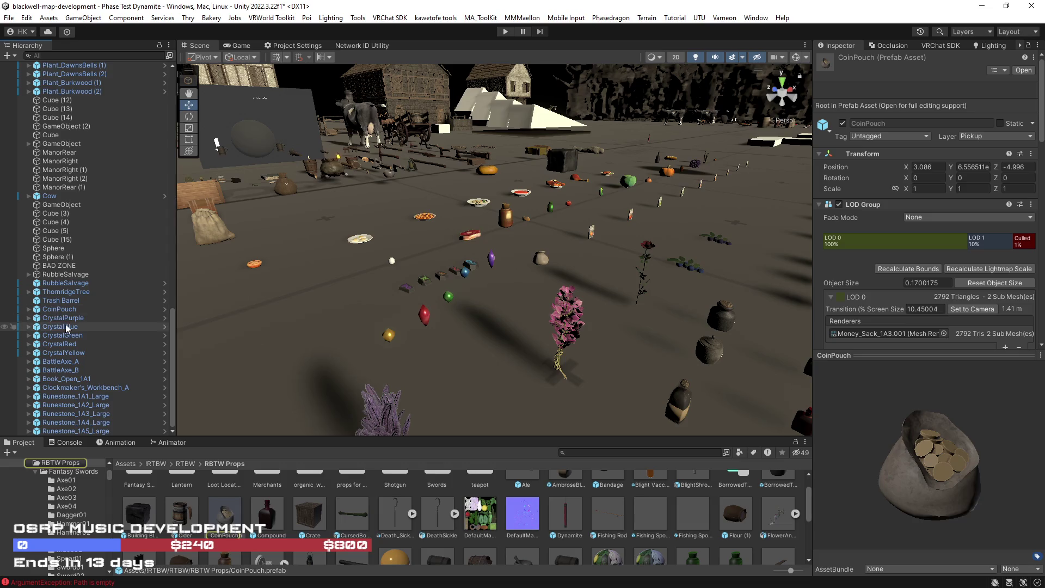
Drag the five crystal groups into the props folder, then focus on the purple crystal.
click(61, 319)
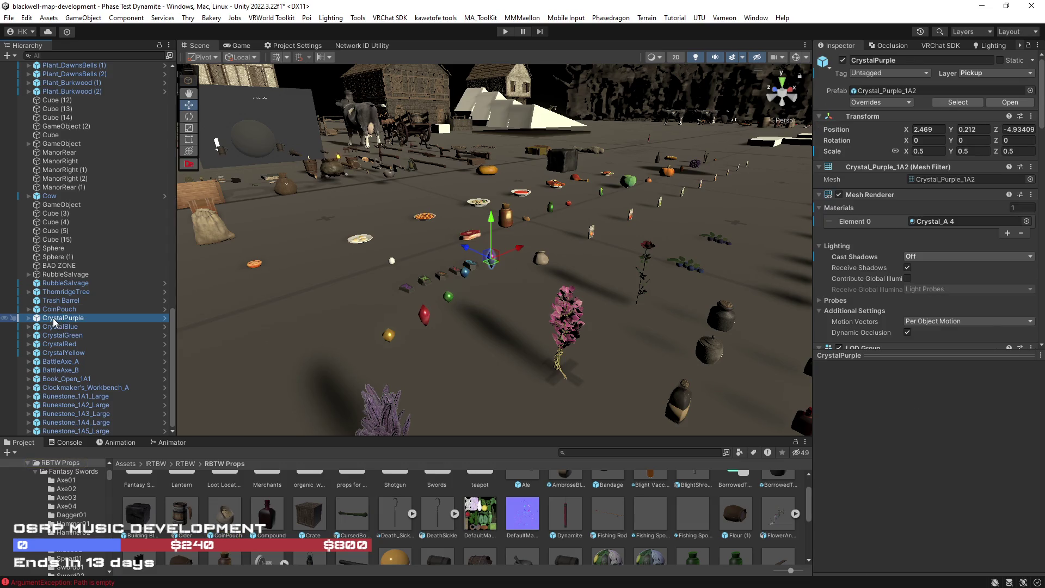
shift+click(62, 353)
mouse_move(59, 321)
mouse_down()
mouse_move(415, 506)
mouse_move(441, 2)
mouse_up()
drag(398, 180, 398, 179)
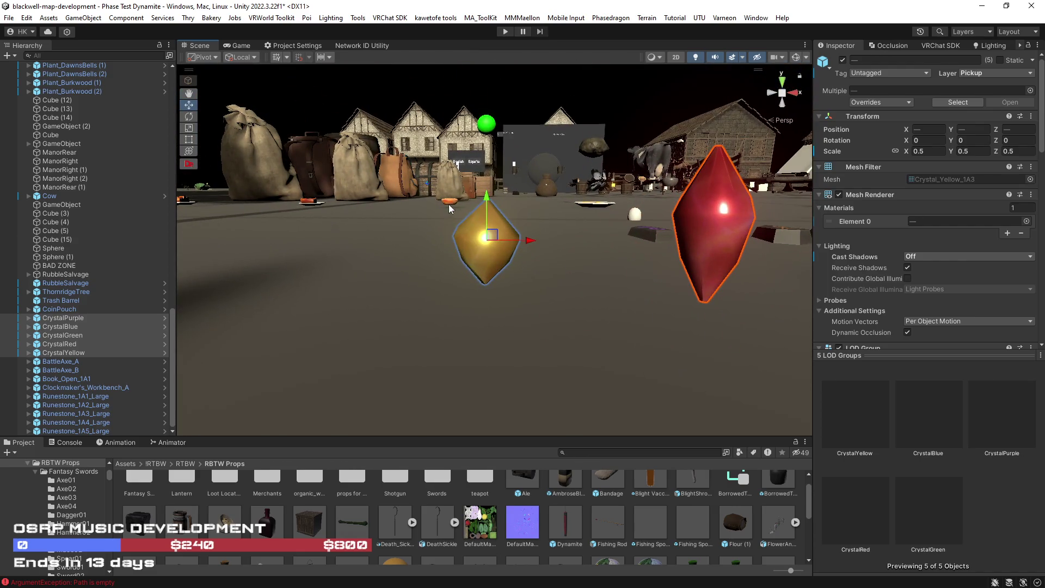
click(82, 318)
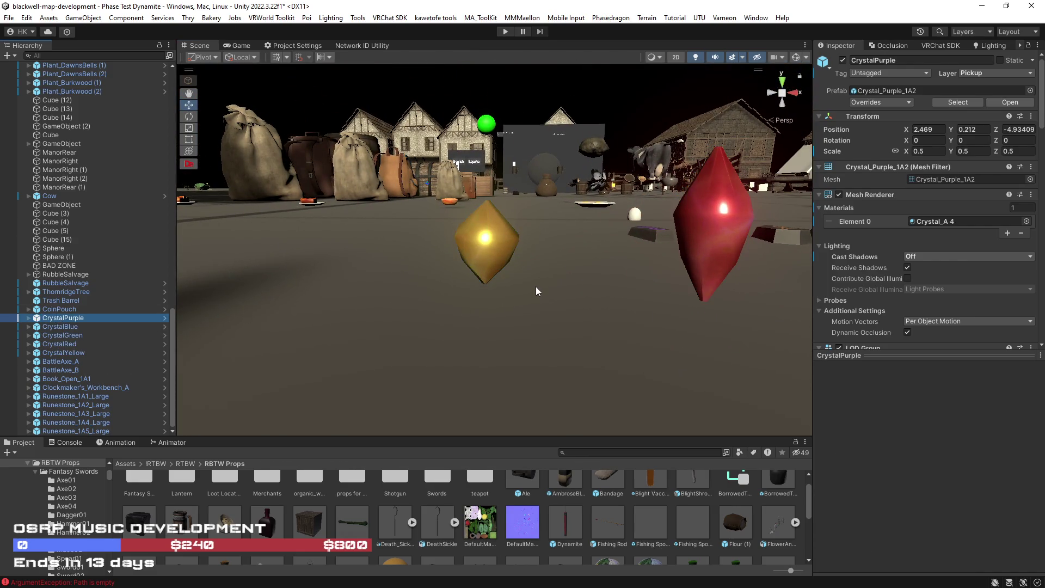
mouse_move(224, 269)
mouse_down()
mouse_move(410, 369)
mouse_move(397, 332)
mouse_move(423, 304)
mouse_up()
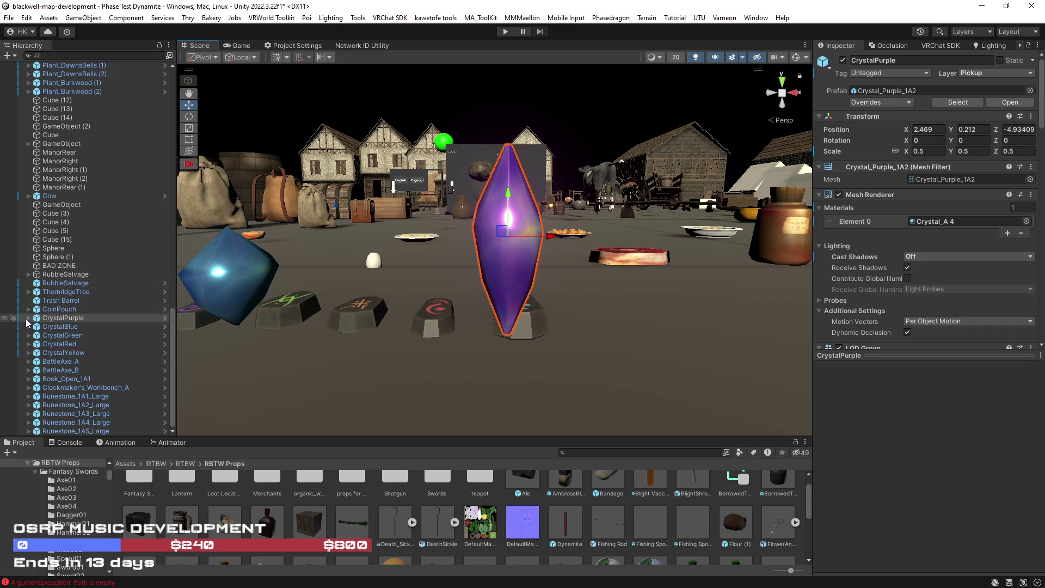
Duplicate CrystalPurple, nest the copy under it, and delete the copy's two child meshes.
click(26, 319)
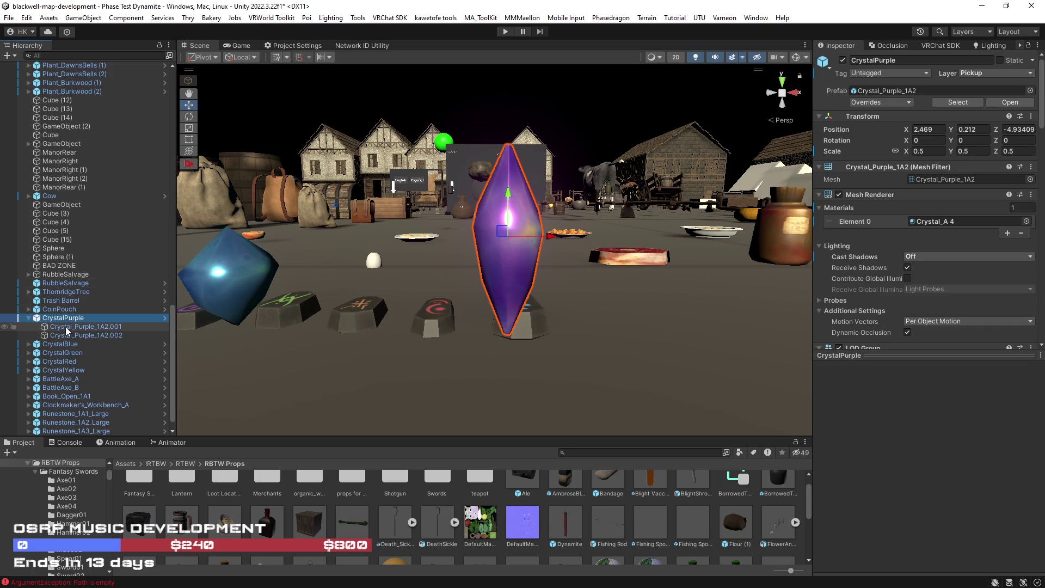
key(ctrl+d)
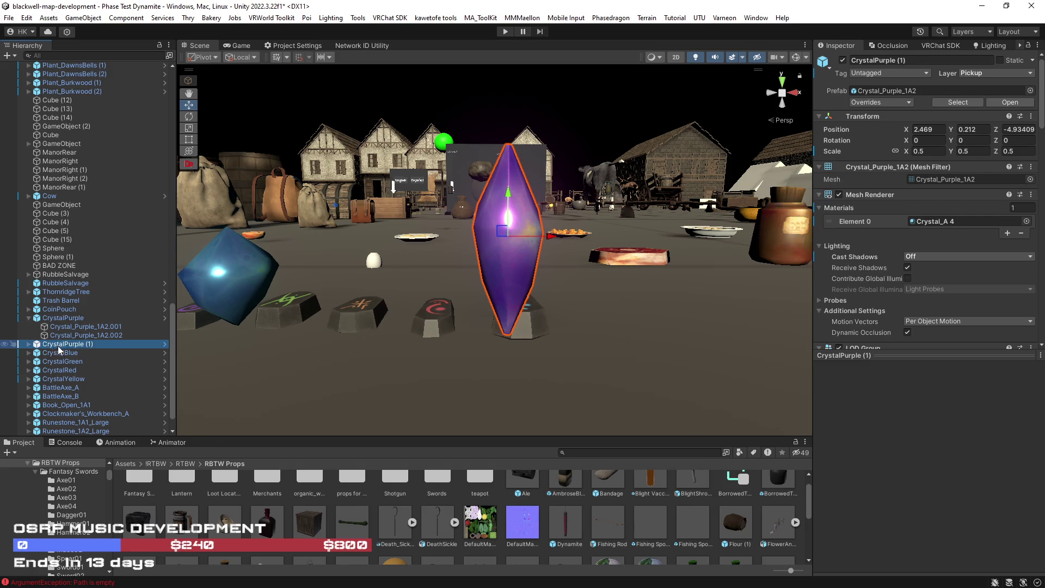
drag(62, 329, 64, 330)
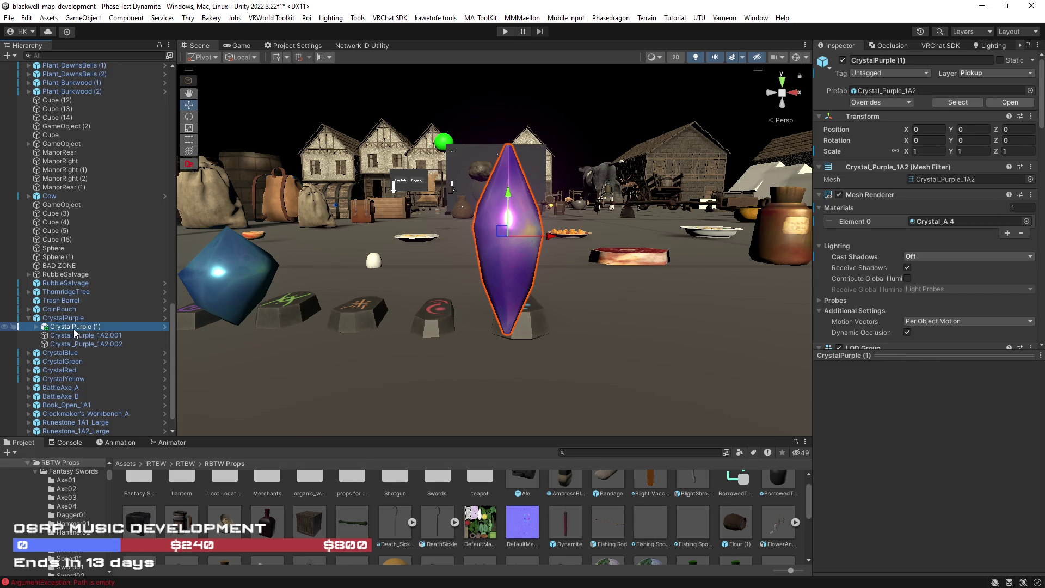
click(36, 327)
click(81, 335)
shift+click(76, 344)
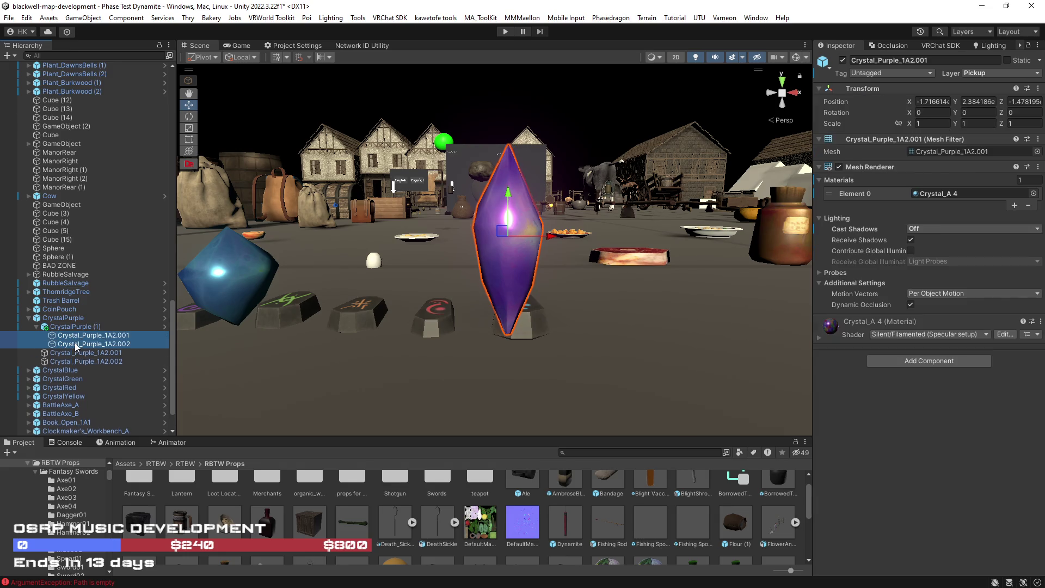
key(Delete)
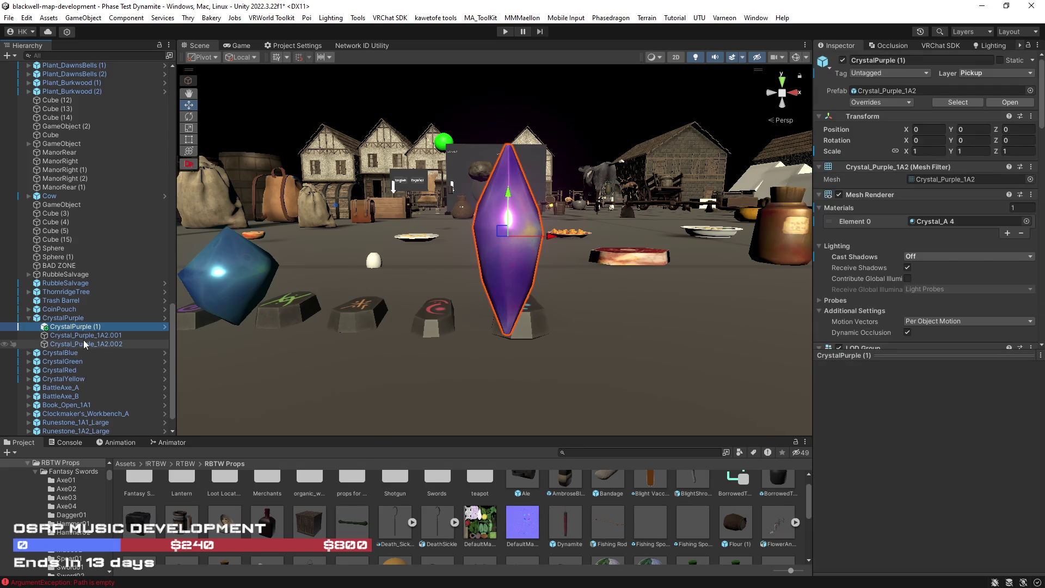
Drag a purple crystal mesh into CrystalPurple (1)'s LOD 1 Renderers.
click(68, 320)
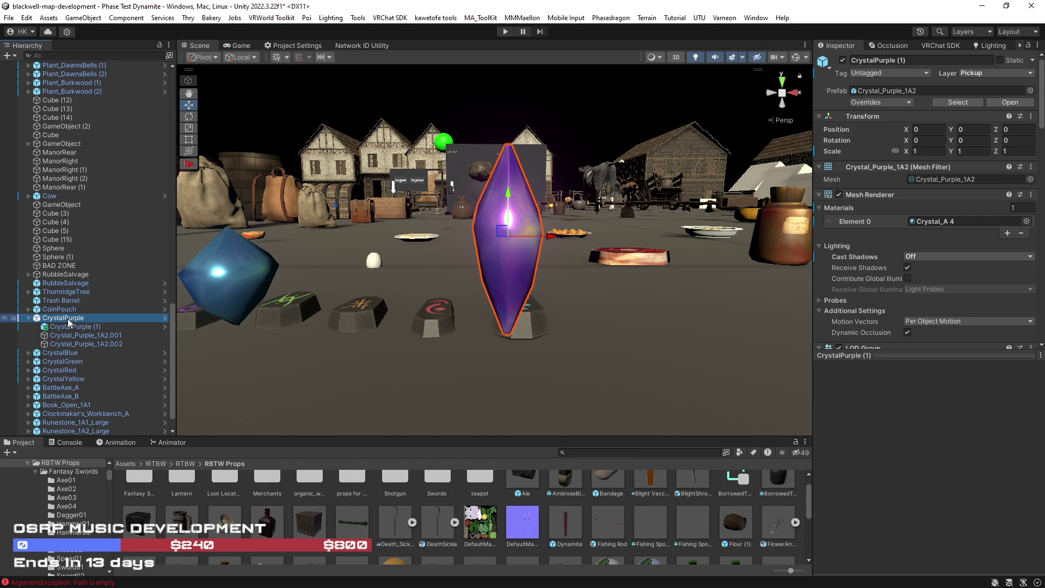
click(71, 326)
scroll(948, 257, down, 4)
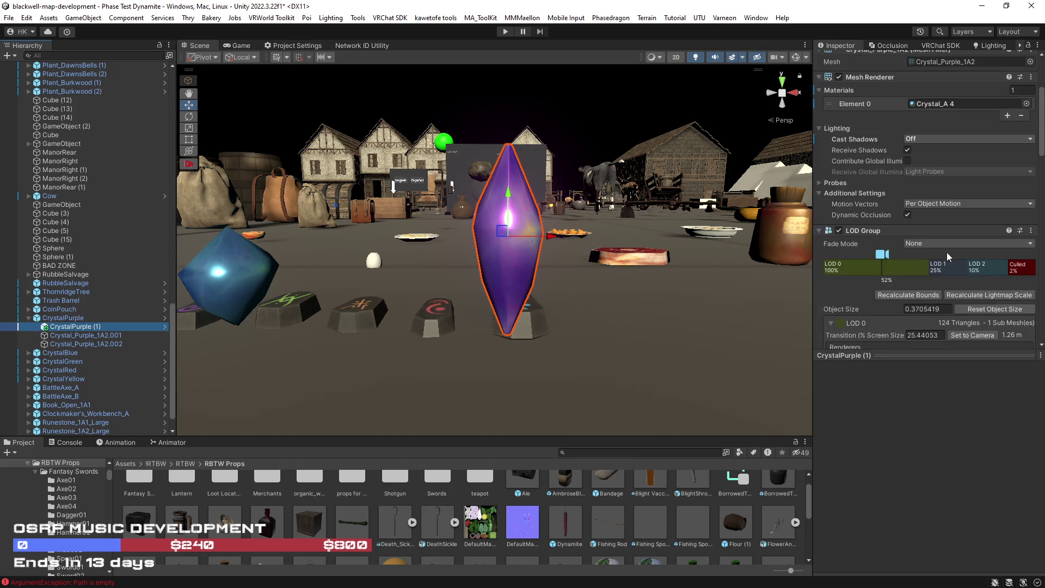
scroll(948, 257, down, 1)
mouse_move(67, 337)
mouse_down()
mouse_move(779, 276)
mouse_move(964, 229)
mouse_move(938, 243)
mouse_up()
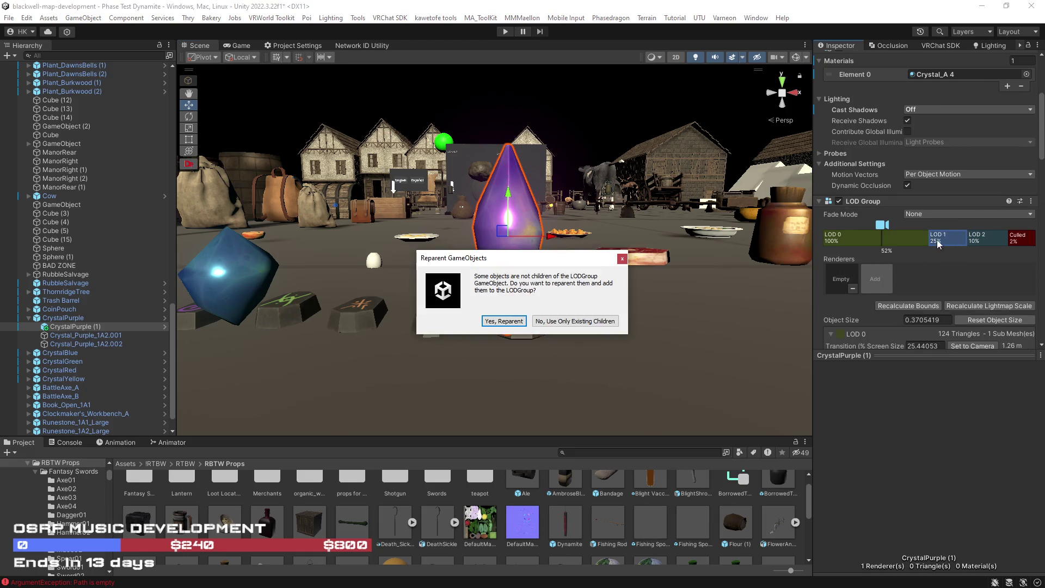
Accept the LOD reparenting prompts and remove the empty LOD renderer slots.
click(505, 323)
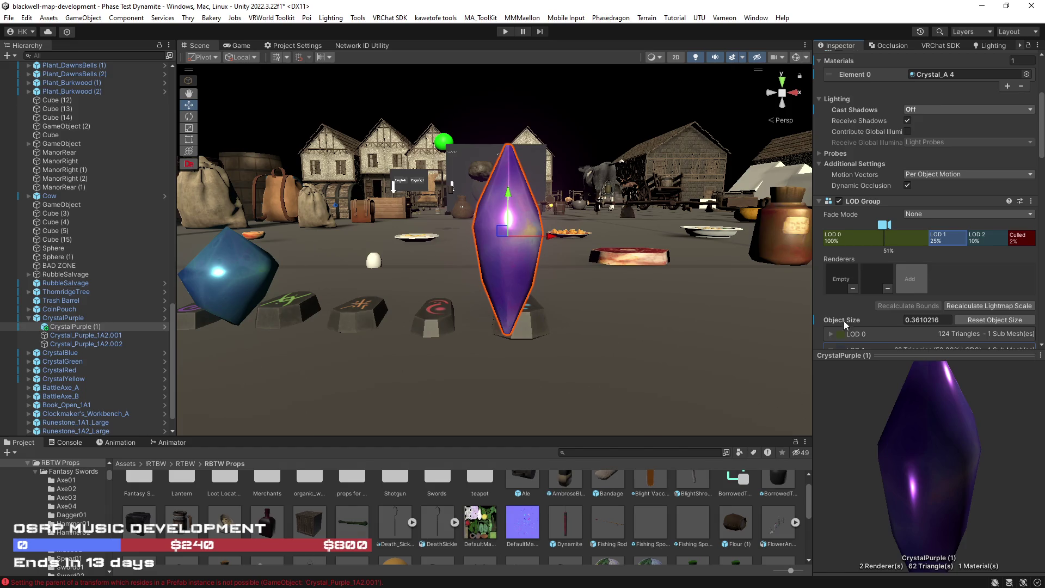
click(854, 289)
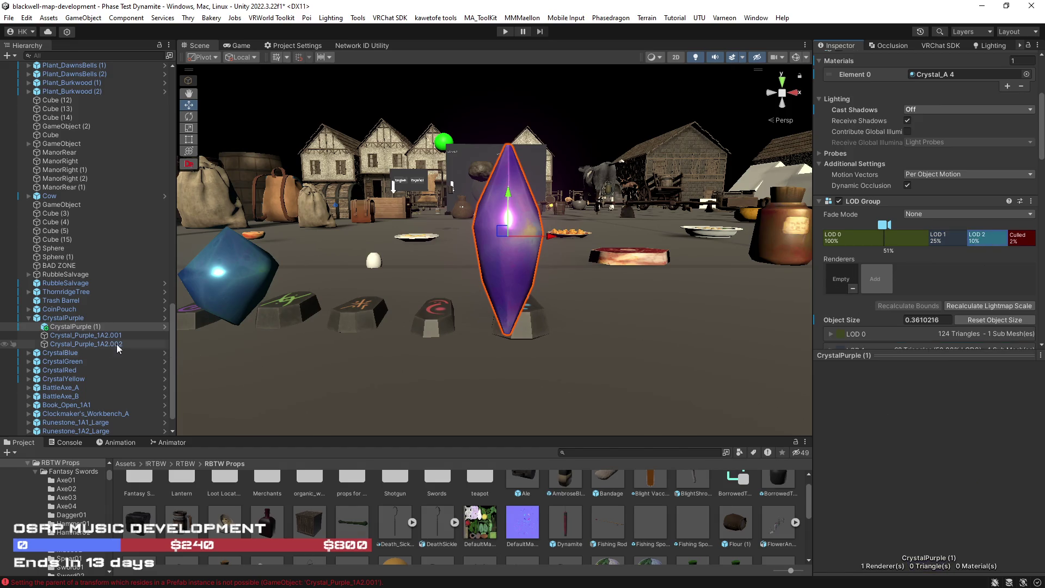
mouse_move(100, 346)
mouse_down()
mouse_move(841, 275)
mouse_move(873, 281)
mouse_up()
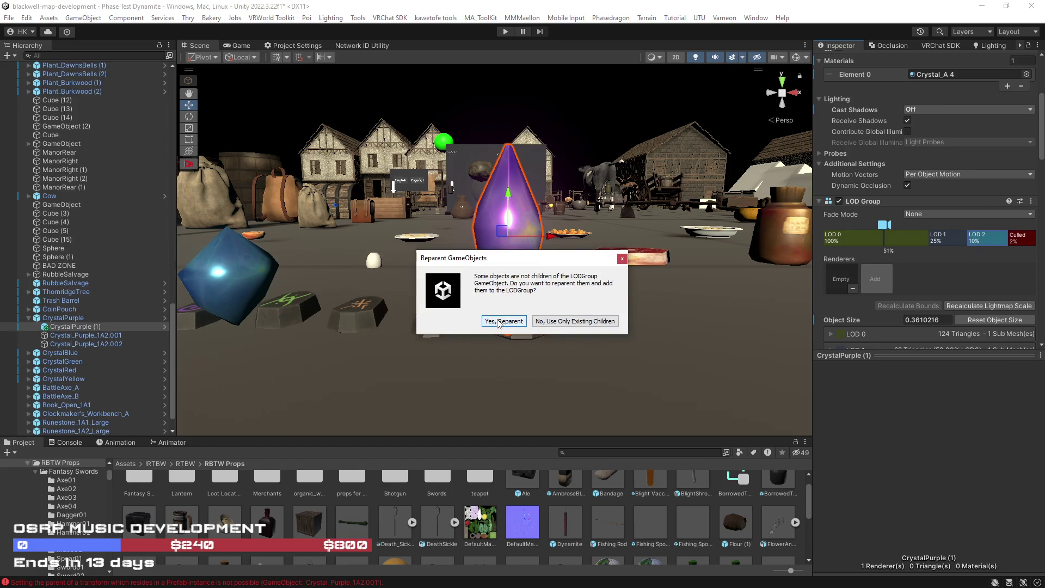
click(498, 324)
click(853, 289)
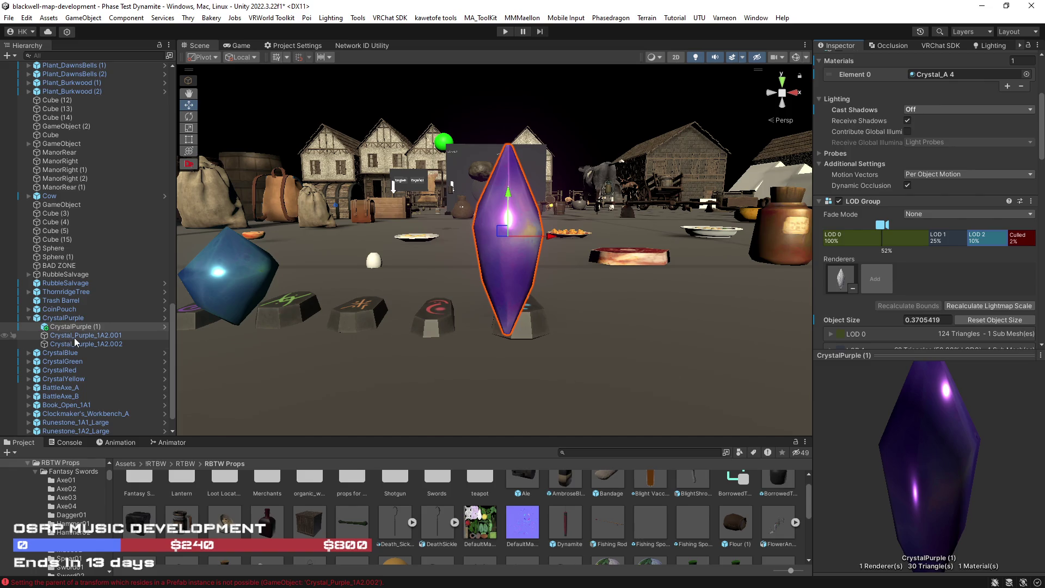
Try moving Crystal_Purple_1A2.001 and .002 into the prefab copy and dismiss the warning.
click(64, 335)
shift+click(71, 343)
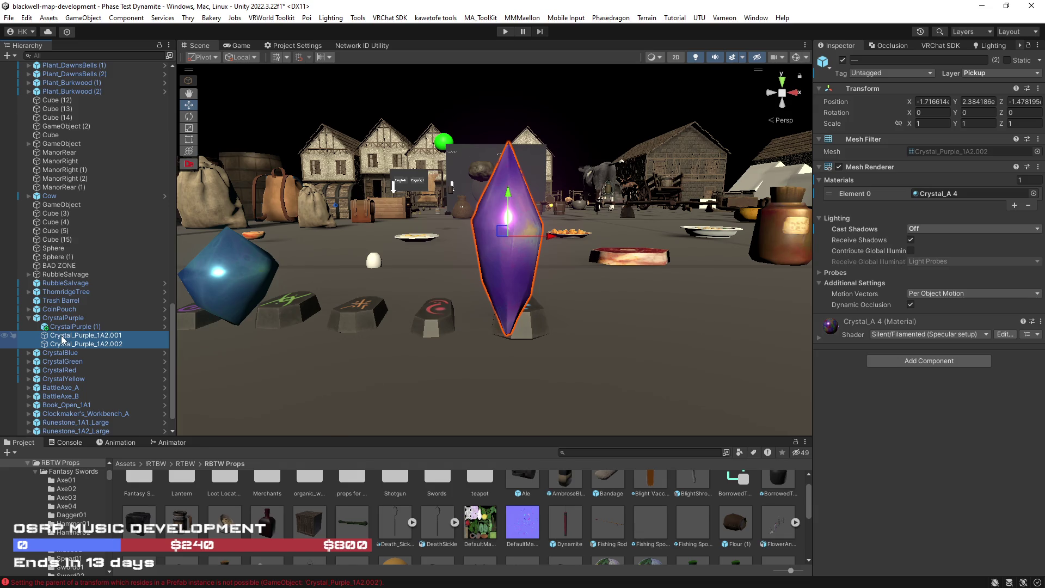
drag(65, 340, 68, 342)
click(599, 326)
Re-create CrystalPurple (1) as its child and delete Crystal_Purple_1A2.001 and .002.
click(68, 325)
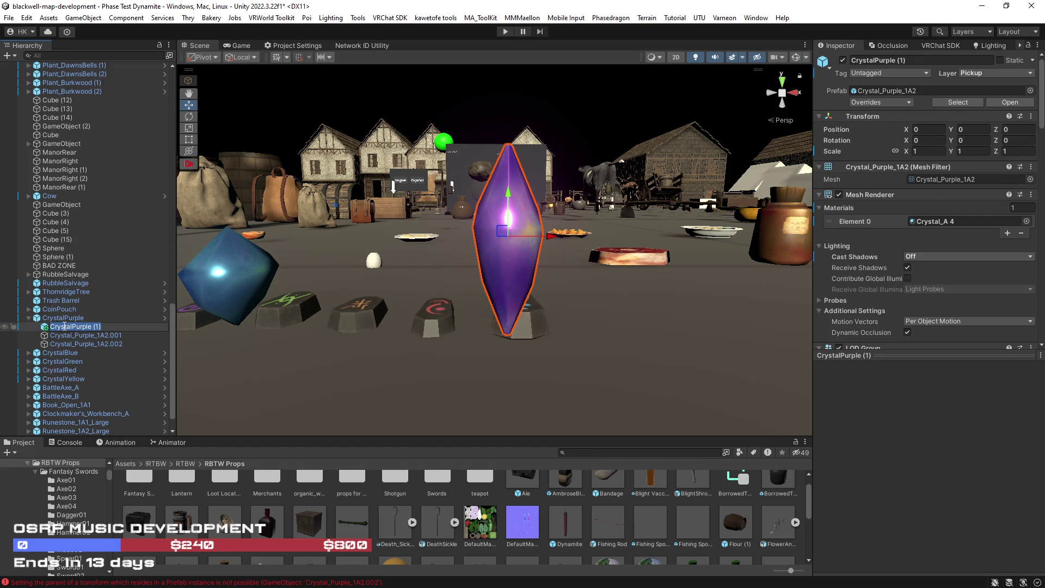
key(Delete)
click(62, 319)
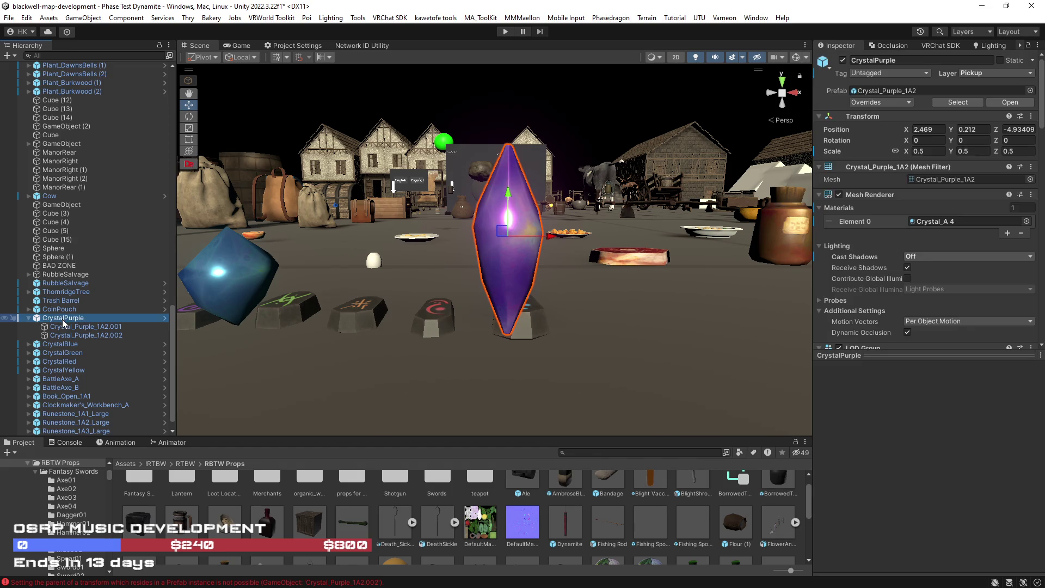
key(ctrl+d)
drag(61, 351, 70, 334)
click(69, 329)
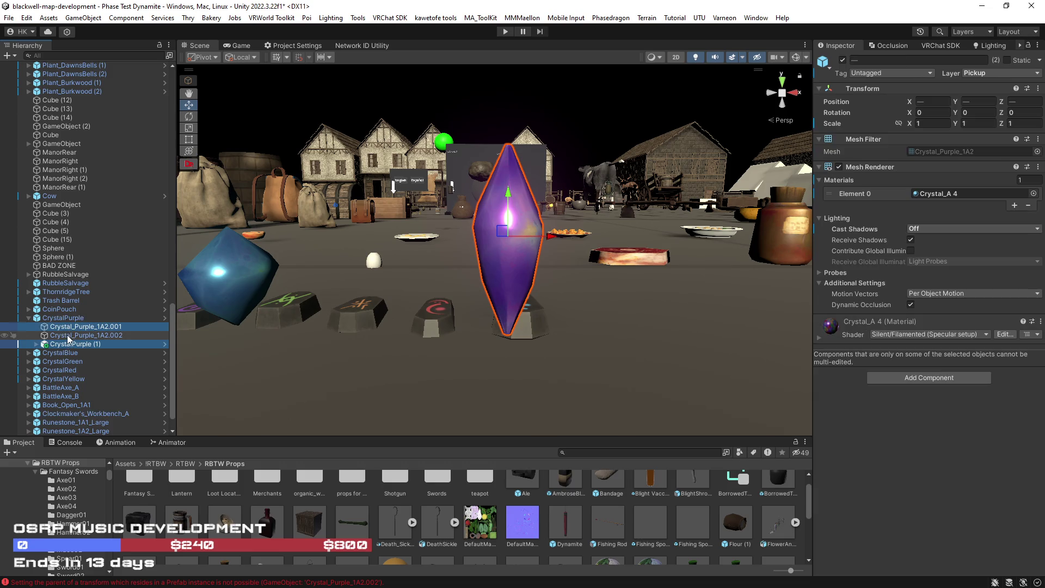
click(70, 336)
shift+click(67, 328)
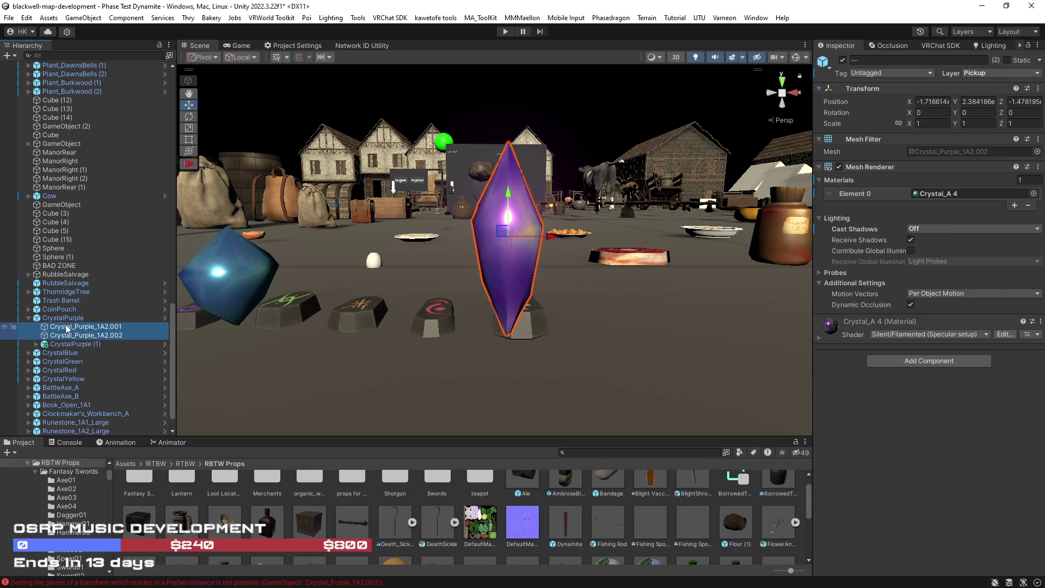
key(Delete)
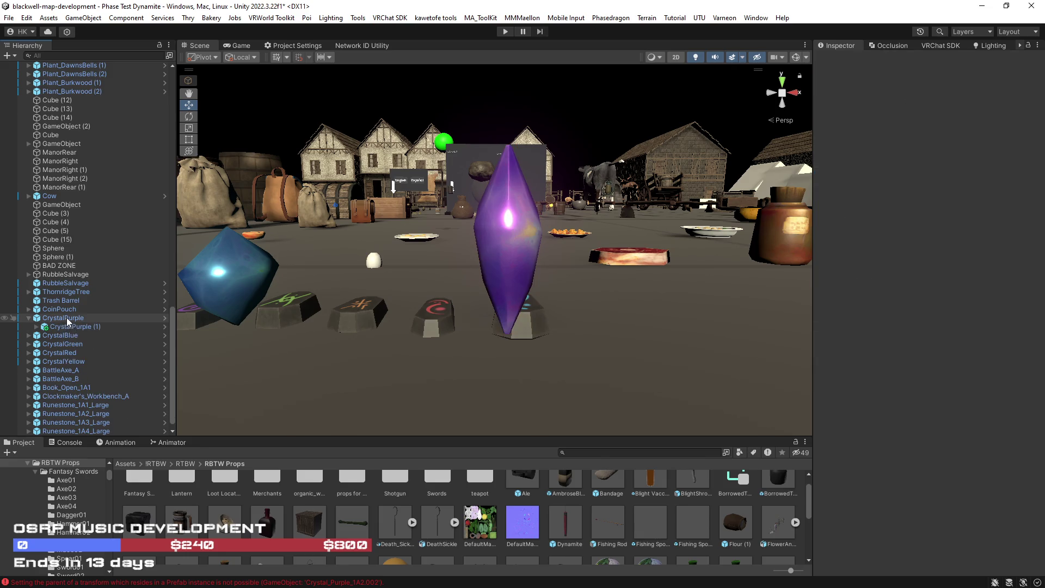
Remove the LOD Group and Mesh Renderer components from the CrystalPurple parent.
click(33, 319)
scroll(923, 260, down, 3)
right_click(884, 230)
click(915, 255)
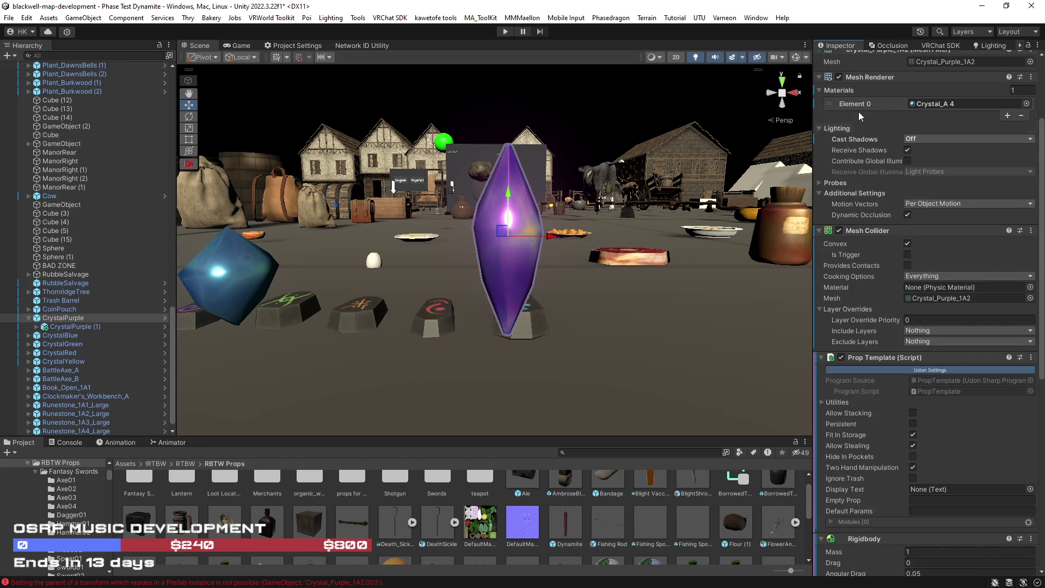
right_click(867, 77)
click(878, 110)
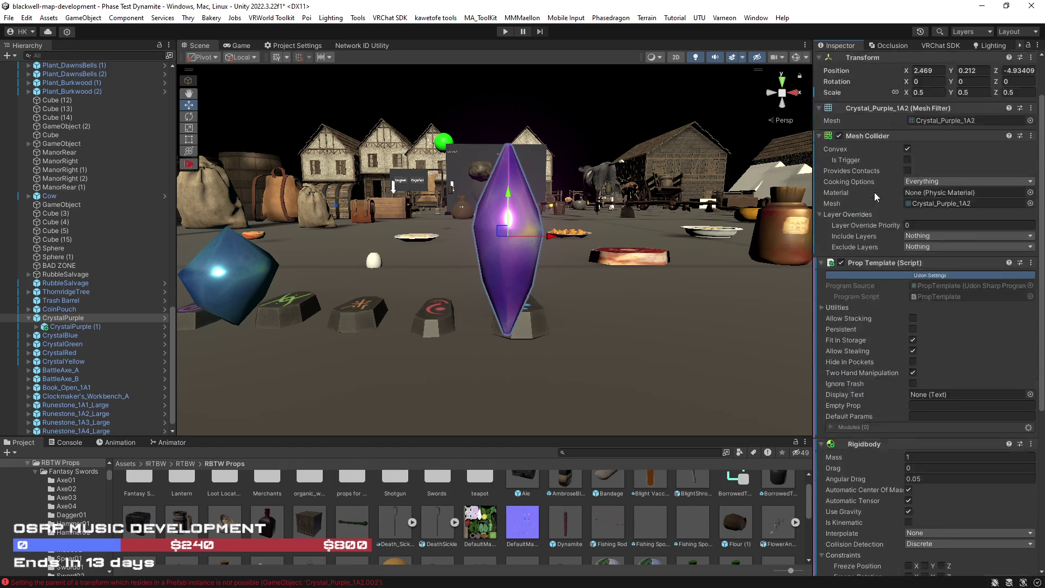
scroll(872, 195, down, 7)
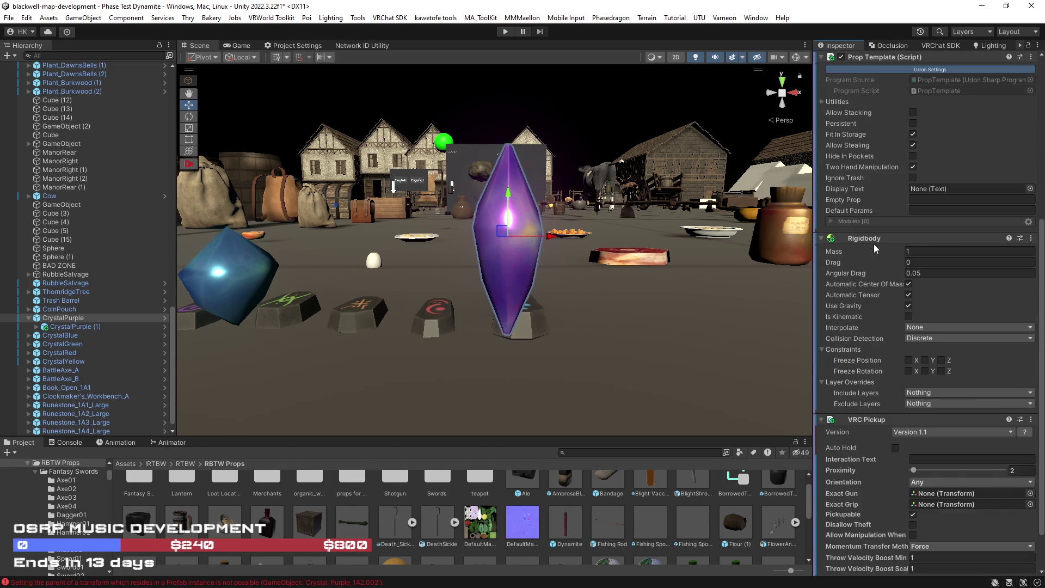
scroll(877, 256, up, 5)
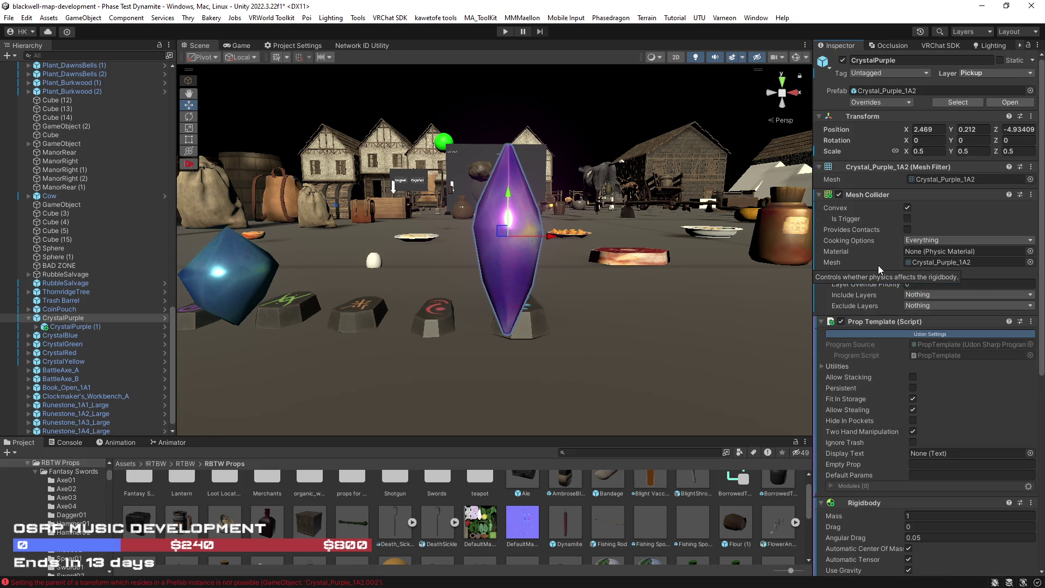
Raise the child crystal CrystalPurple (1) and rotate it 90° on Z onto its side.
click(527, 281)
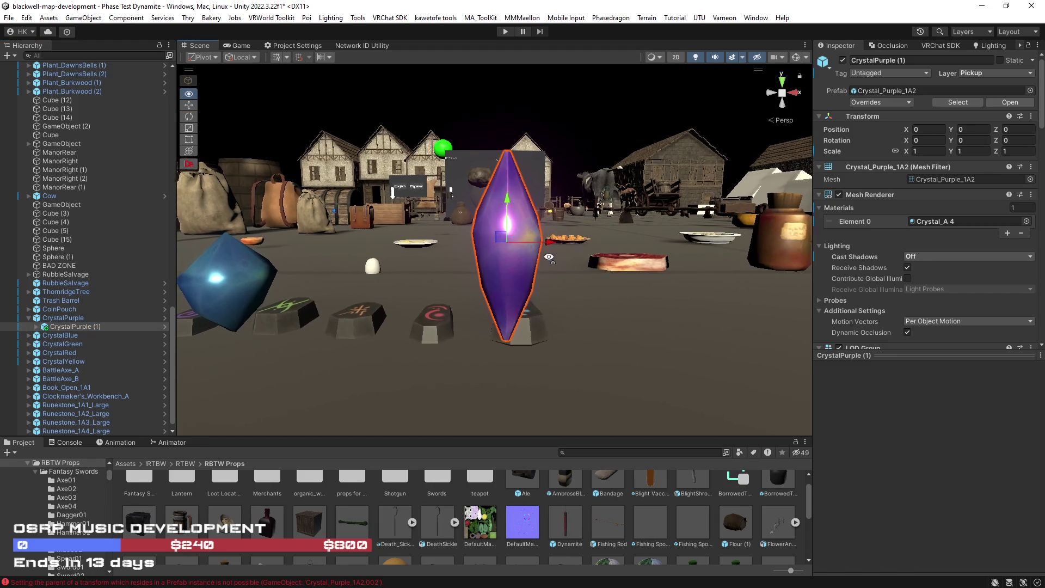
drag(511, 201, 521, 99)
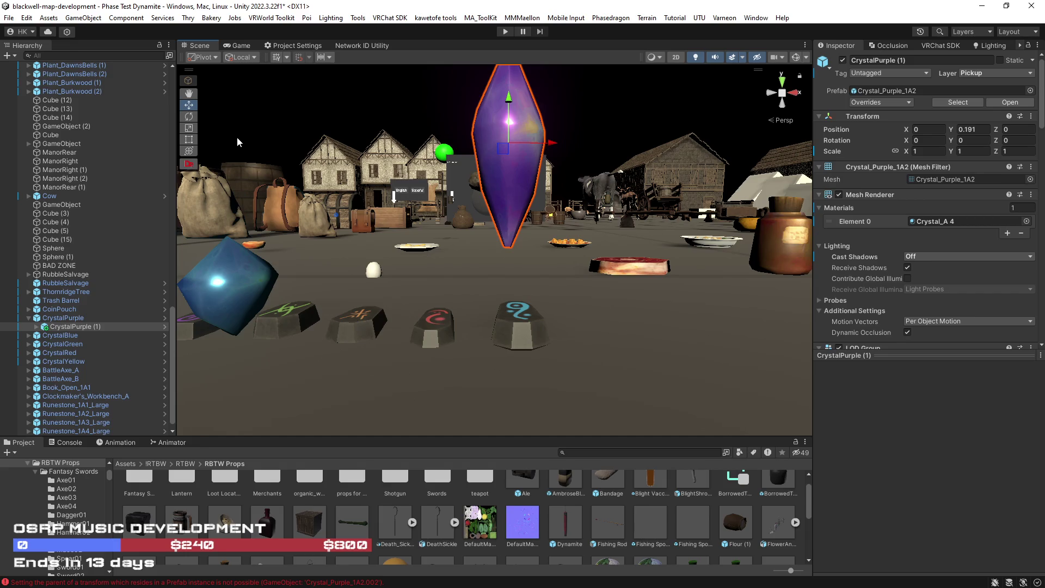
click(61, 318)
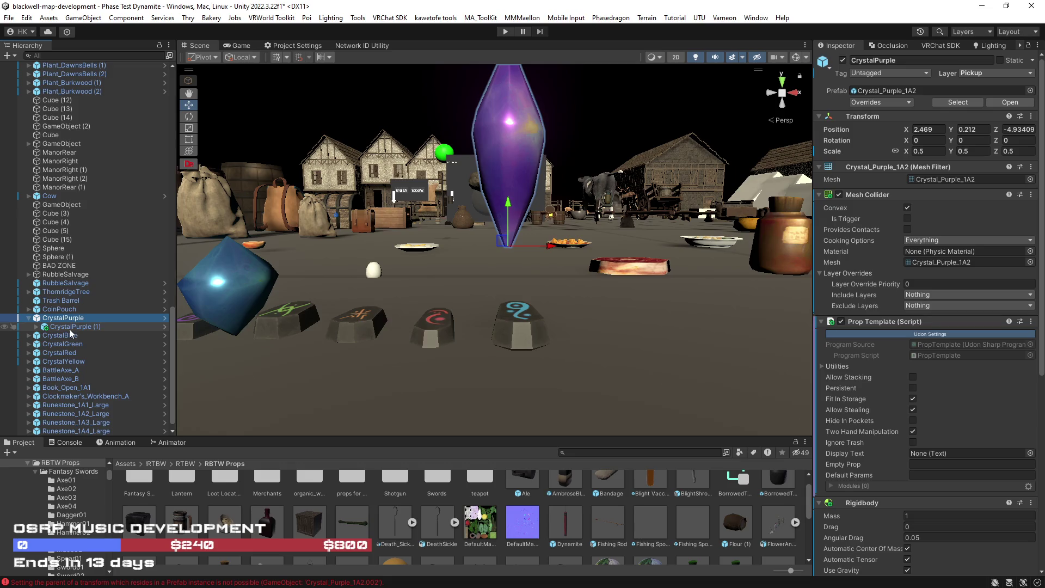
click(70, 327)
key(e)
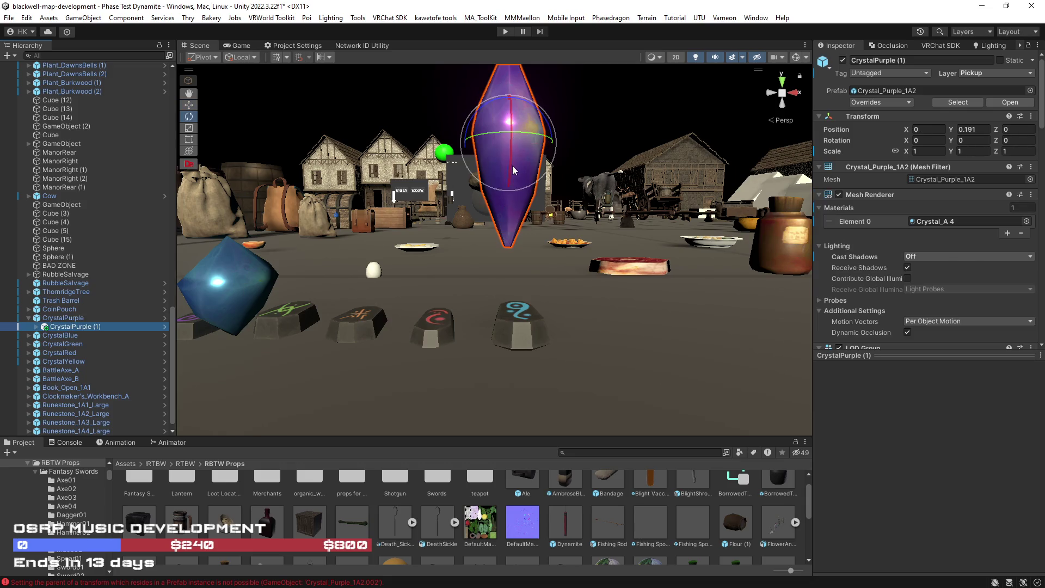
drag(472, 124, 440, 227)
key(w)
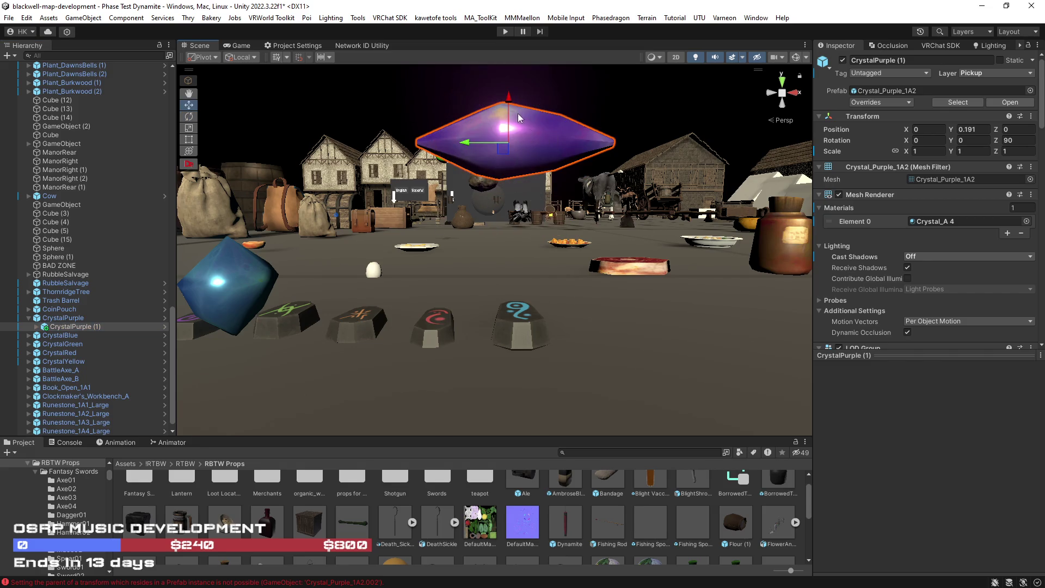
Lower the purple crystal back toward the ground.
click(64, 318)
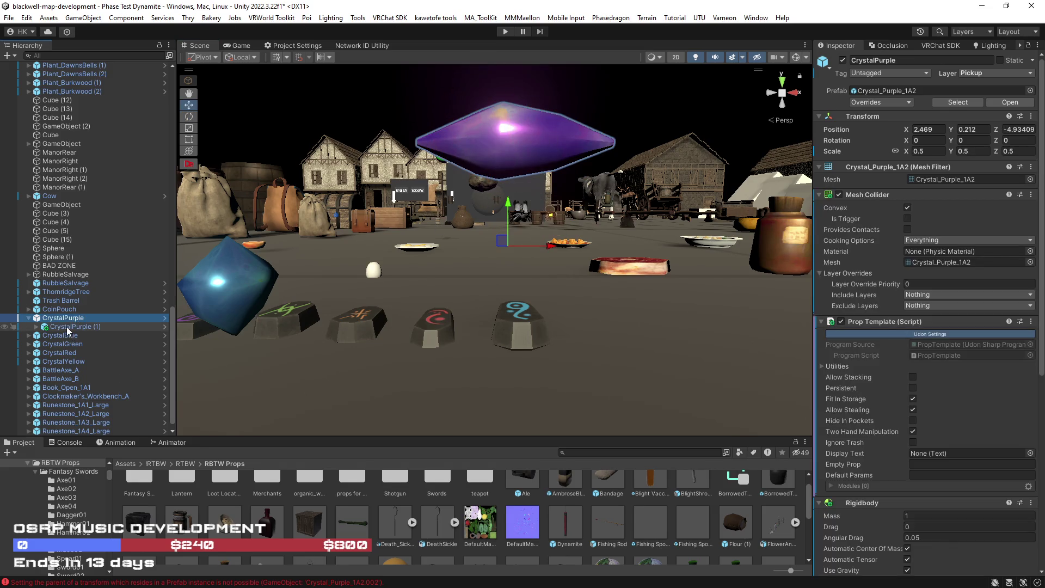
click(68, 326)
drag(508, 98, 510, 170)
click(64, 318)
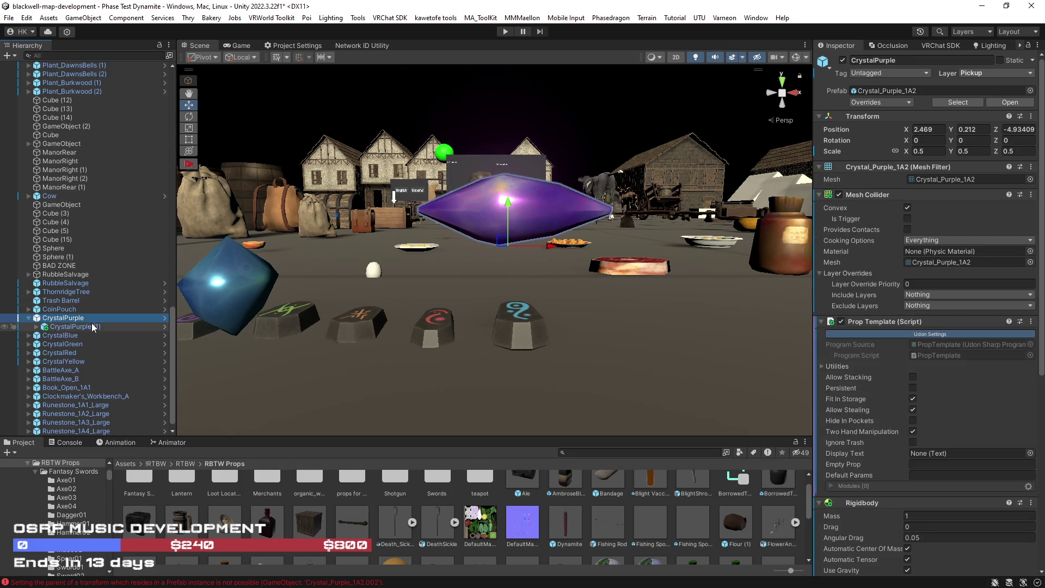
mouse_move(462, 277)
mouse_down()
mouse_move(491, 310)
mouse_move(538, 294)
mouse_move(438, 266)
mouse_up()
click(437, 265)
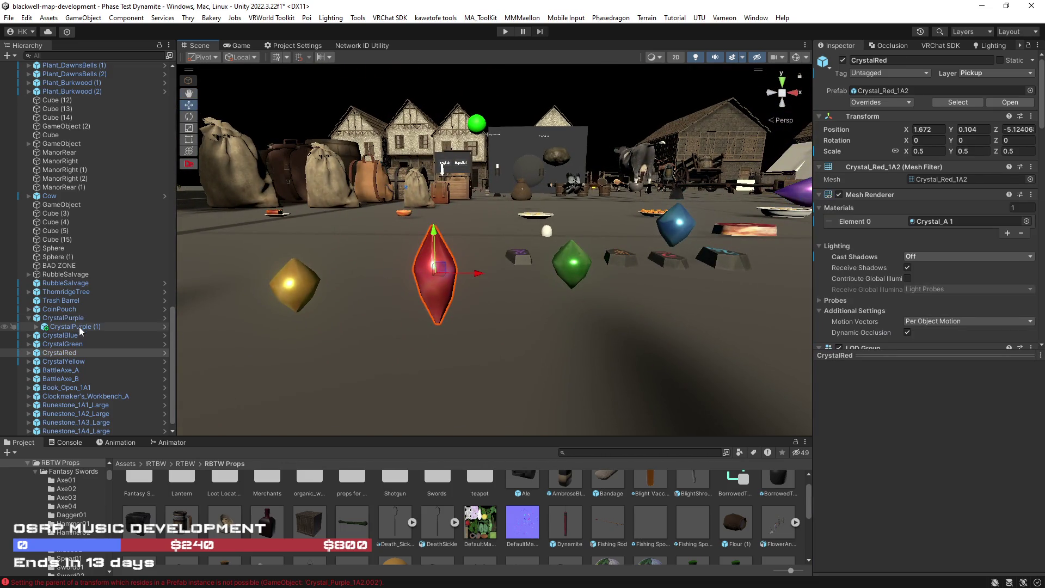
Duplicate CrystalRed, nest the copy under it, and delete the two Crystal_Red_1A2 mesh pieces.
scroll(499, 538, down, 2)
scroll(495, 538, up, 3)
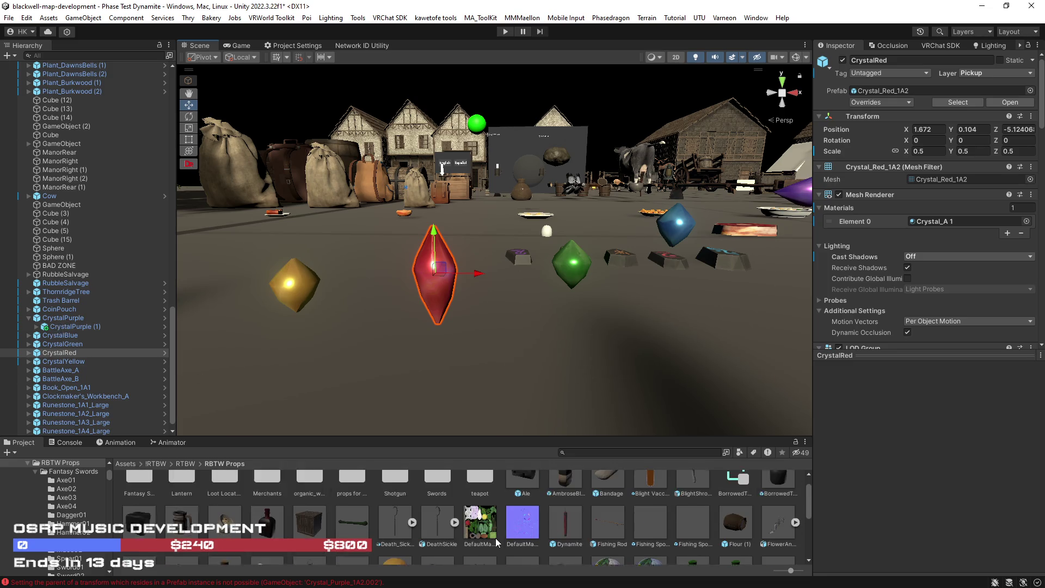
click(28, 353)
key(ctrl+d)
drag(61, 379, 62, 352)
click(65, 361)
shift+click(70, 370)
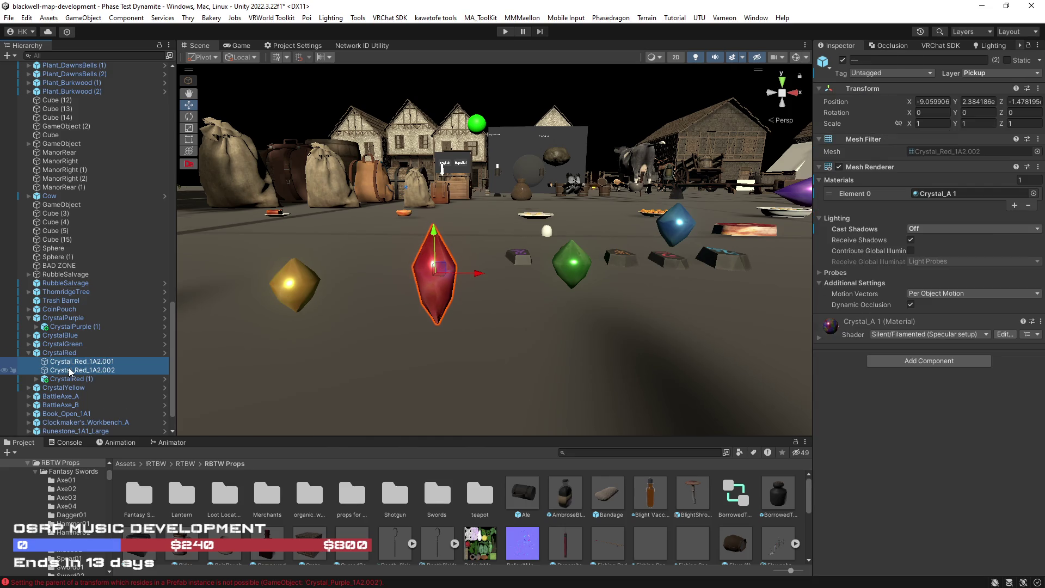
key(Delete)
Remove the Mesh Filter and Mesh Renderer from the CrystalRed parent.
click(47, 352)
right_click(857, 169)
click(882, 187)
right_click(868, 181)
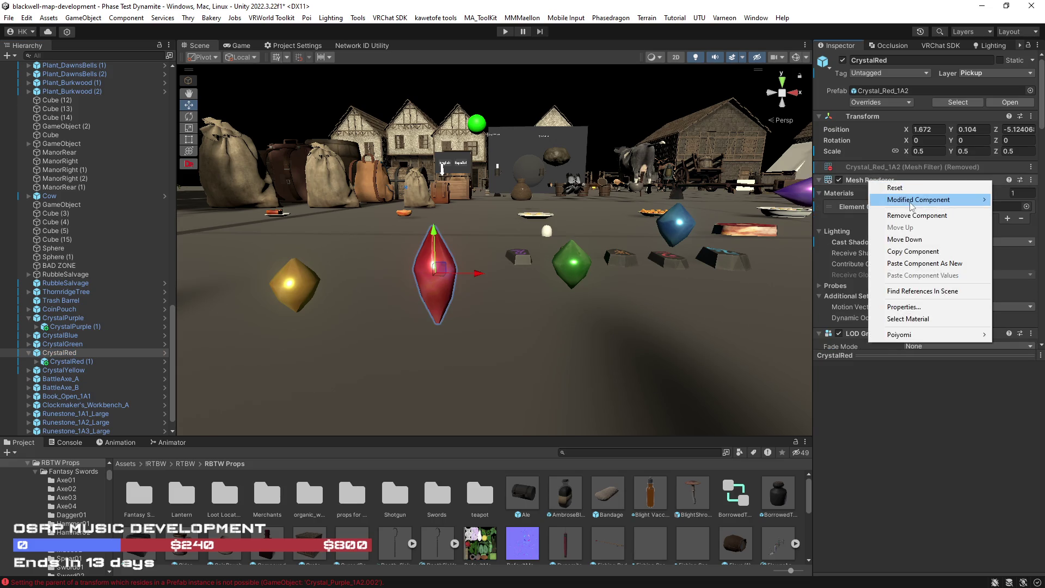
click(915, 216)
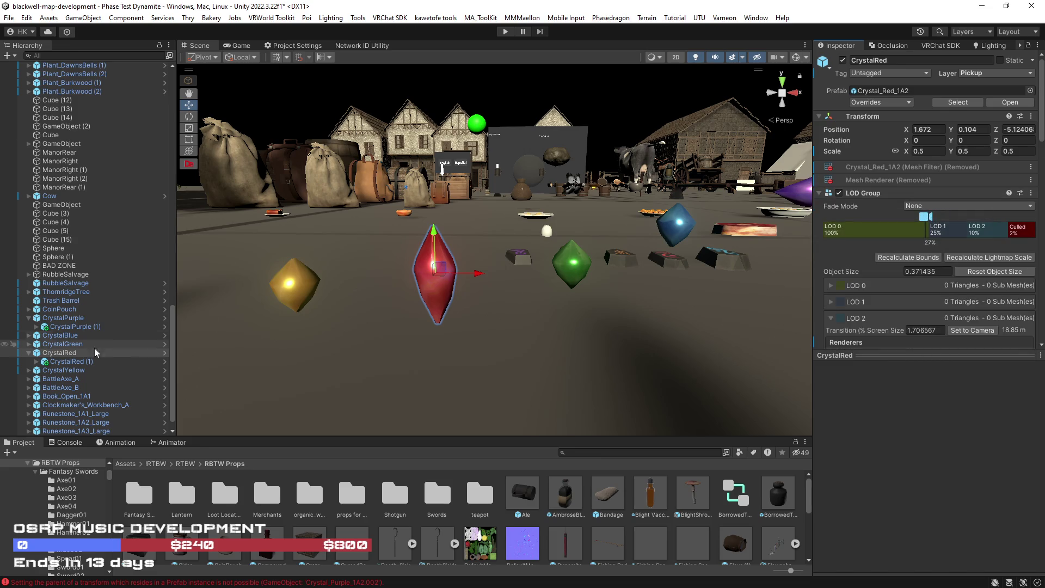
click(36, 361)
click(77, 370)
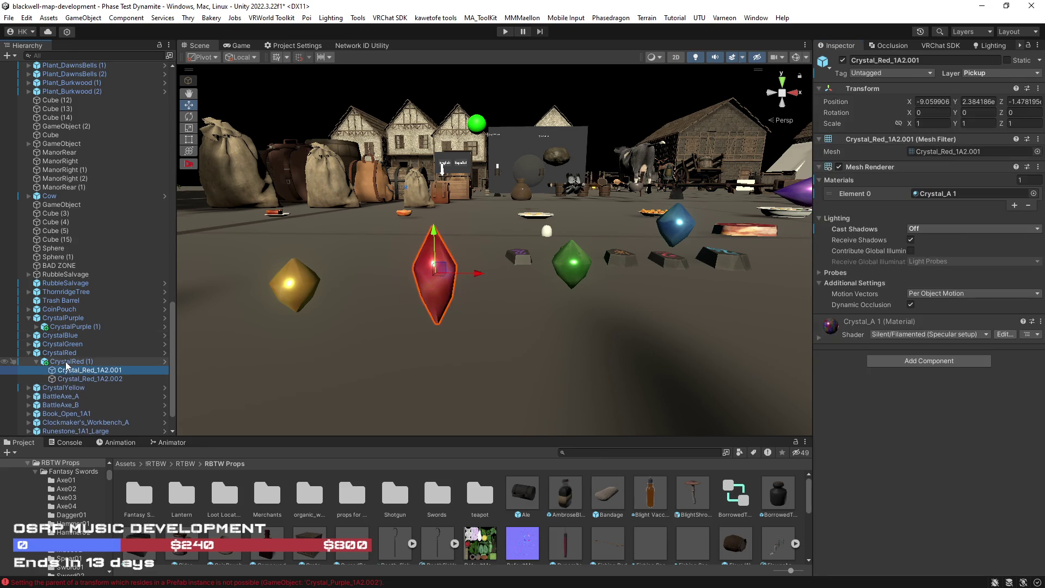
click(37, 361)
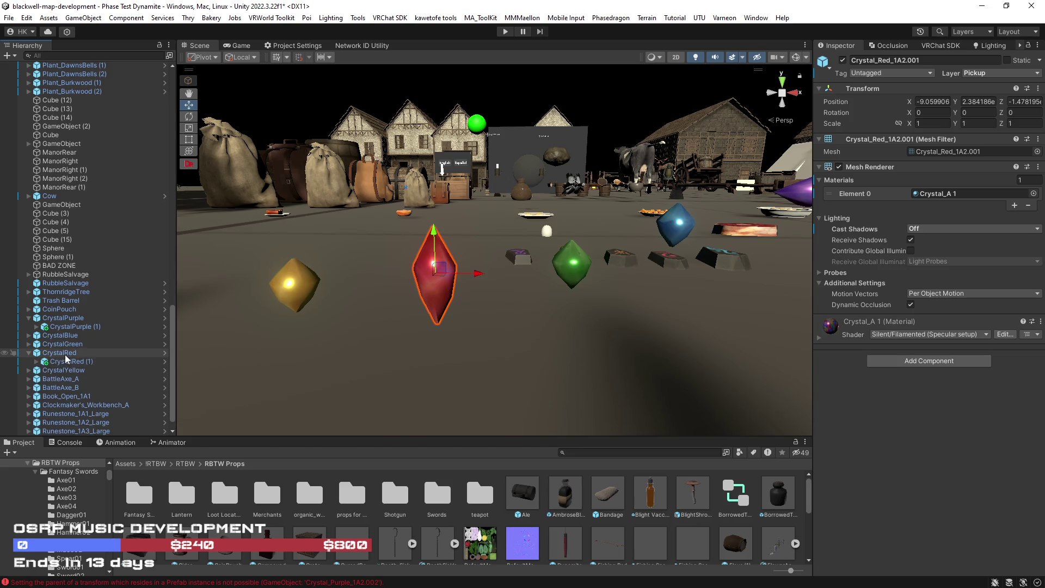
Rotate the red crystal copy 90° on Z onto its side and adjust its height.
double_click(67, 362)
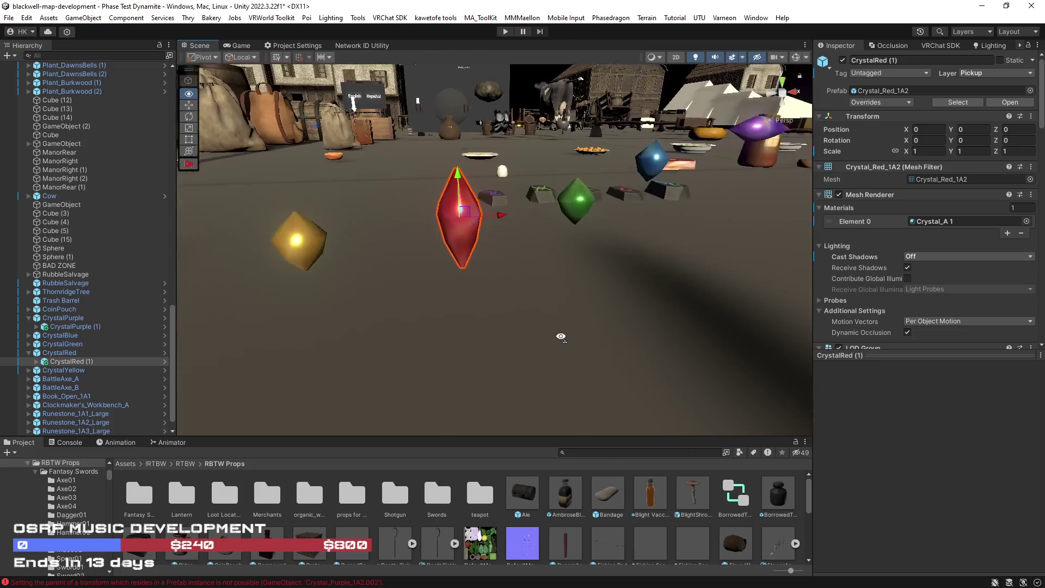
key(s)
key(e)
mouse_move(526, 232)
mouse_down()
mouse_move(510, 235)
mouse_move(491, 178)
mouse_up()
key(w)
click(102, 353)
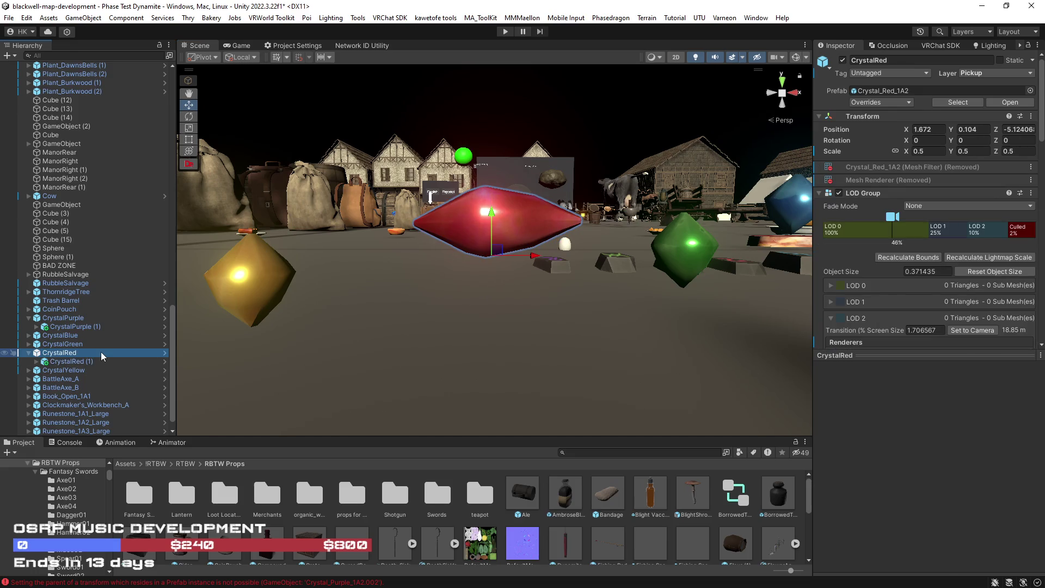
drag(94, 354, 96, 362)
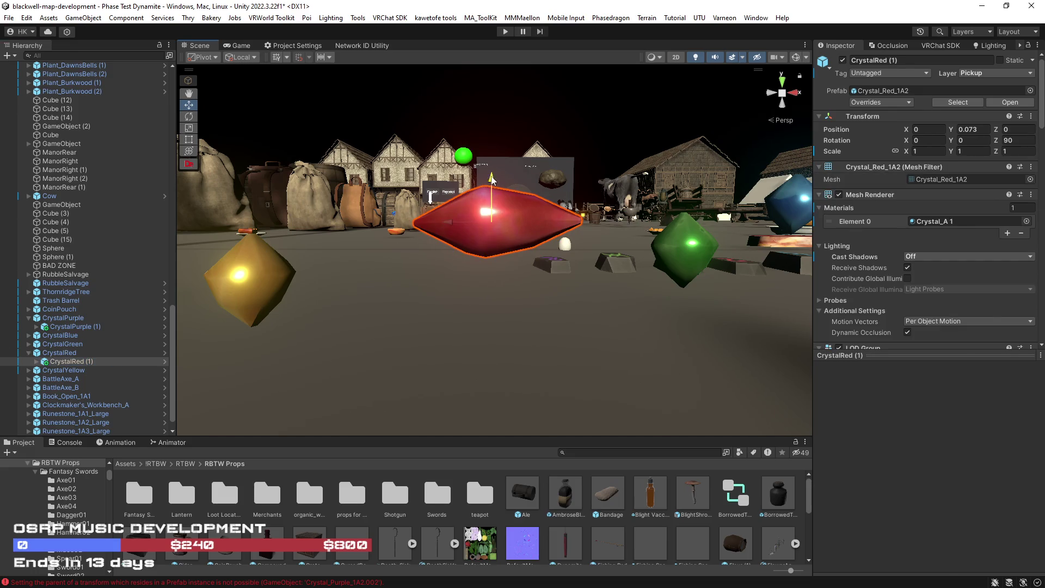
Duplicate CrystalGreen and nest the copy under CrystalGreen.
click(29, 344)
click(58, 345)
key(ctrl+d)
mouse_move(57, 371)
mouse_down()
mouse_move(62, 345)
mouse_move(70, 352)
mouse_up()
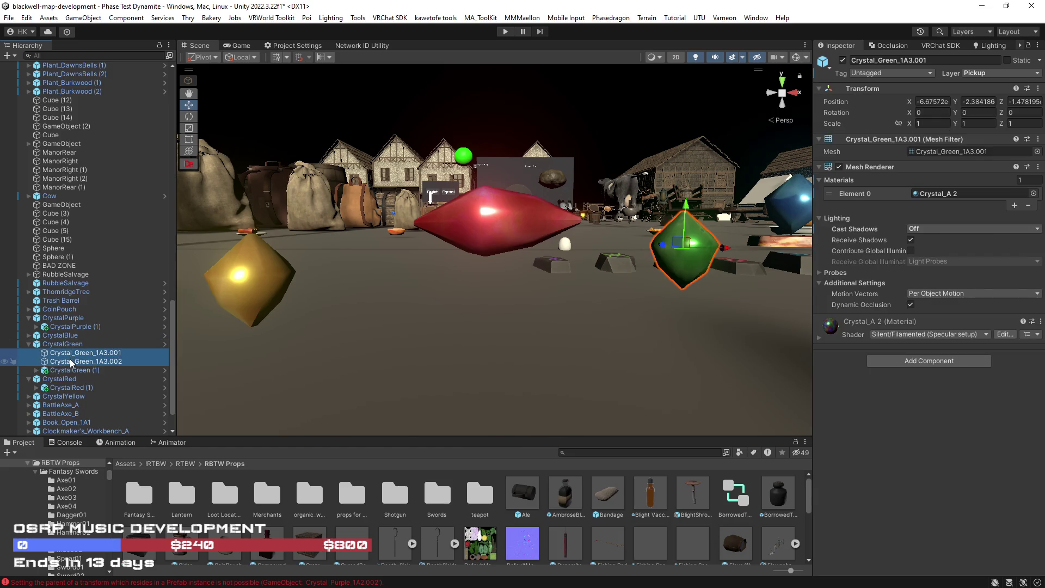
Remove the Mesh Filter and Mesh Renderer from the CrystalGreen parent.
click(60, 345)
right_click(864, 167)
click(904, 200)
right_click(860, 180)
click(889, 215)
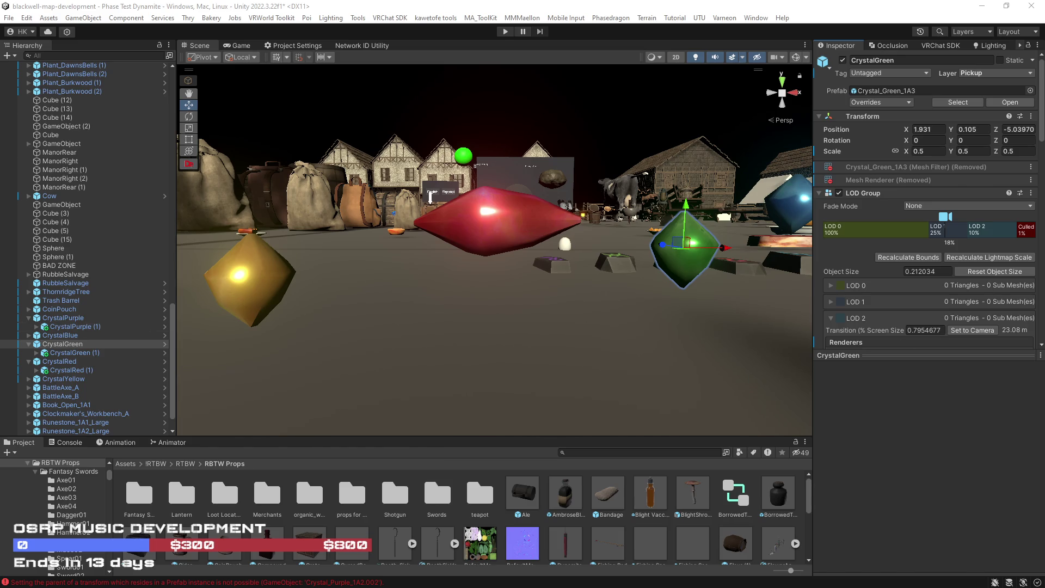
Raise the nested CrystalGreen (1) copy to Y 0.105.
click(61, 355)
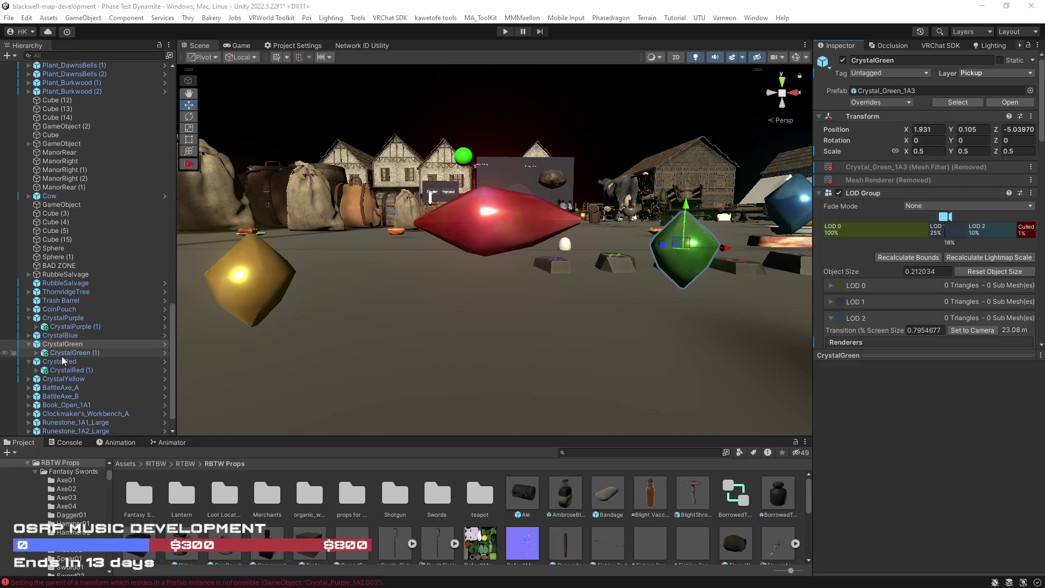
drag(546, 336, 541, 341)
drag(500, 200, 499, 167)
mouse_move(547, 276)
mouse_down()
mouse_move(520, 276)
mouse_move(555, 296)
mouse_move(495, 257)
mouse_up()
click(61, 371)
Nest a CrystalYellow duplicate under it, discard the two old mesh pieces, and raise it to Y 0.109.
click(490, 251)
click(28, 379)
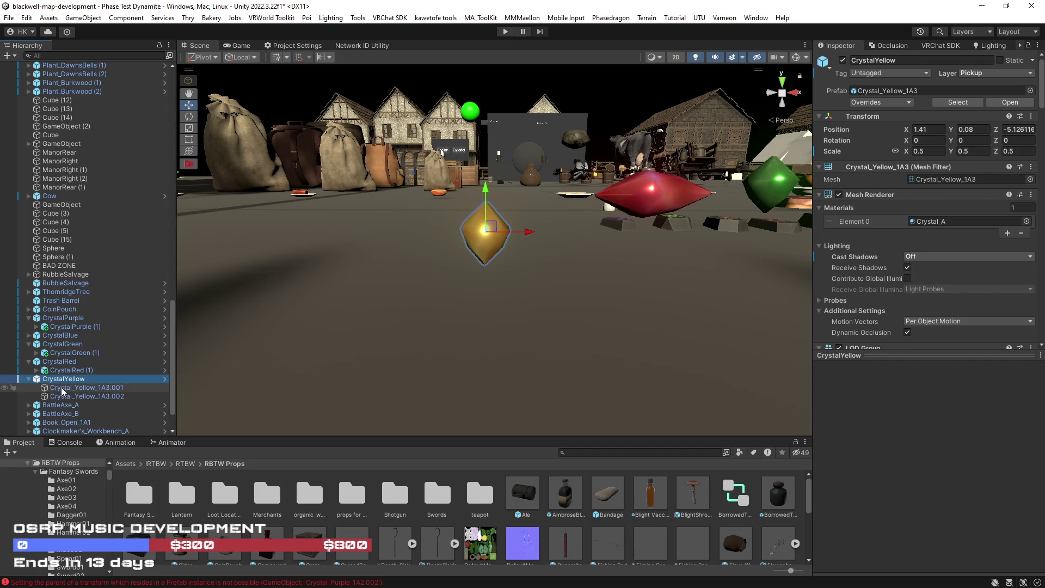
key(ctrl+d)
drag(65, 405, 79, 397)
click(78, 388)
shift+click(77, 396)
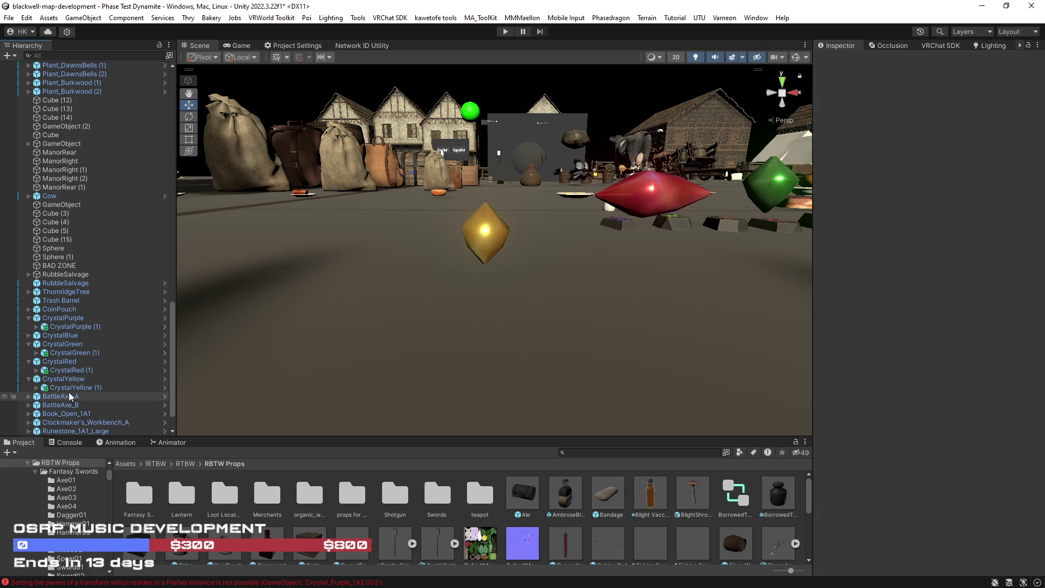
drag(76, 402, 76, 406)
drag(489, 192, 488, 158)
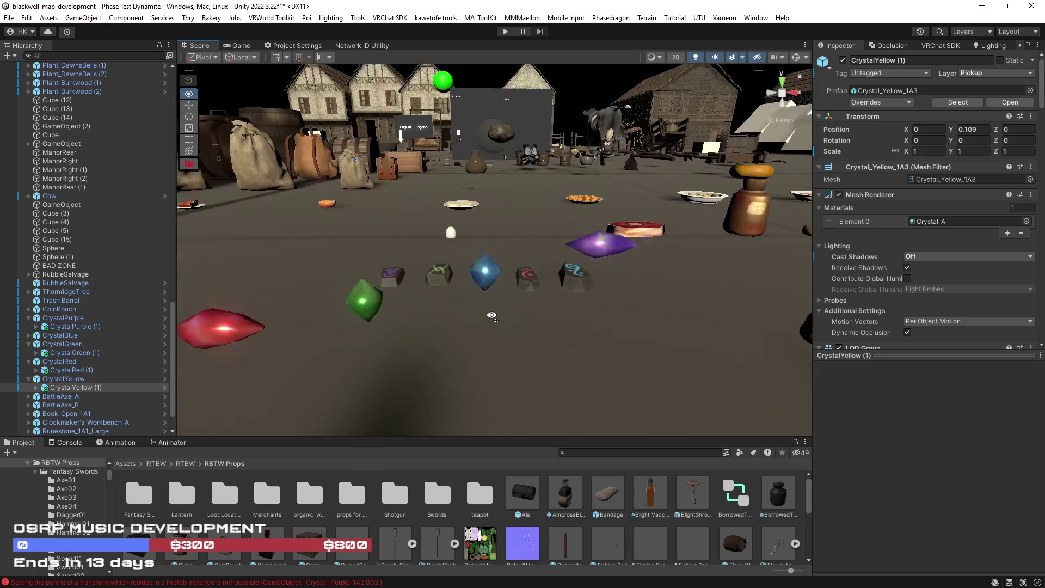
Duplicate CrystalBlue and nest the CrystalBlue (1) copy under it in the Hierarchy.
click(29, 335)
click(67, 344)
click(60, 336)
key(ctrl+d)
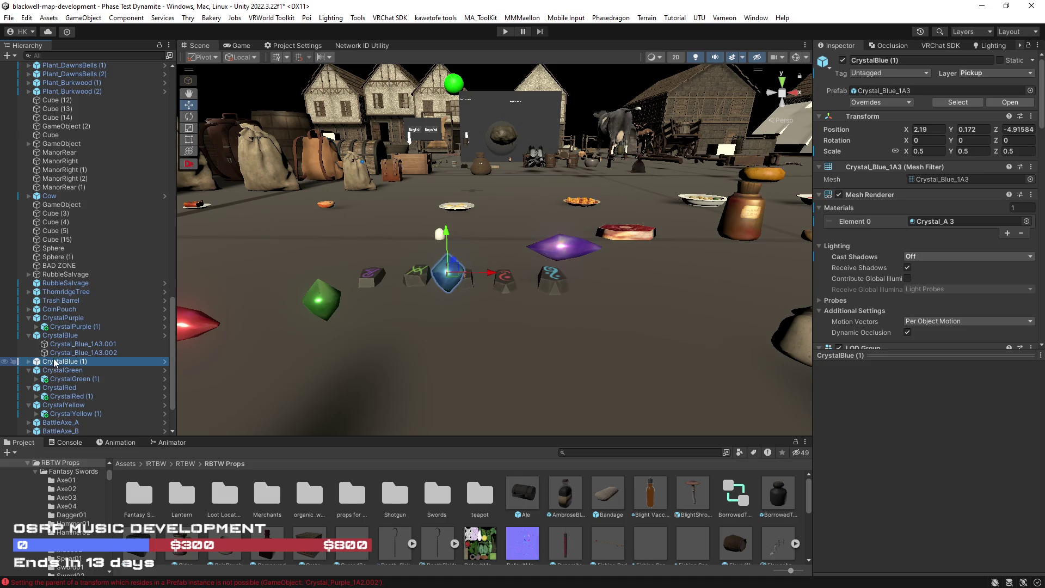
drag(52, 361, 60, 337)
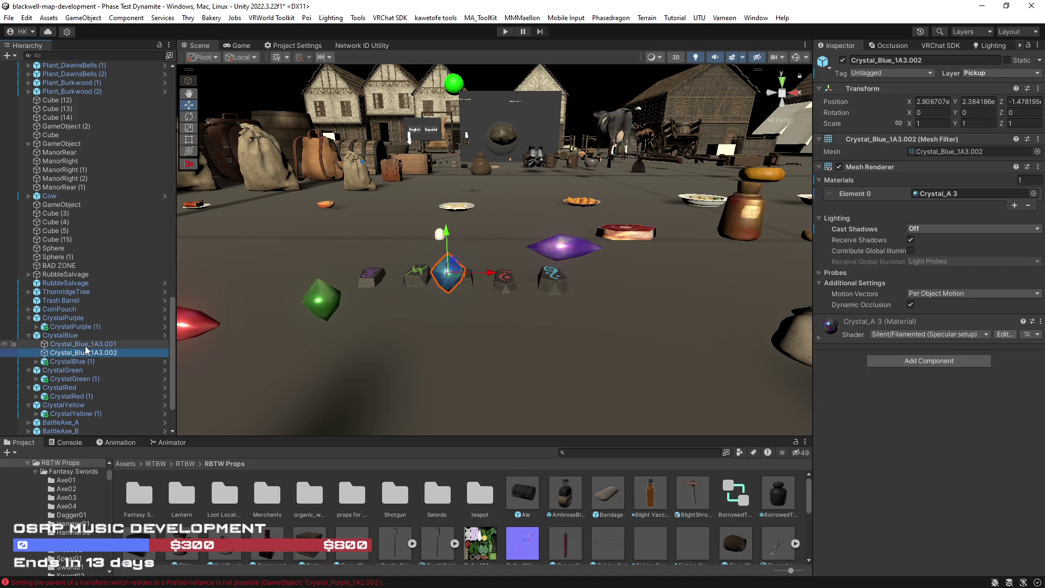
click(419, 245)
click(71, 344)
mouse_move(551, 345)
mouse_down()
mouse_move(523, 357)
mouse_move(546, 310)
mouse_move(544, 286)
mouse_up()
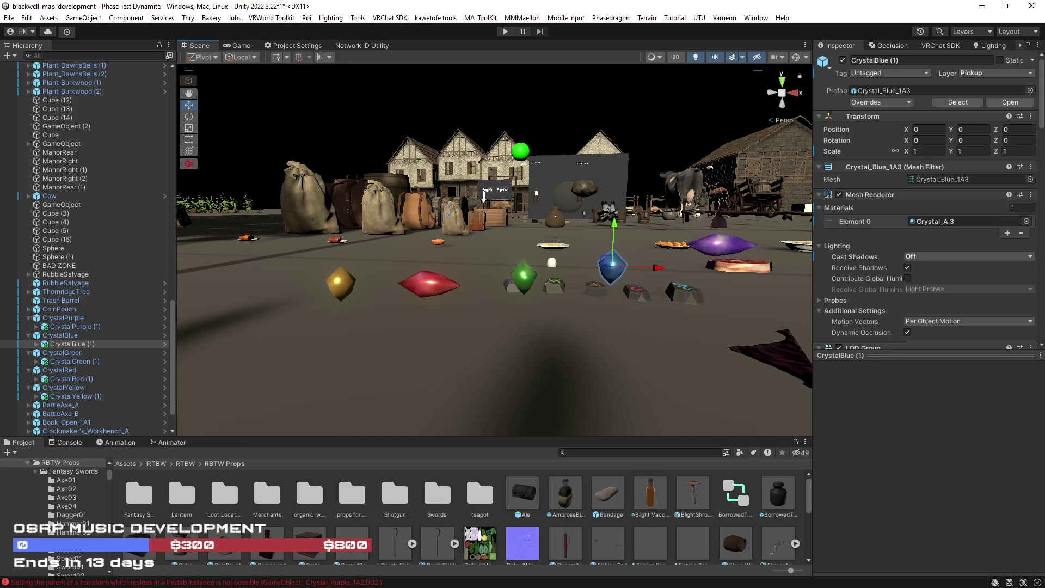
Frame the blue crystal and raise it to Y 0.119.
key(f)
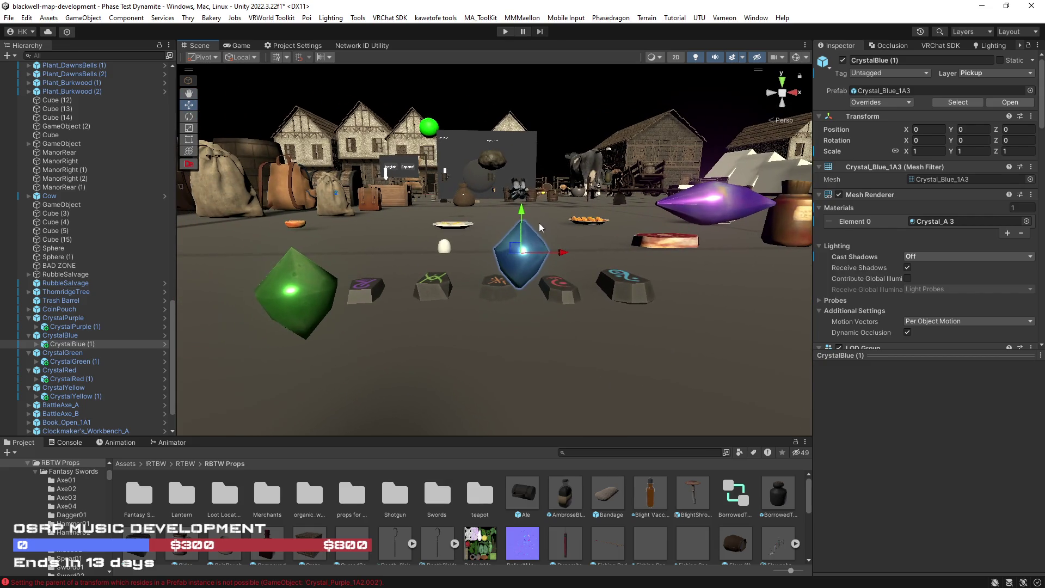
mouse_move(529, 213)
mouse_down()
mouse_move(536, 175)
mouse_move(528, 182)
mouse_move(576, 217)
mouse_move(465, 251)
mouse_up()
click(464, 252)
Fly the Scene view around the row of crystal pickups and nearby props.
mouse_move(539, 343)
mouse_down()
mouse_move(583, 345)
mouse_move(527, 336)
mouse_move(557, 334)
mouse_move(534, 324)
mouse_move(628, 341)
mouse_move(579, 350)
mouse_move(663, 378)
mouse_move(557, 345)
mouse_move(543, 311)
mouse_up()
key(w)
key(s)
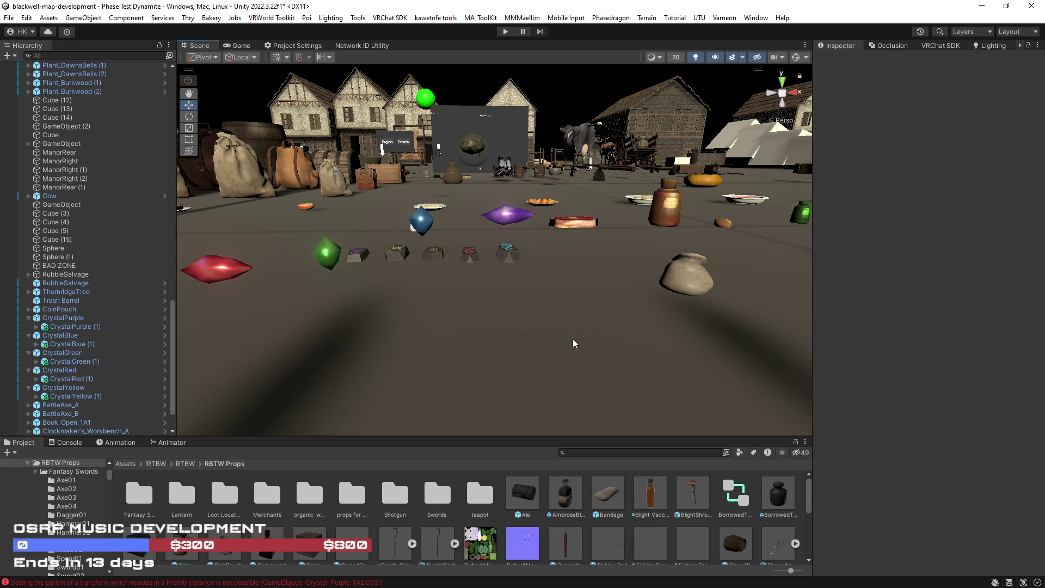
key(w)
key(s)
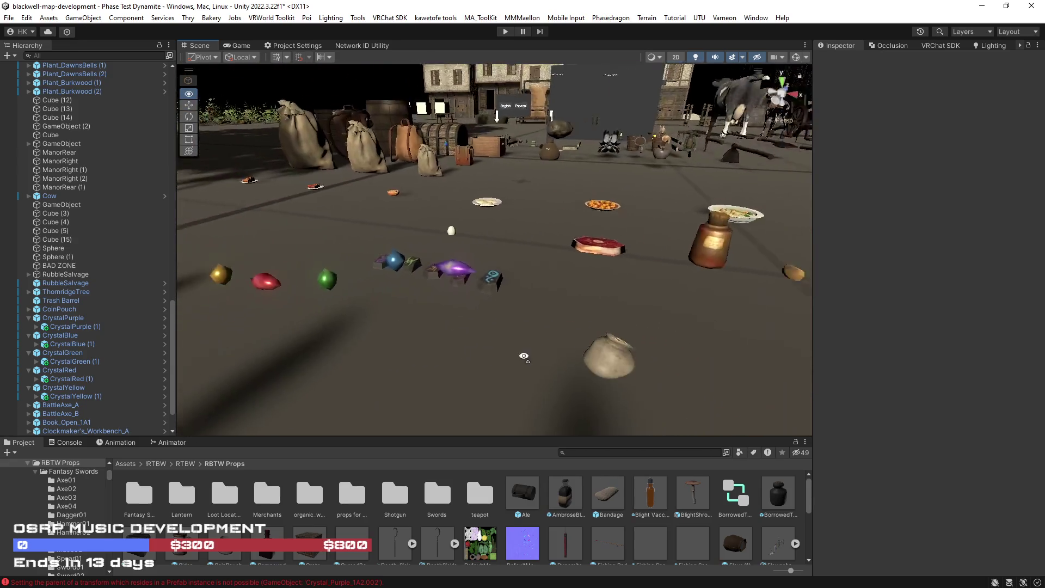
key(s)
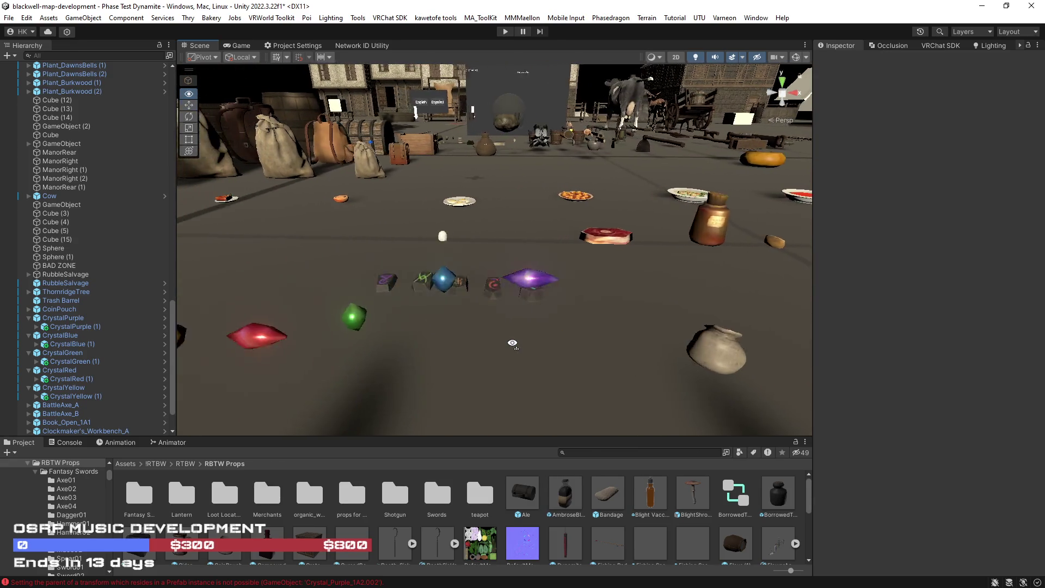
drag(525, 309, 517, 327)
key(a)
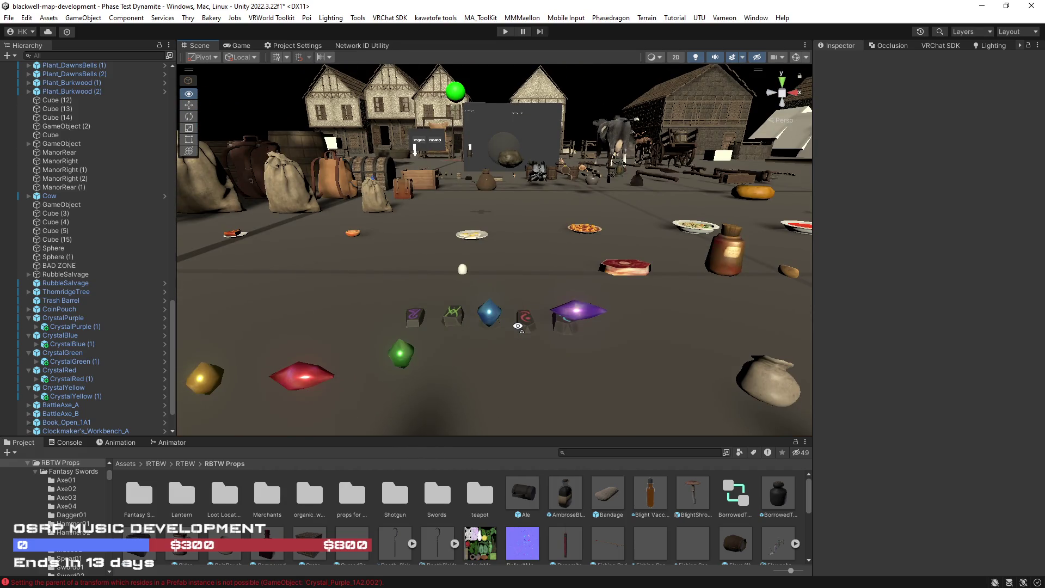
key(a)
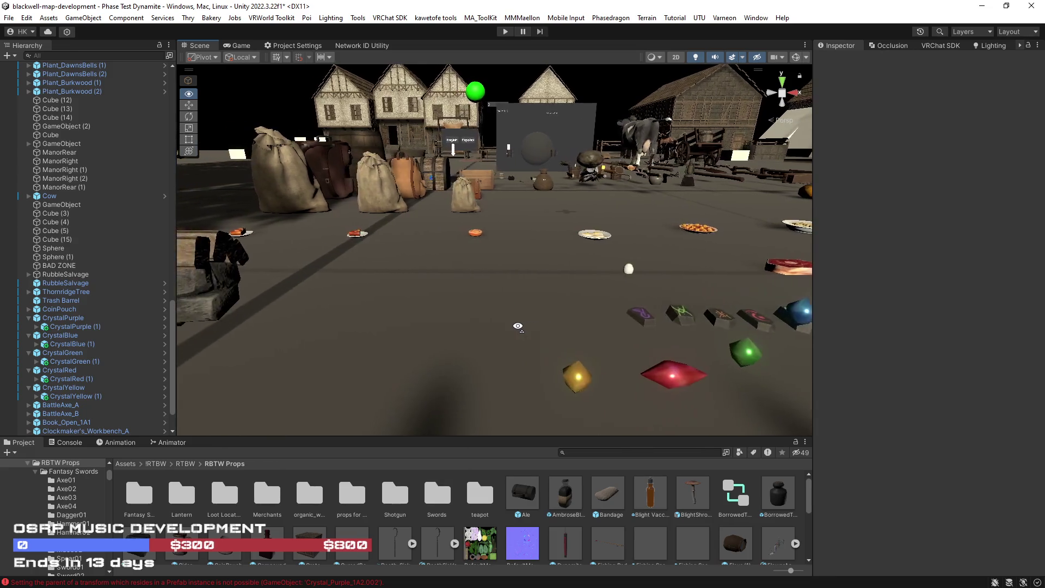
mouse_move(518, 327)
mouse_down()
mouse_move(602, 321)
mouse_move(457, 284)
mouse_move(349, 315)
mouse_move(544, 310)
mouse_move(552, 322)
mouse_move(564, 295)
mouse_move(551, 310)
mouse_move(566, 350)
mouse_move(561, 366)
mouse_move(555, 357)
mouse_move(573, 374)
mouse_move(412, 325)
mouse_move(371, 326)
mouse_up()
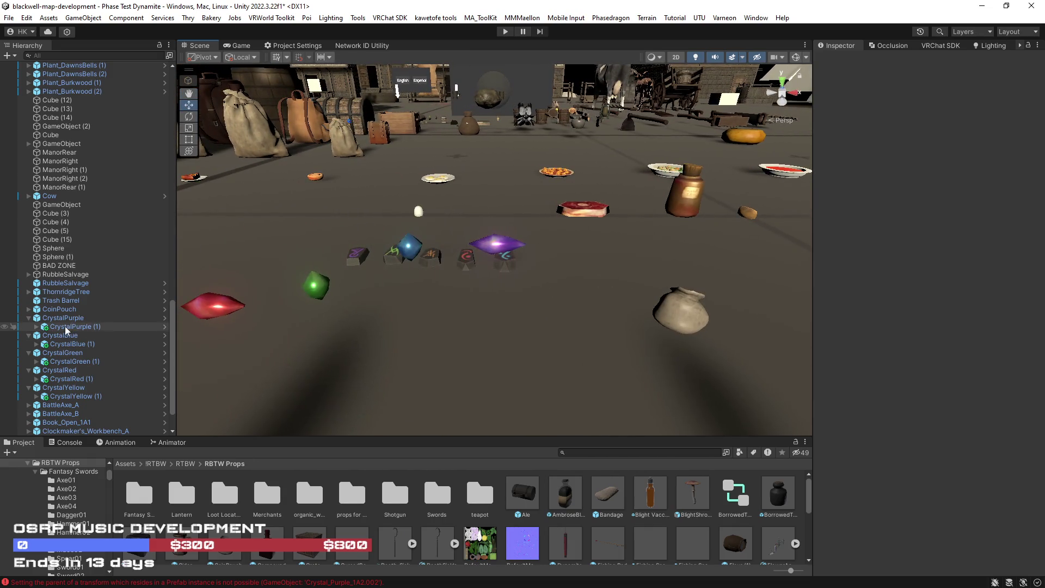
Collapse the CrystalPurple, CrystalBlue, CrystalGreen, CrystalRed and CrystalYellow groups in the Hierarchy.
click(29, 318)
click(29, 326)
click(29, 336)
click(29, 344)
click(28, 352)
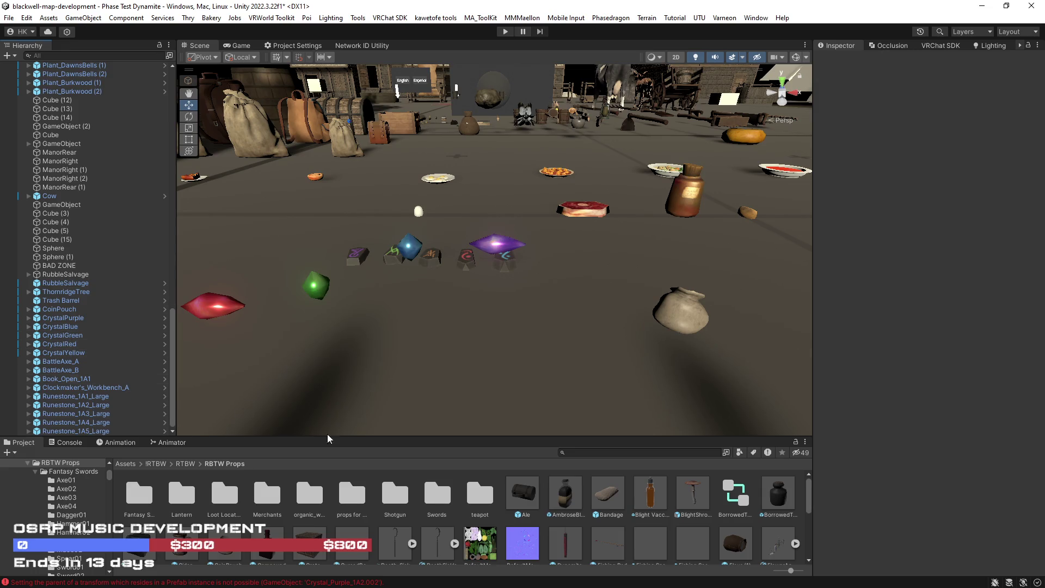
scroll(459, 515, down, 2)
scroll(459, 511, up, 2)
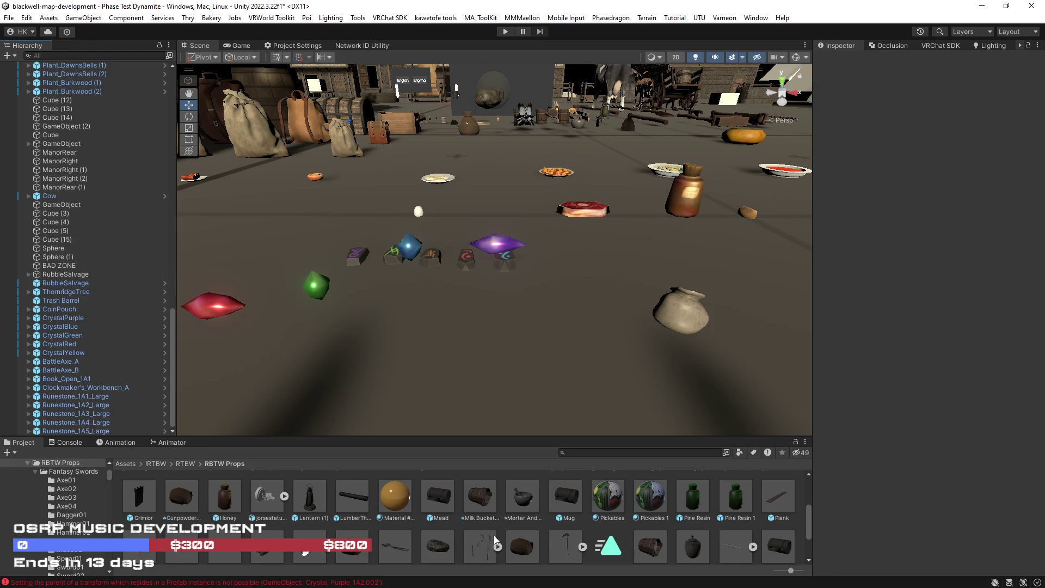
scroll(485, 535, up, 2)
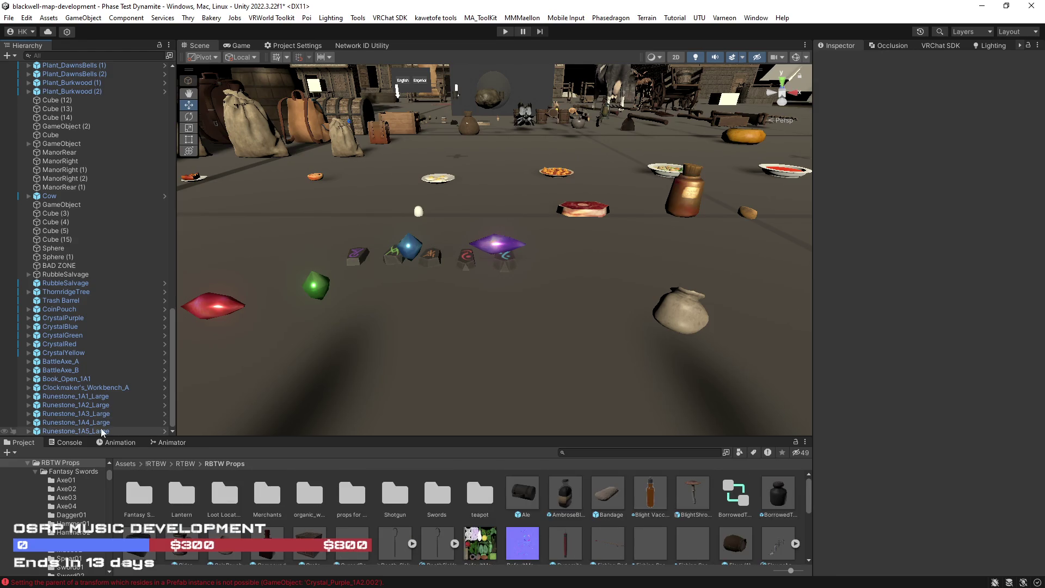
click(312, 284)
click(29, 335)
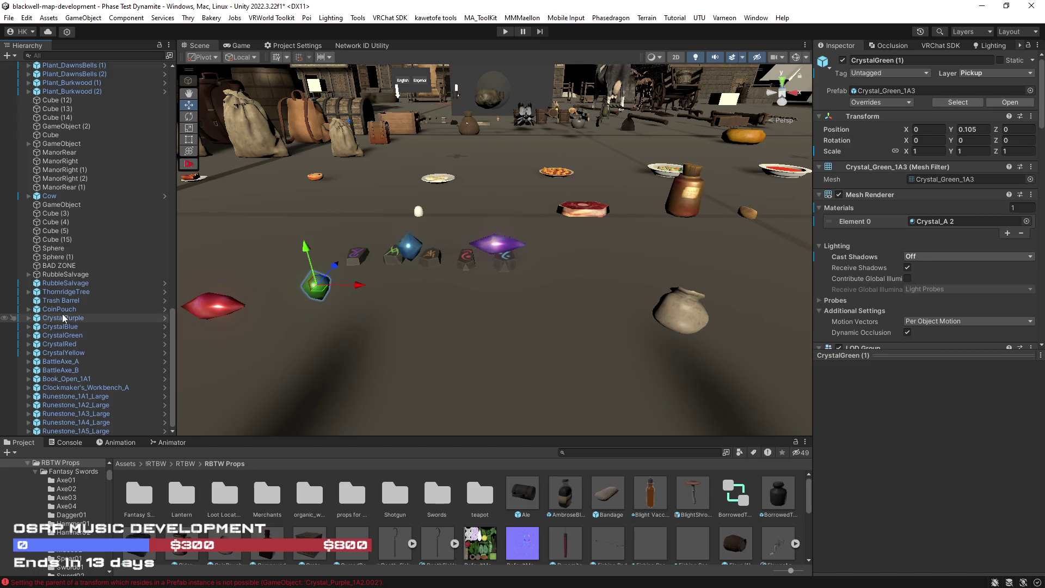
Save CrystalPurple through CrystalYellow as Original Prefabs in the RBTW Props folder.
click(58, 318)
shift+click(69, 353)
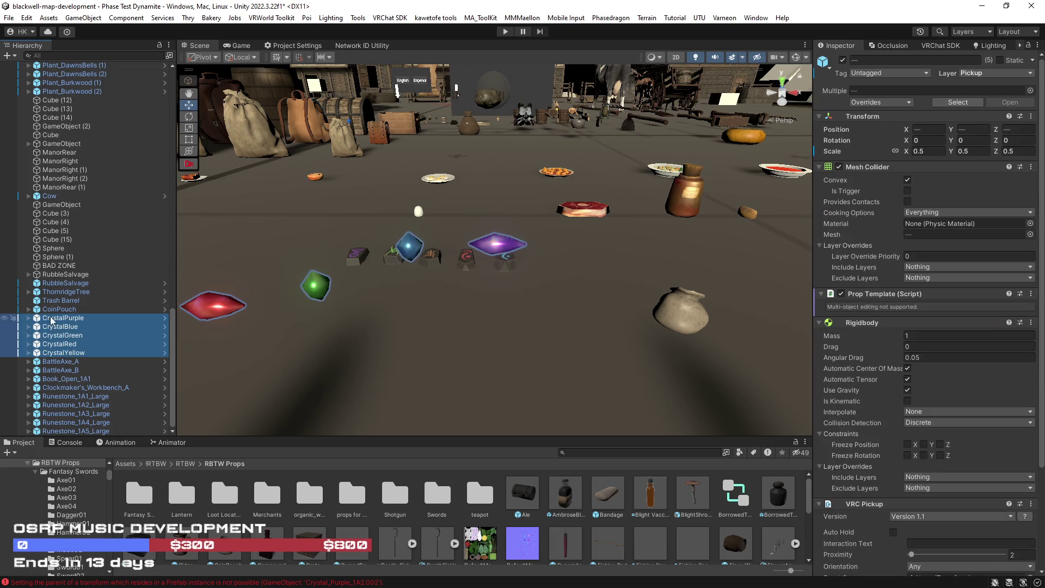
drag(51, 321, 502, 525)
click(490, 320)
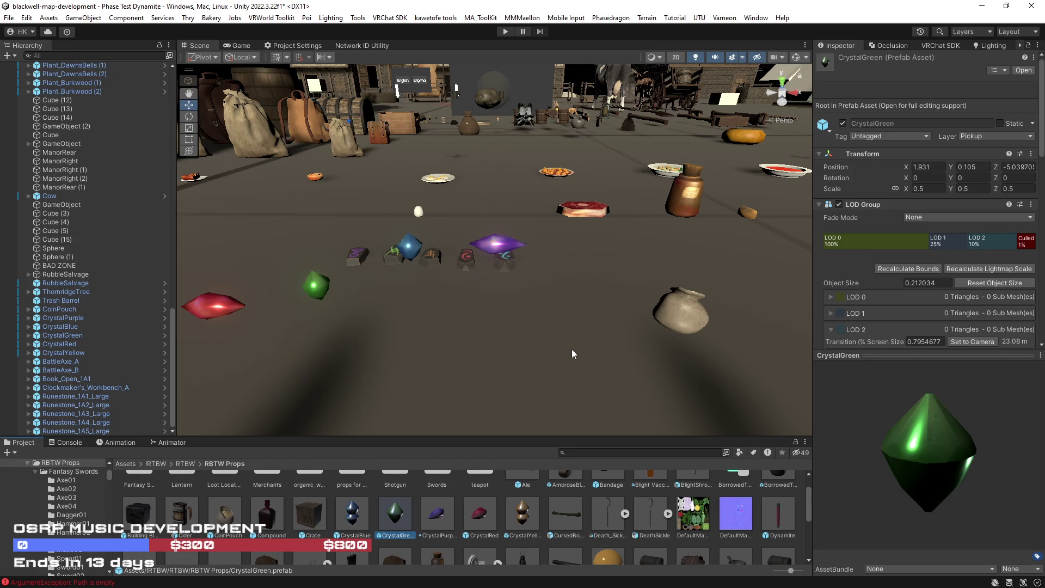
mouse_move(572, 348)
mouse_down()
mouse_move(550, 341)
mouse_move(543, 350)
mouse_move(565, 355)
mouse_move(546, 353)
mouse_up()
click(479, 275)
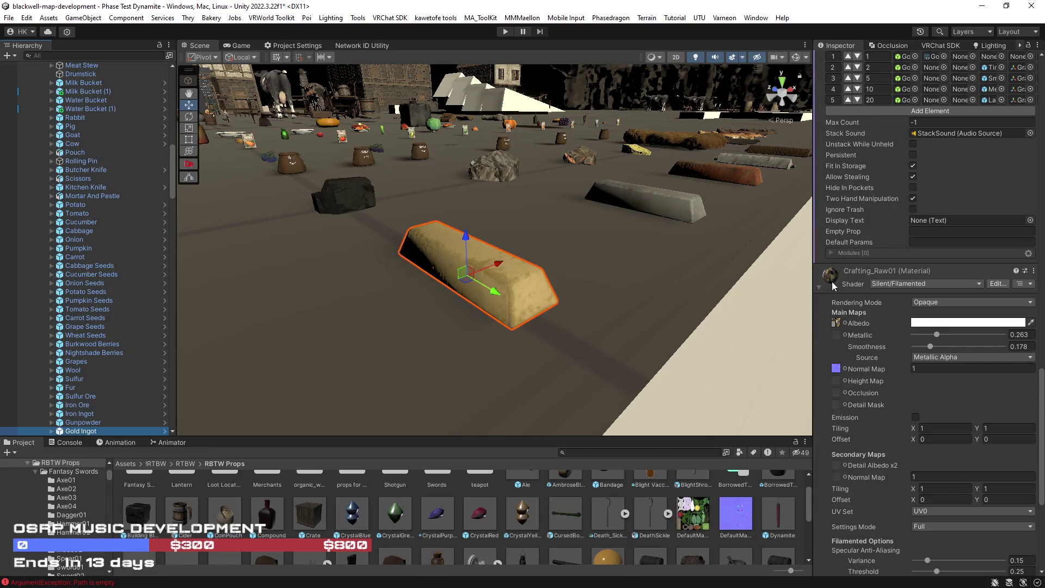
Apply a copy of the Crafting_Raw01 material to the gold ingot.
right_click(832, 281)
click(852, 324)
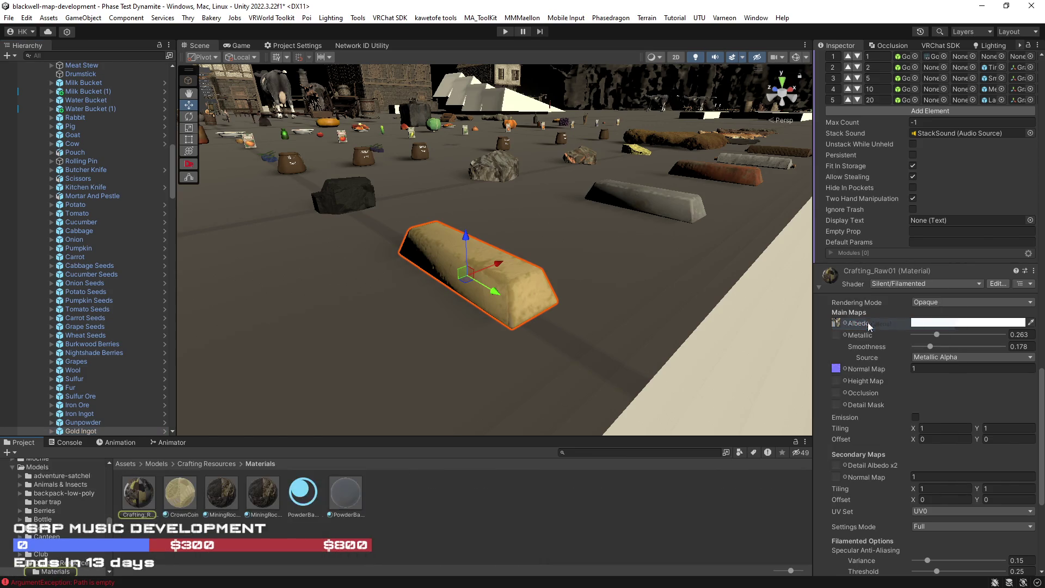
click(136, 497)
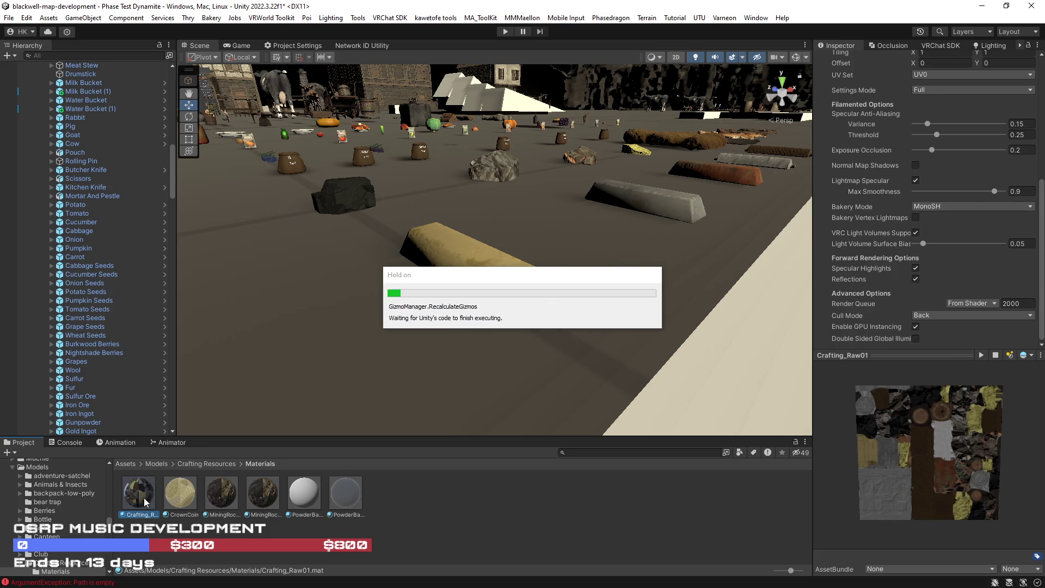
mouse_move(145, 498)
mouse_down()
mouse_move(179, 495)
mouse_move(498, 276)
mouse_up()
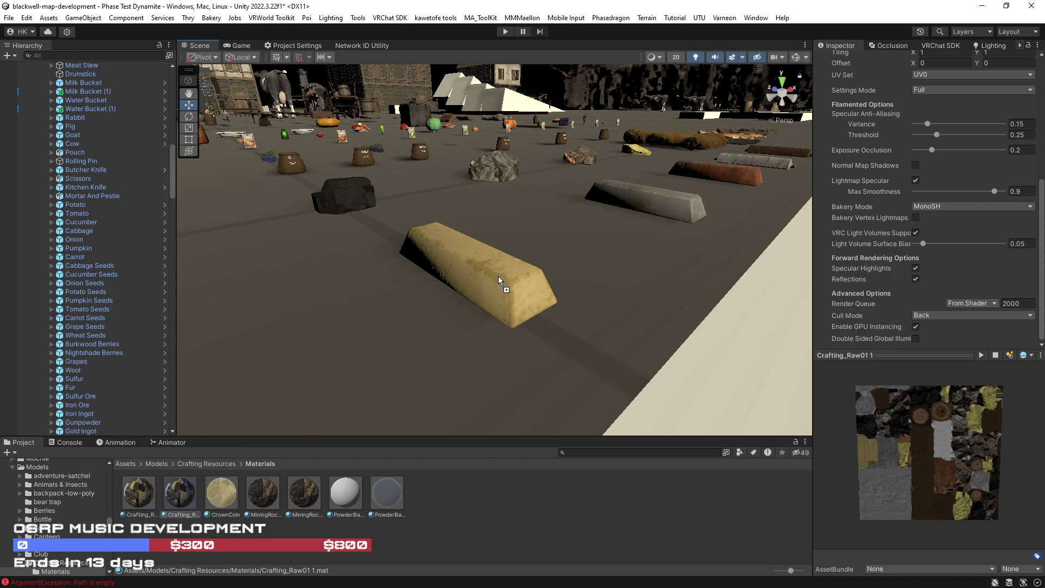
drag(533, 364, 502, 285)
click(501, 286)
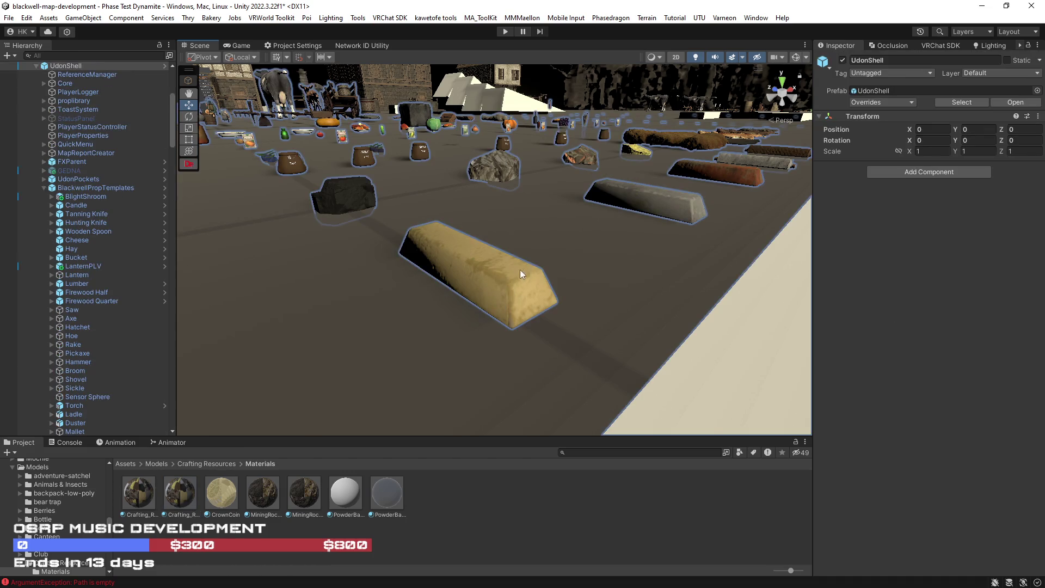
Set the ingot material's Metallic to 0.887 and tint its albedo a pale peach gold.
scroll(908, 415, down, 20)
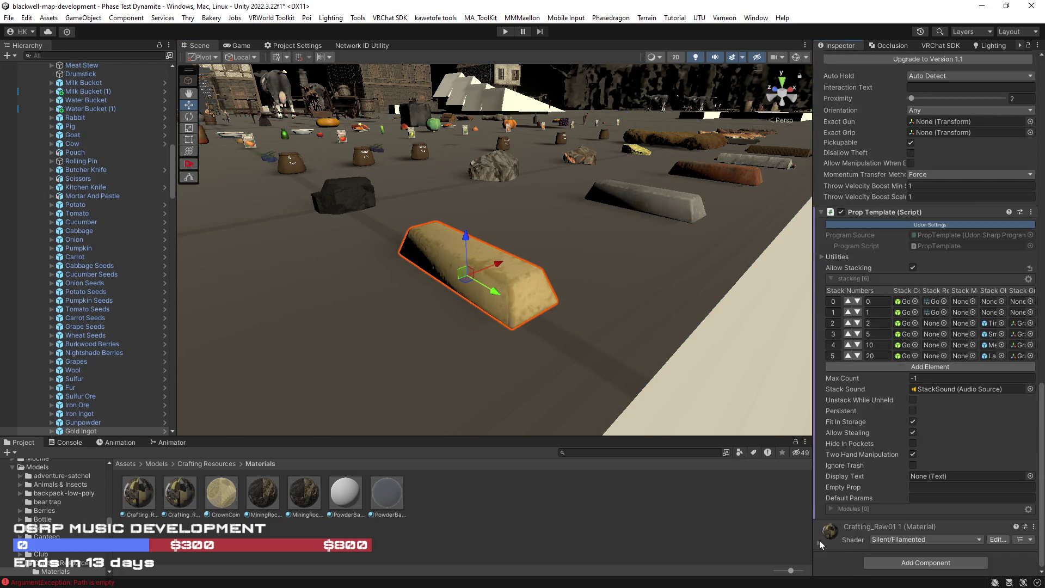
click(79, 431)
scroll(901, 462, down, 5)
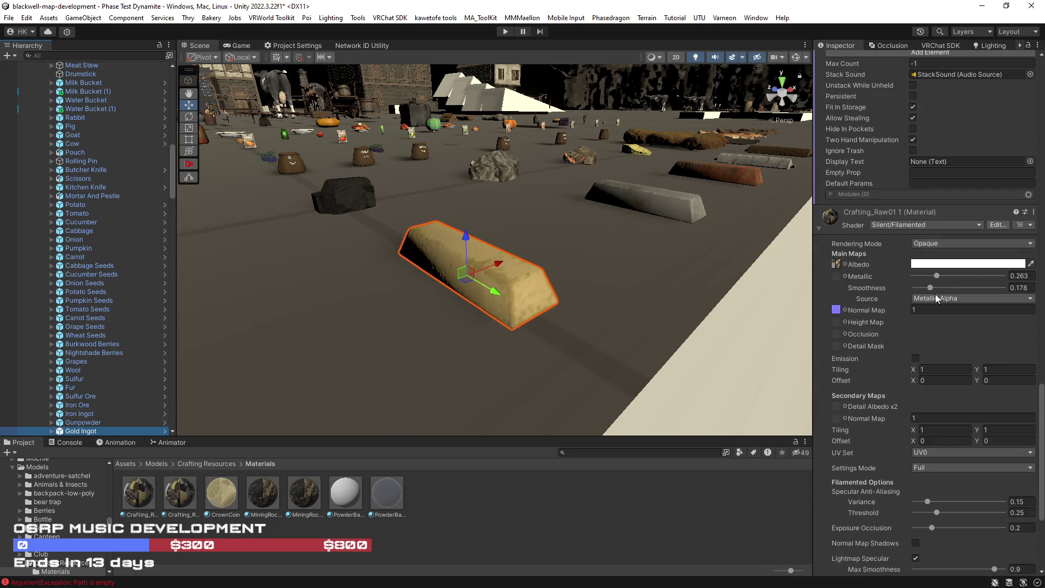
mouse_move(938, 278)
mouse_down()
mouse_move(997, 283)
mouse_move(956, 289)
mouse_move(968, 288)
mouse_up()
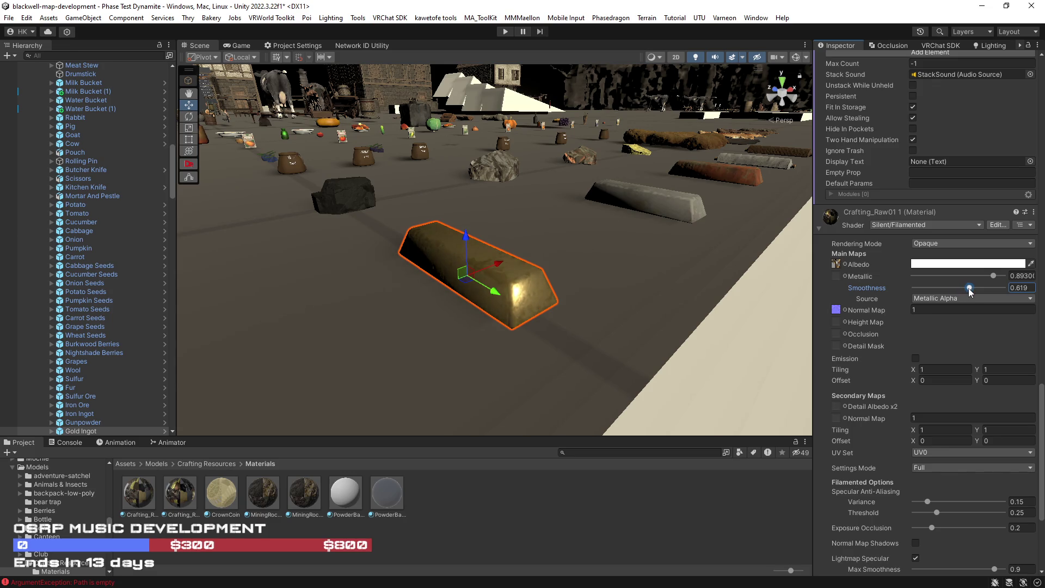
click(987, 264)
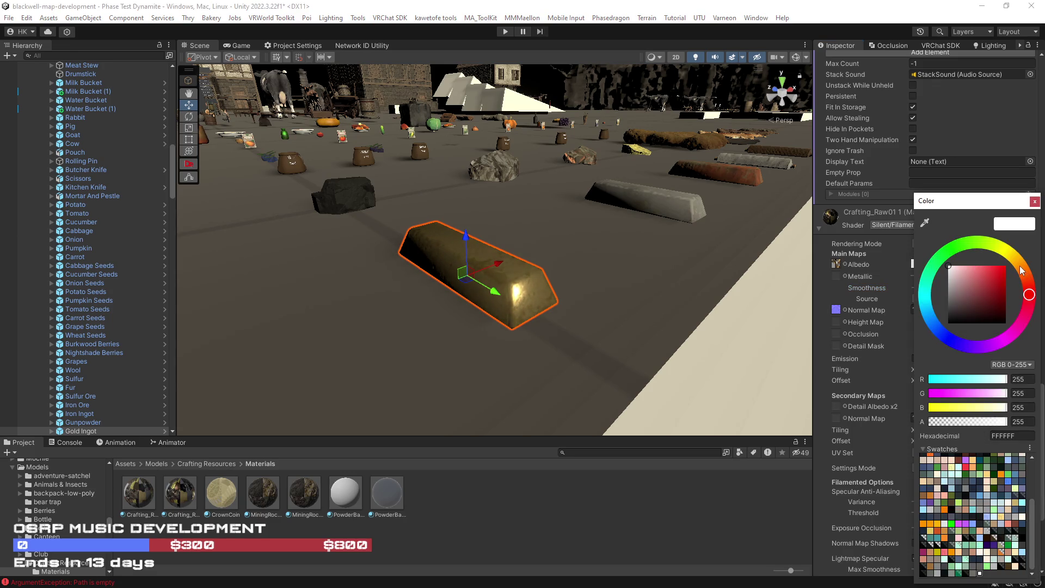
click(1021, 271)
drag(957, 269, 967, 264)
drag(240, 310, 207, 318)
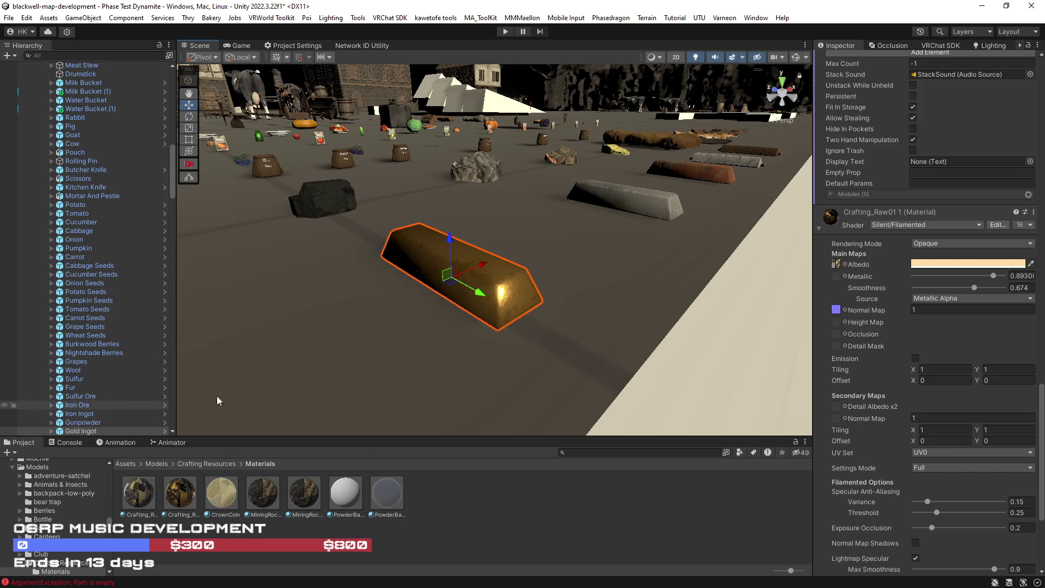
scroll(920, 283, up, 15)
scroll(909, 283, up, 15)
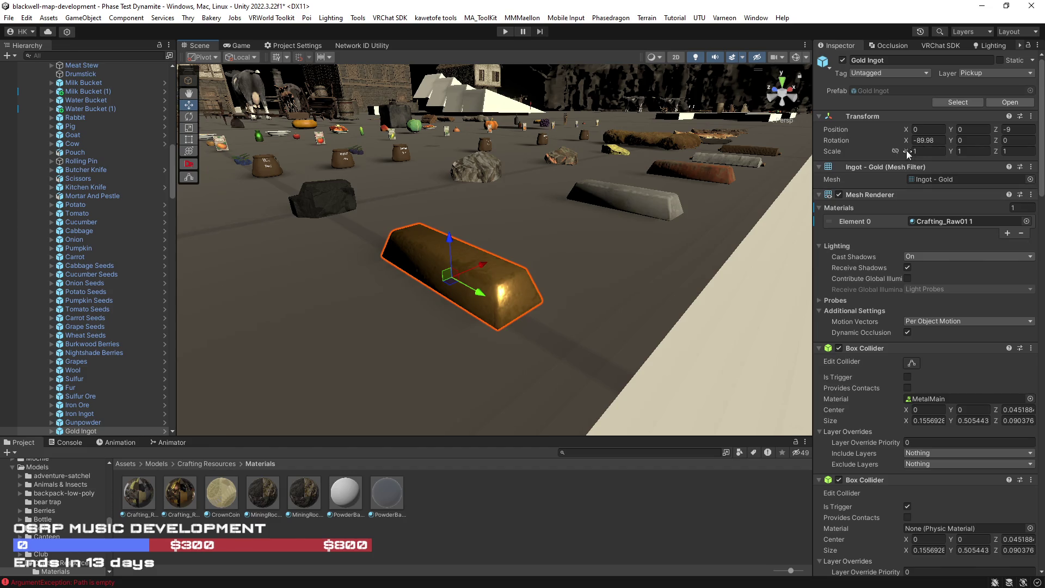
Lock the scale proportions and set the Gold Ingot's Scale to 0.6 on all axes.
click(896, 152)
scroll(630, 252, down, 5)
click(902, 152)
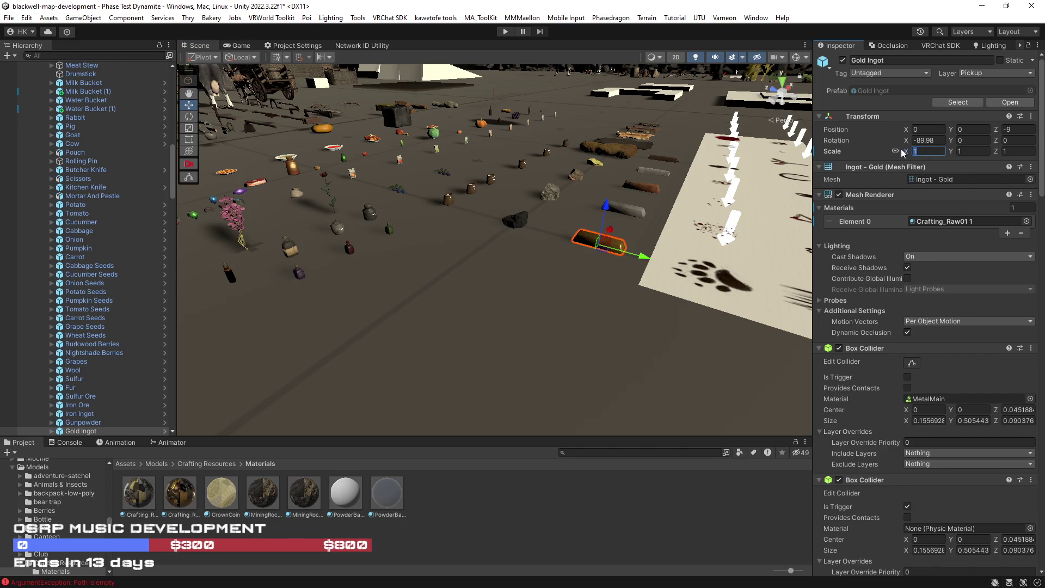
text(0.6)
key(Return)
mouse_move(724, 256)
mouse_down()
mouse_move(700, 269)
mouse_move(590, 264)
mouse_up()
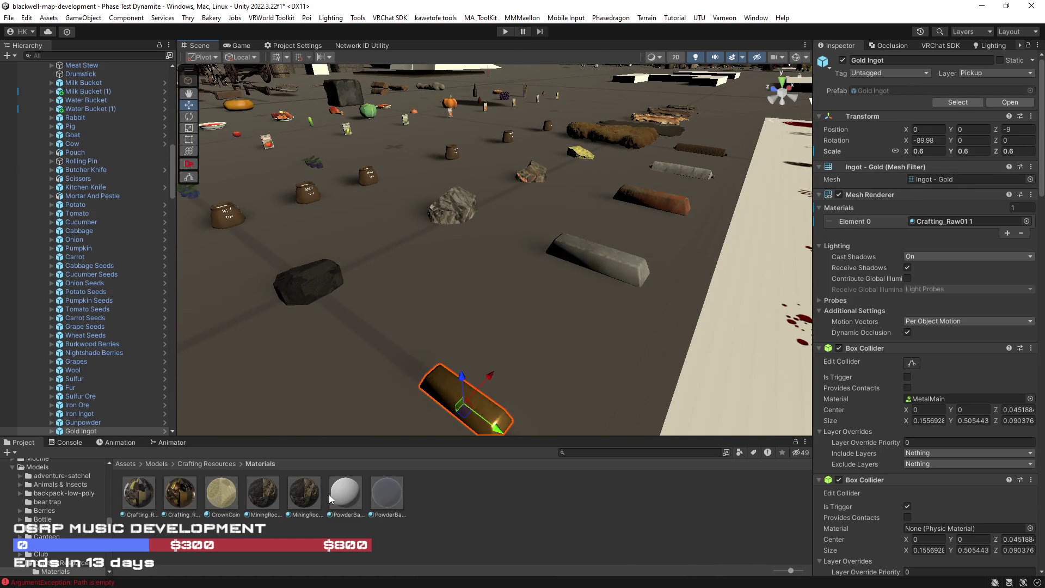
key(f)
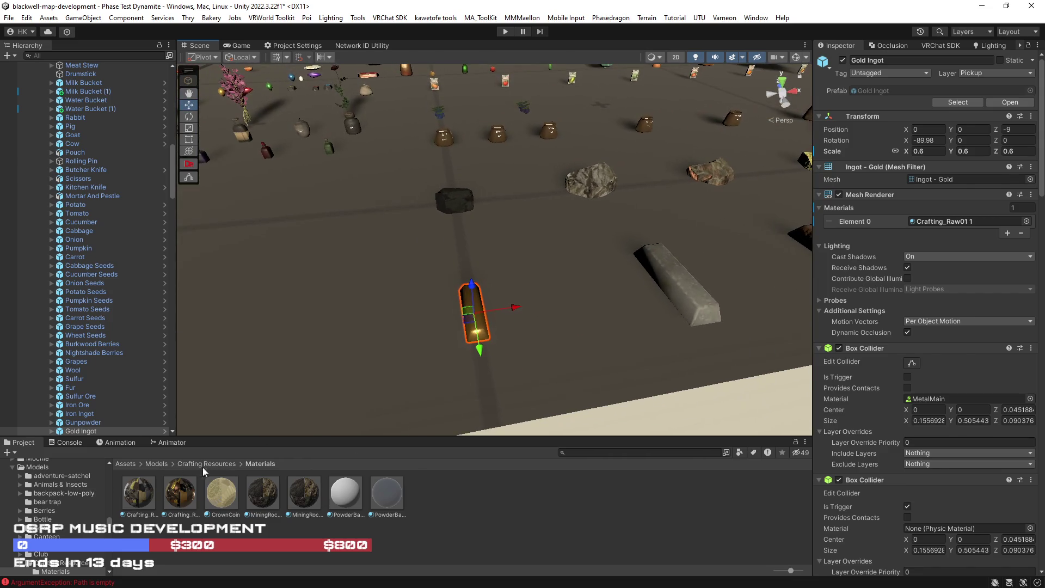
scroll(379, 198, down, 10)
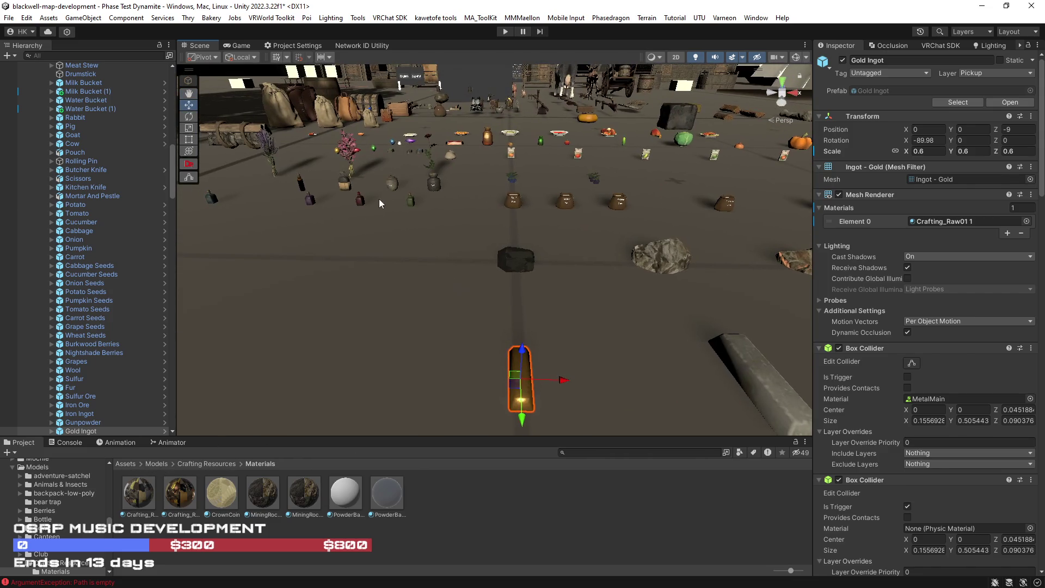
click(490, 263)
click(958, 102)
drag(681, 305, 725, 289)
key(f)
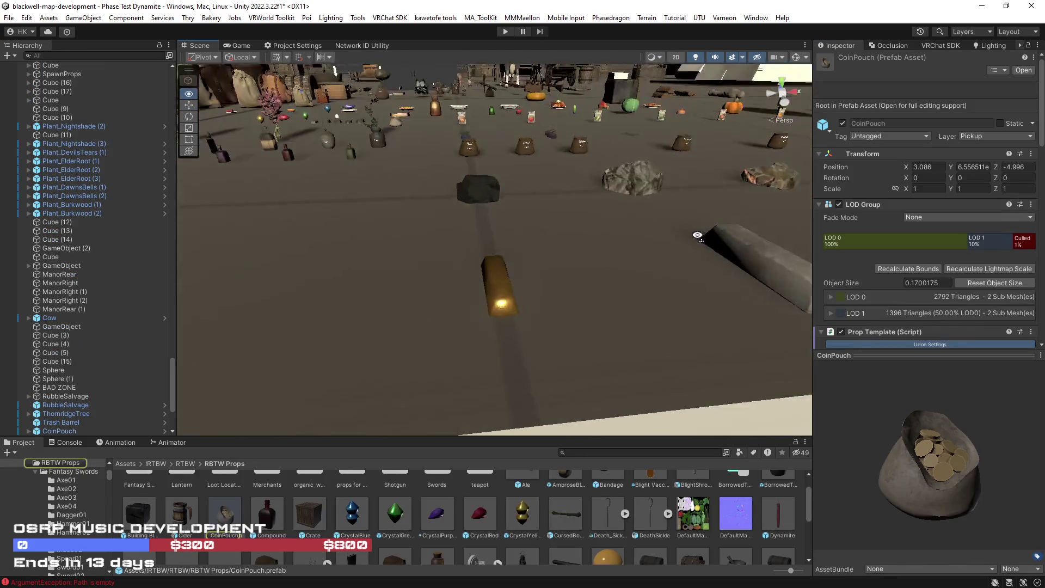
click(517, 297)
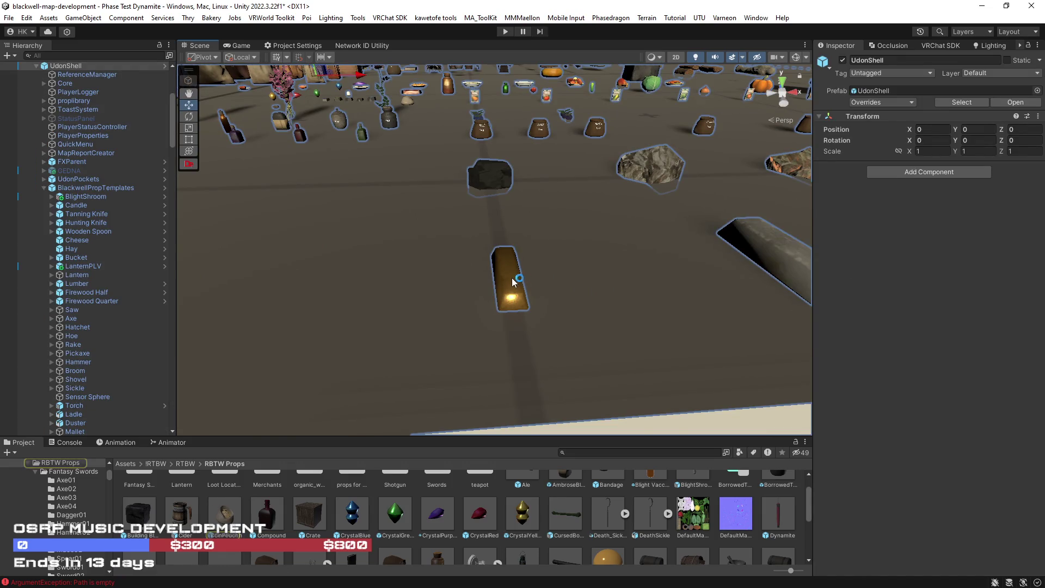
click(516, 284)
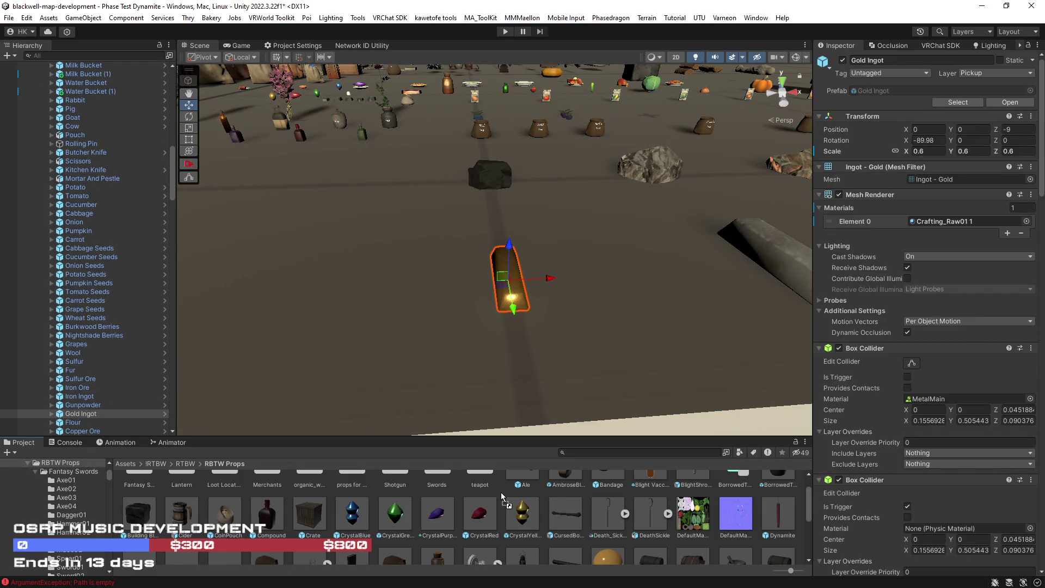
drag(501, 496, 501, 496)
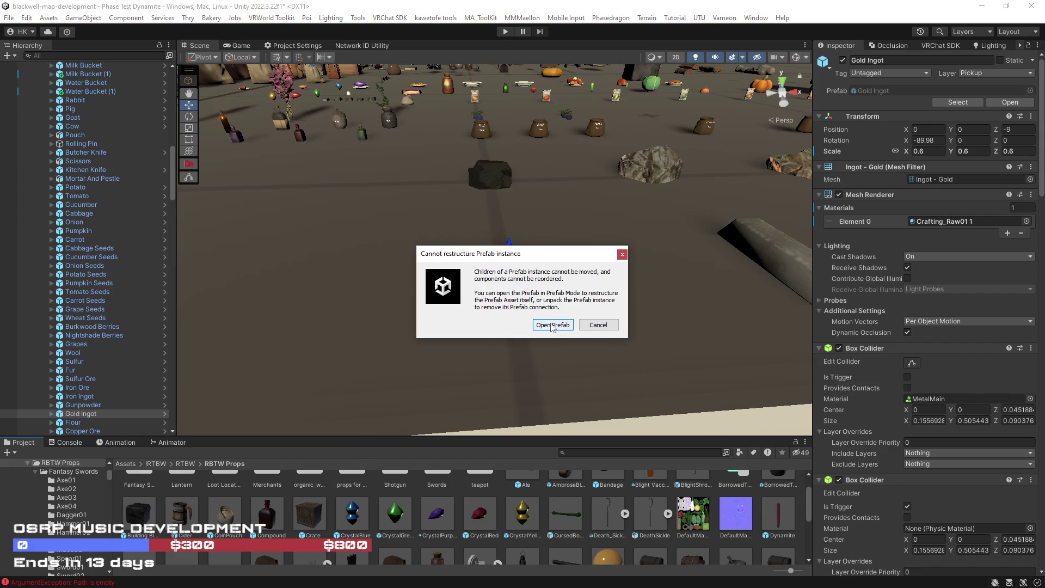
click(552, 326)
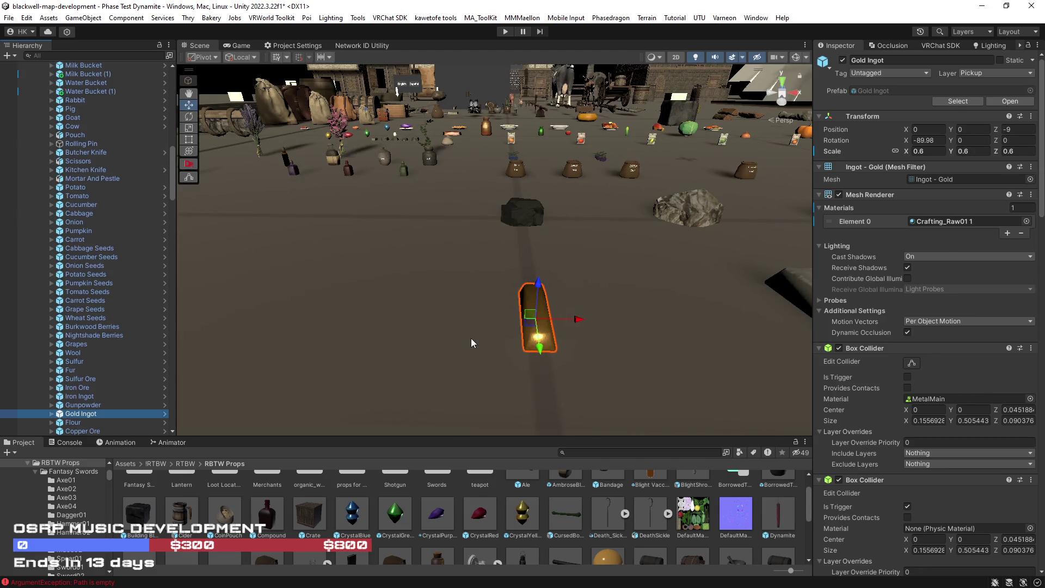
mouse_move(483, 345)
mouse_down()
mouse_move(692, 308)
mouse_move(483, 316)
mouse_move(460, 326)
mouse_up()
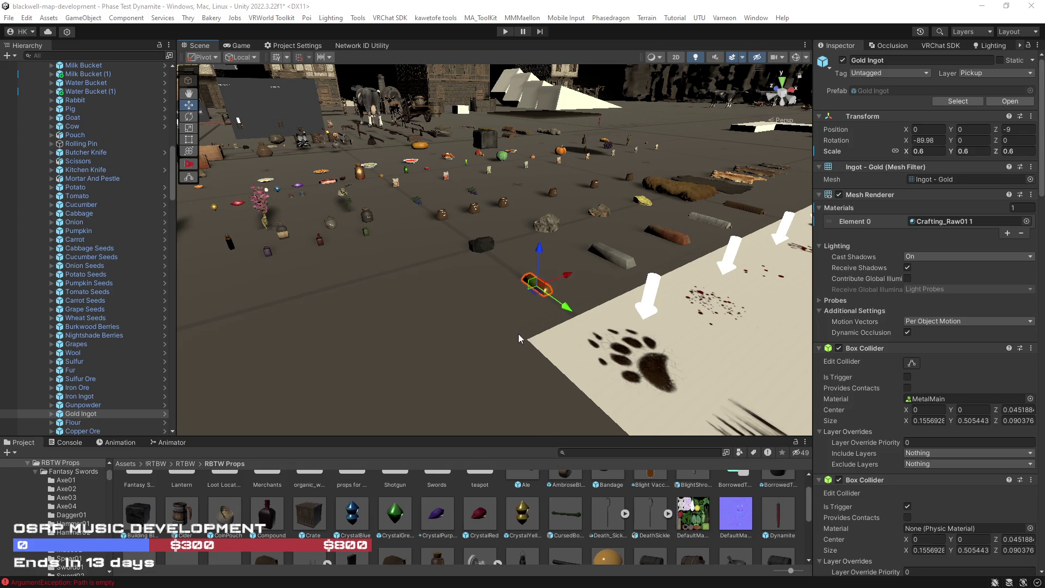
mouse_move(532, 336)
mouse_down()
mouse_move(480, 342)
mouse_move(436, 370)
mouse_up()
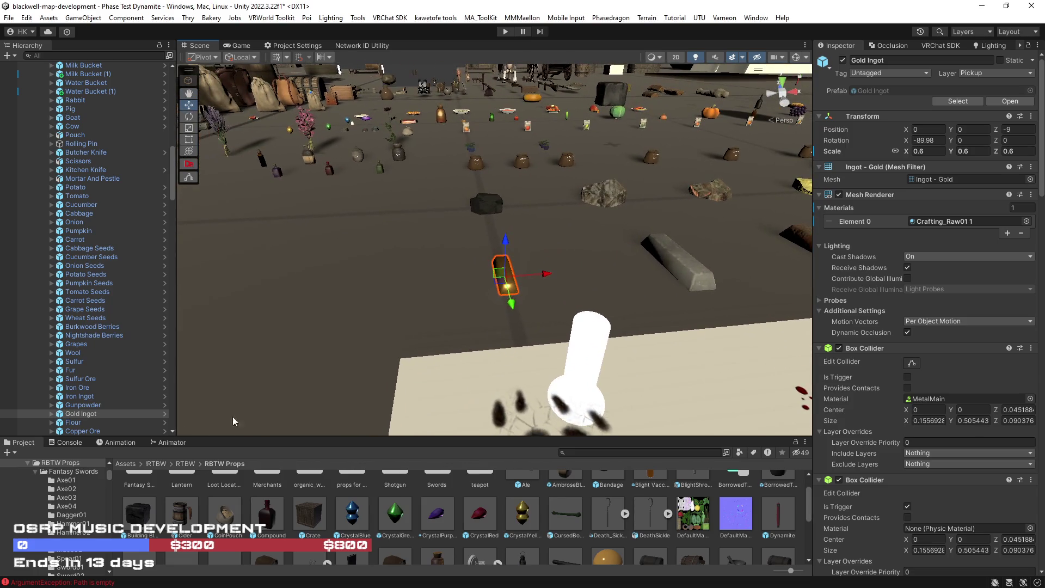
Duplicate the Gold Ingot and rename the copy to 'Gold Ingot'.
click(80, 415)
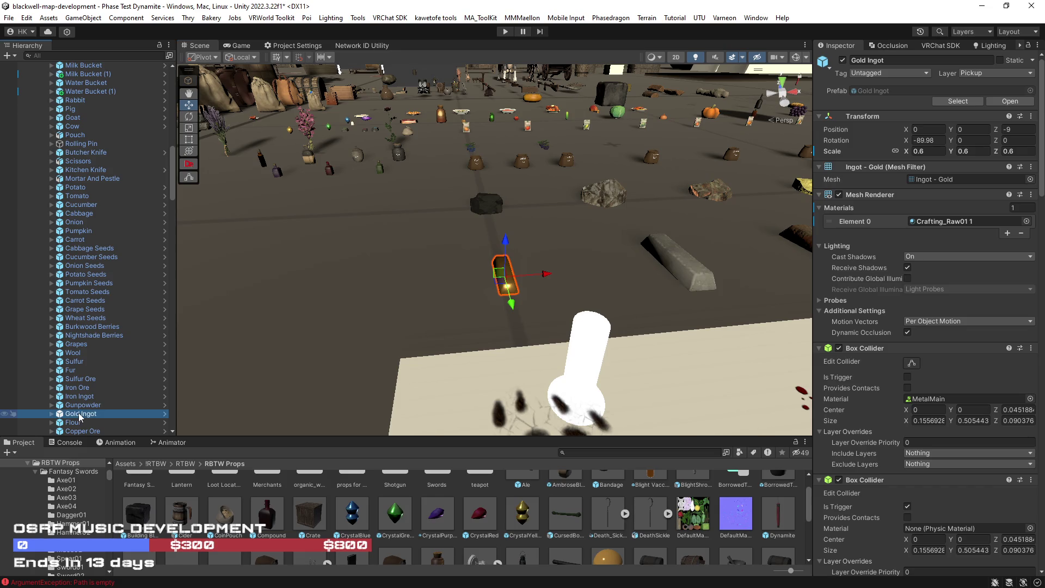
key(ctrl+d)
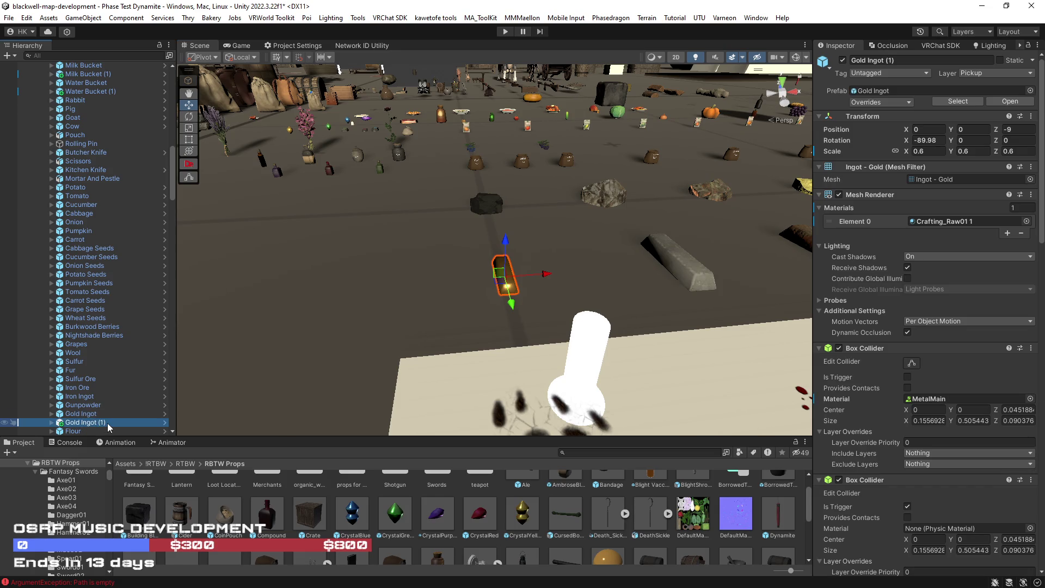
click(101, 424)
double_click(99, 423)
key(BackSpace)
key(Return)
Save the copy as a new Original Prefab in the props folder.
drag(100, 423, 380, 487)
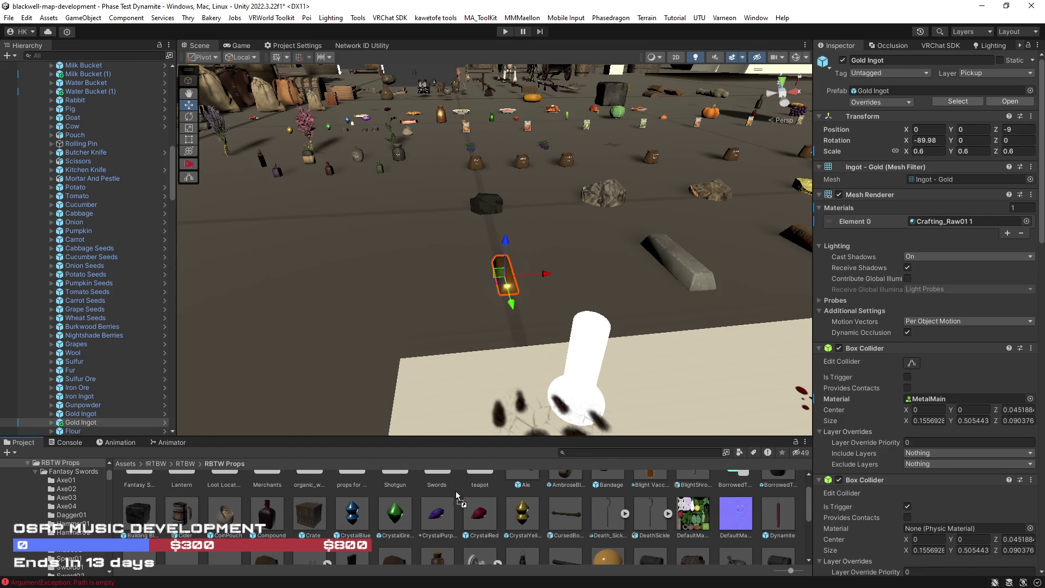
click(501, 321)
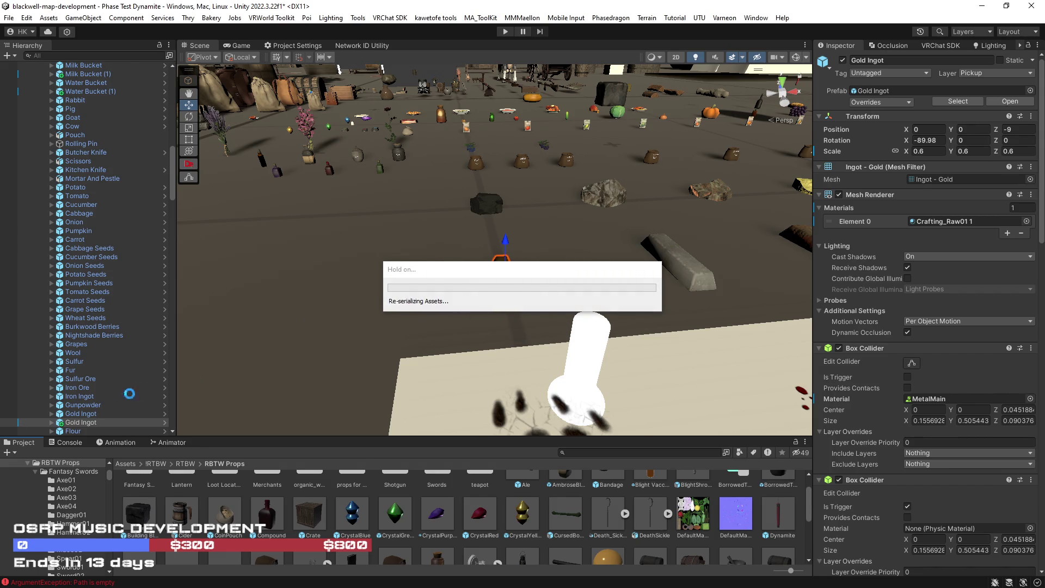
click(682, 264)
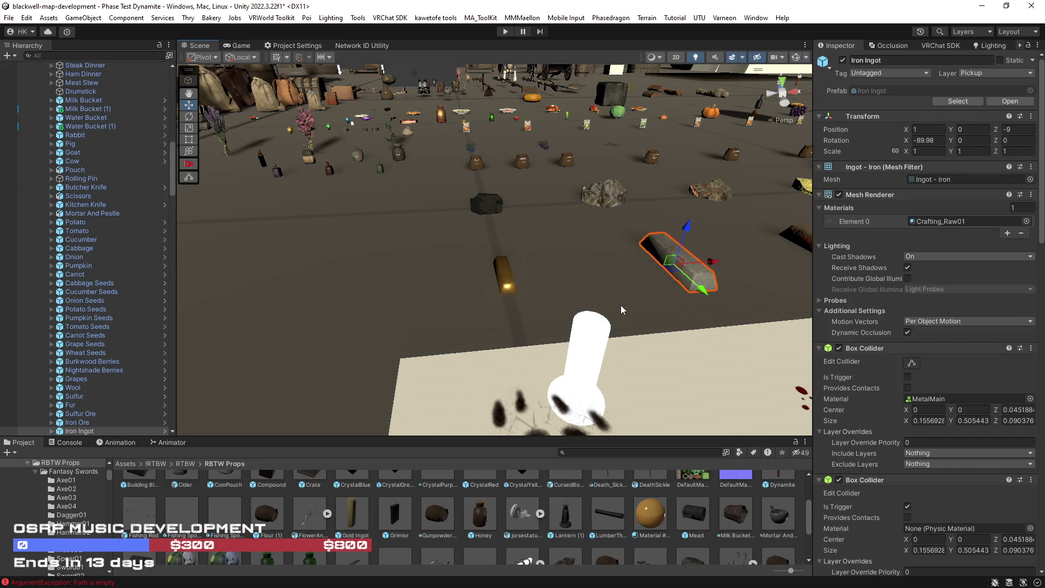
Lock the Iron Ingot's scale proportions and set its scale to 0.6 on all axes.
scroll(624, 307, up, 5)
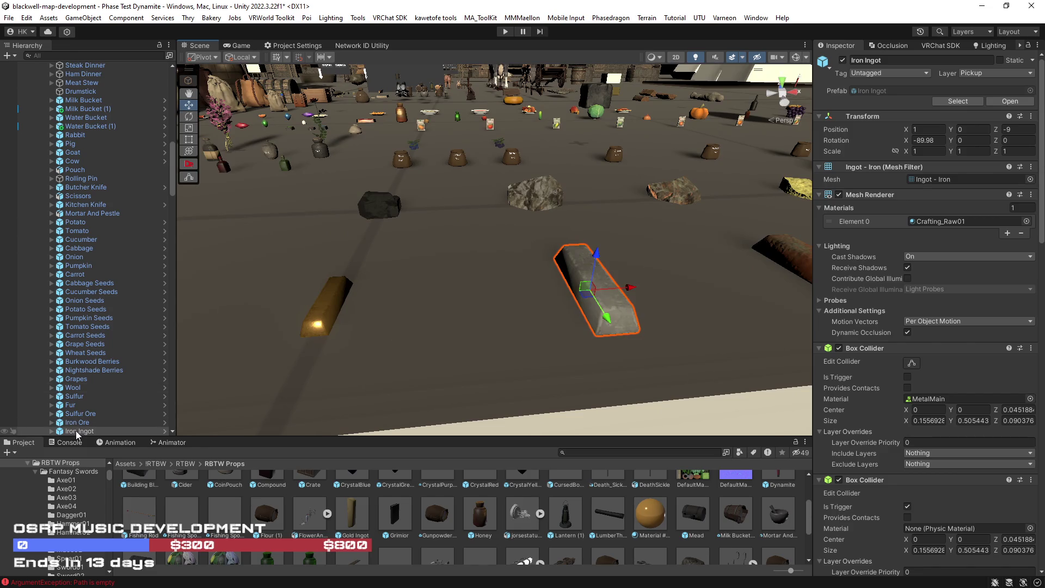
click(896, 152)
text(0.6)
key(Return)
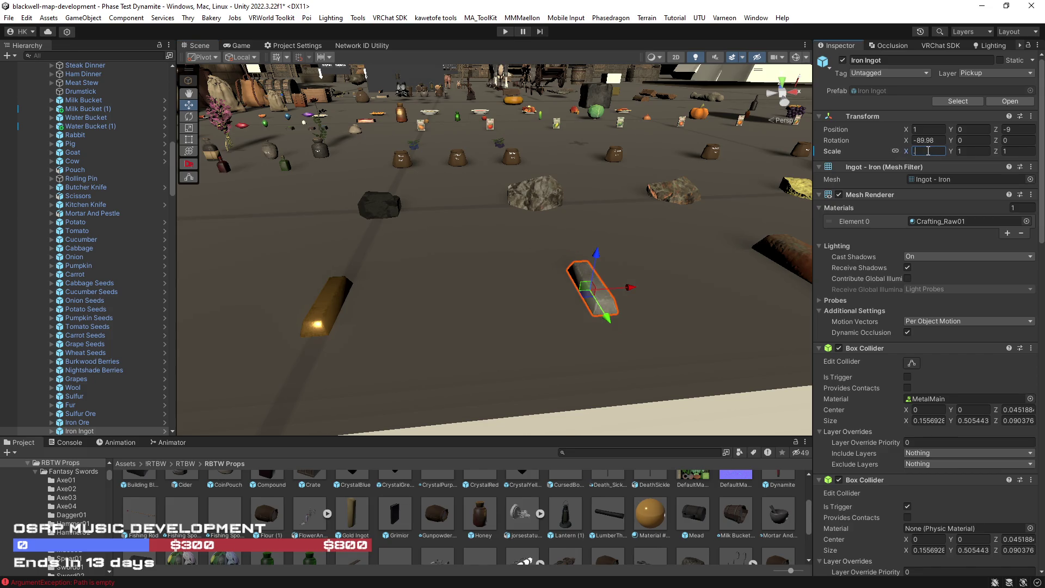
Orbit around the smaller iron ingot and bring up the options for its material.
drag(547, 318, 626, 348)
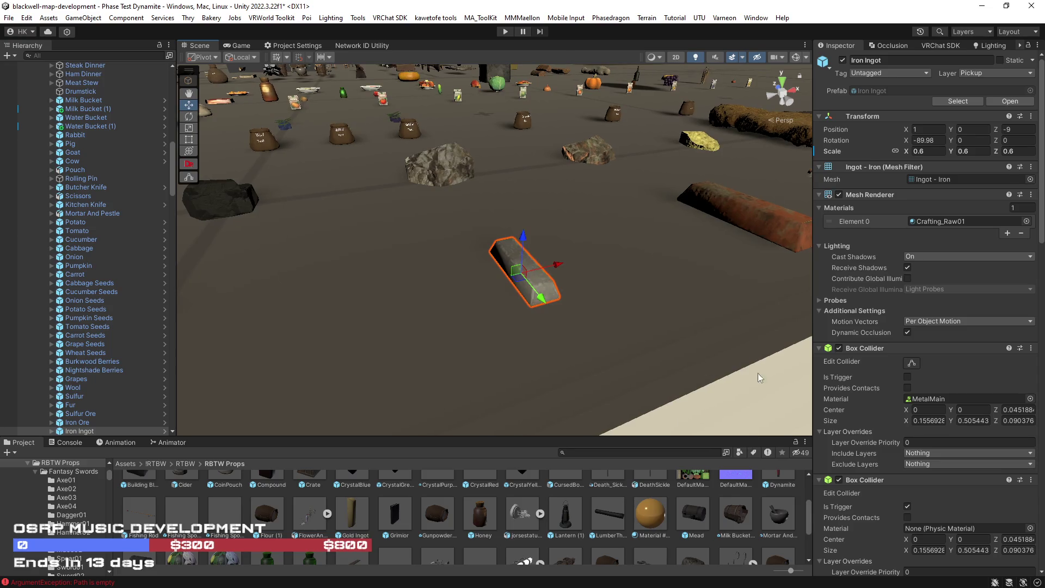
scroll(920, 449, down, 10)
scroll(920, 449, down, 15)
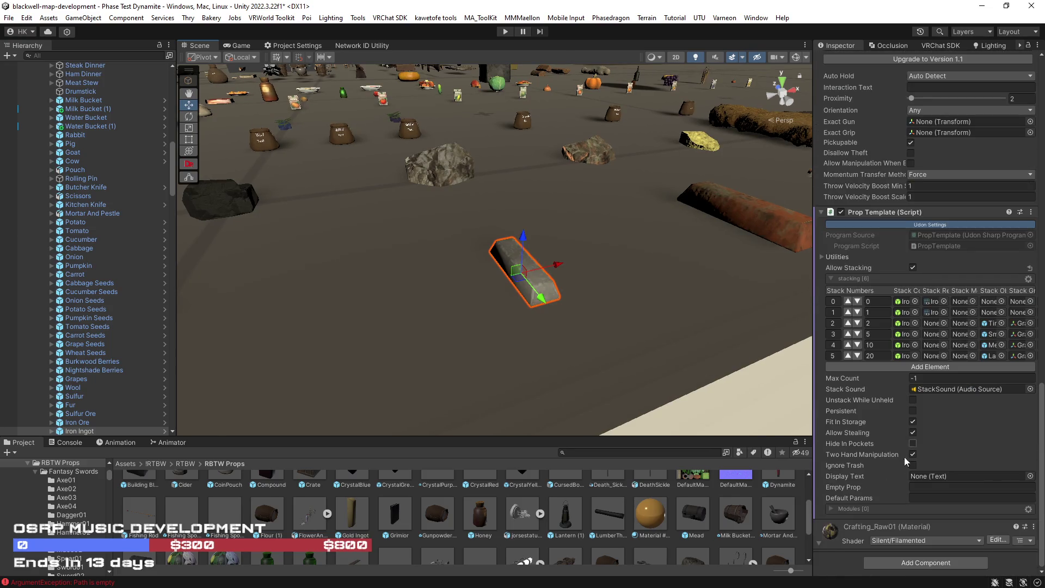
right_click(835, 532)
Find the ingot's material in the project and apply a copy of it to the iron ingot.
click(883, 412)
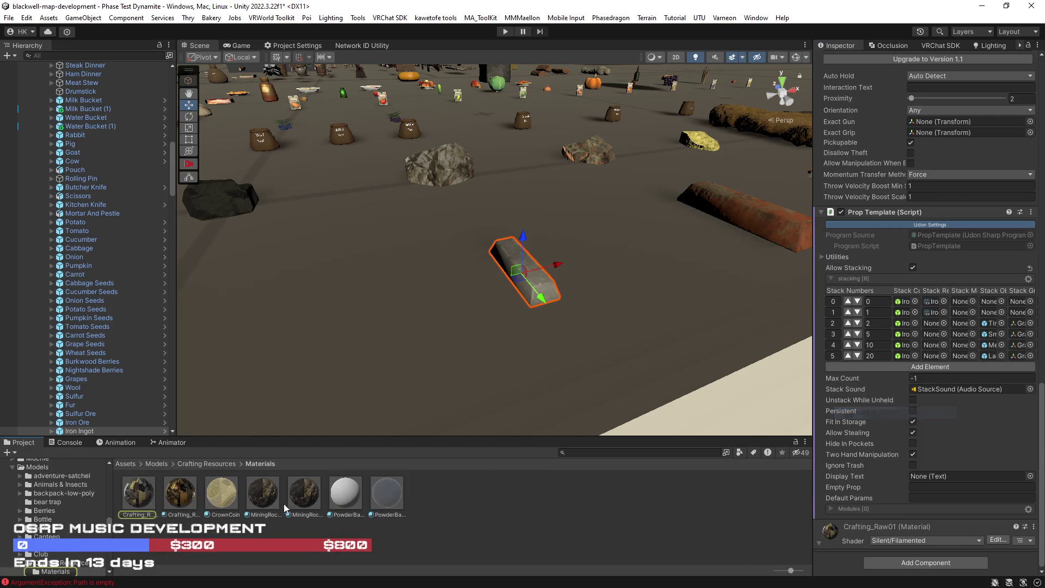
click(135, 495)
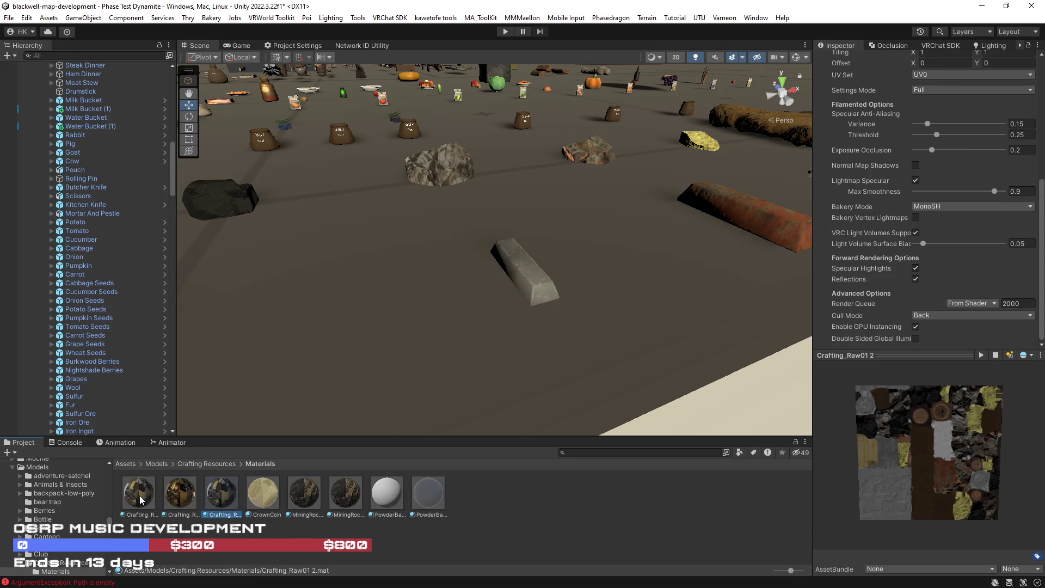
mouse_move(224, 498)
mouse_down()
mouse_move(442, 324)
mouse_move(534, 283)
mouse_up()
drag(224, 495, 223, 495)
Set the iron ingot material's Metallic to 0.782 and Smoothness to 0.797.
scroll(909, 258, up, 5)
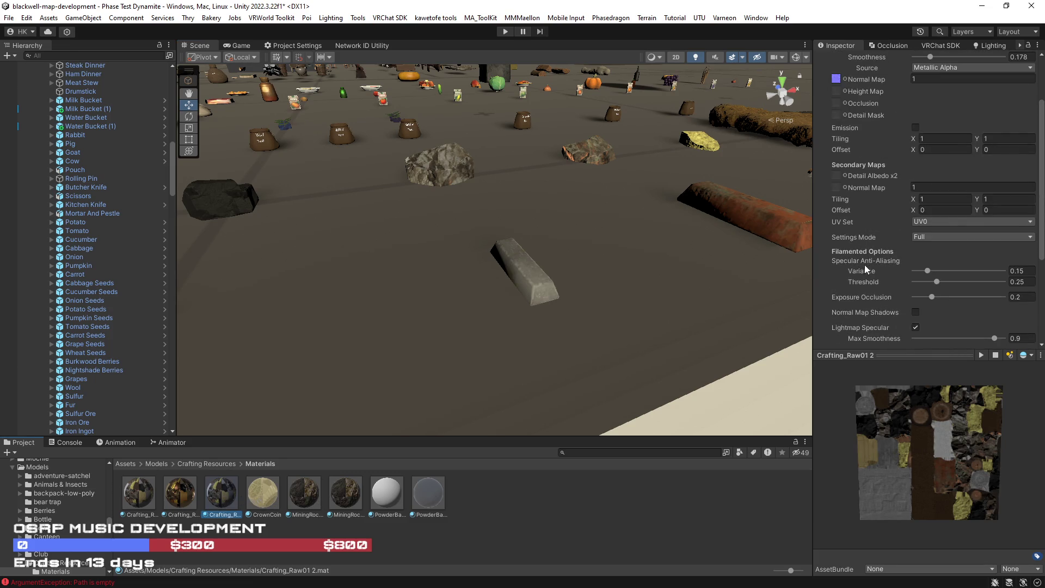
scroll(865, 264, up, 1)
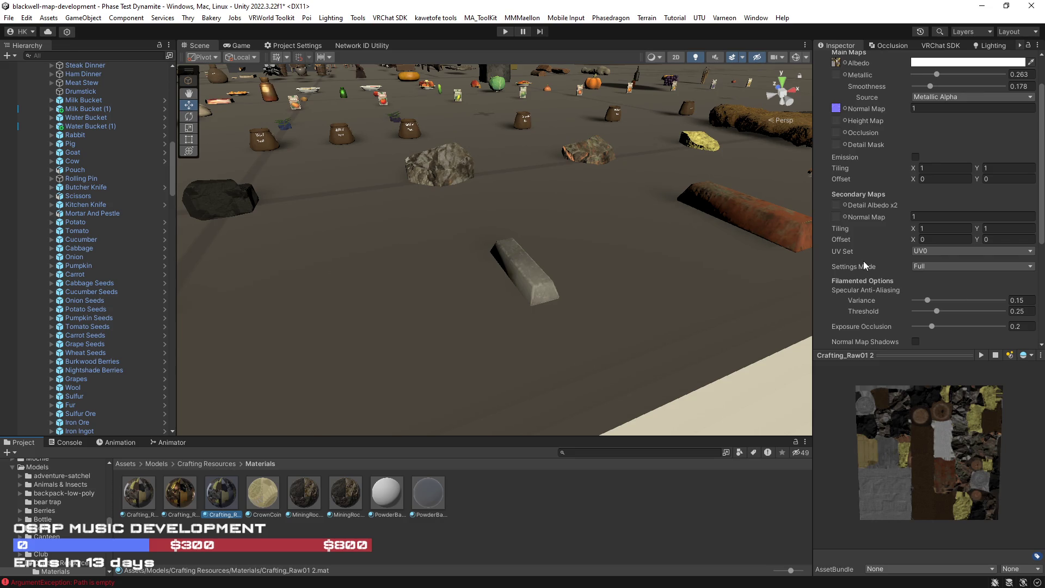
scroll(864, 260, up, 2)
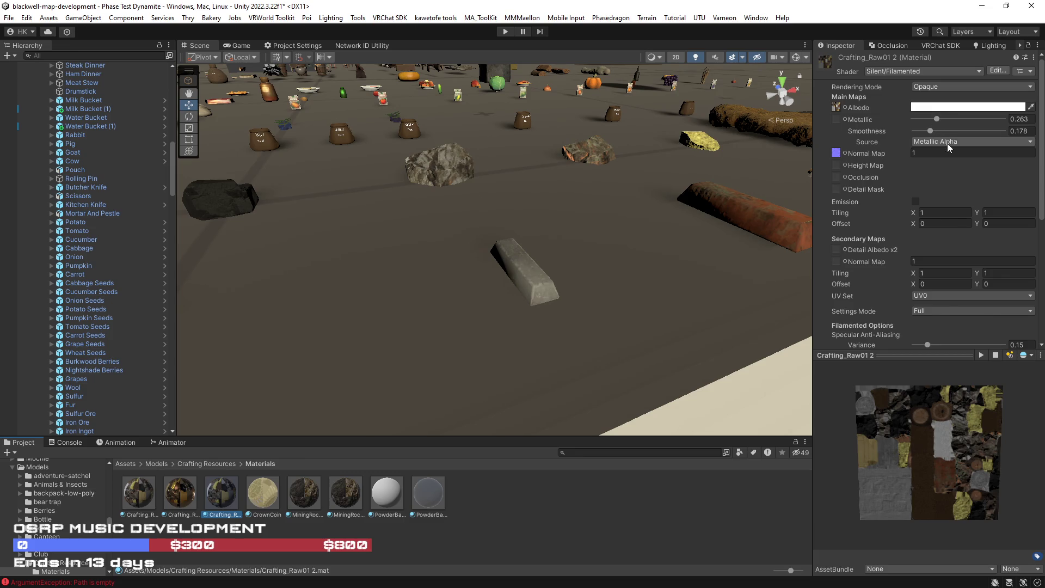
mouse_move(931, 132)
mouse_down()
mouse_move(974, 131)
mouse_move(963, 118)
mouse_move(984, 118)
mouse_move(984, 133)
mouse_up()
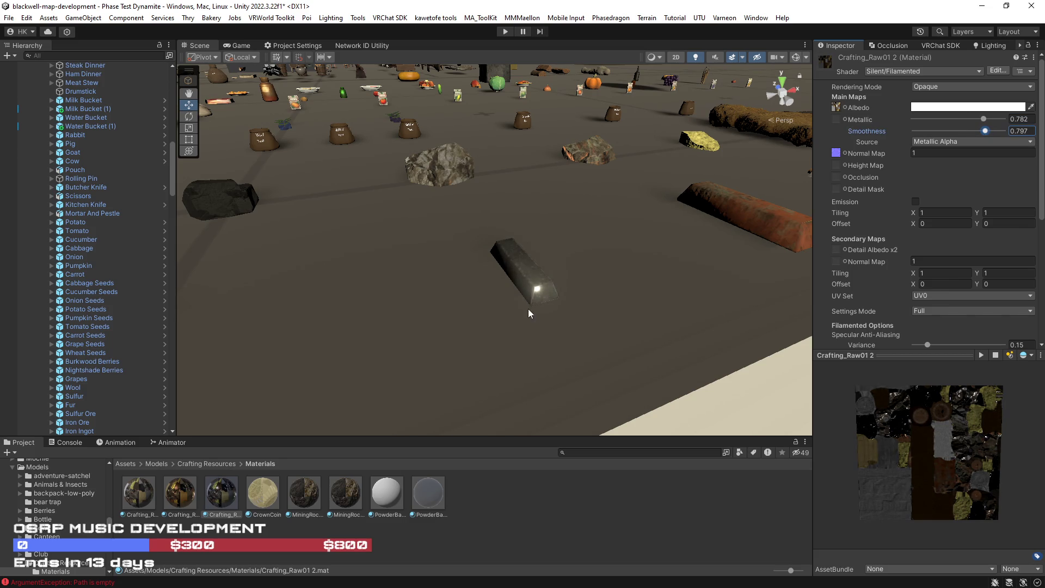
Pan and orbit the Scene view, then select the rolling pin and its cloth part.
drag(654, 151, 658, 148)
mouse_move(560, 345)
mouse_down()
mouse_move(602, 350)
mouse_move(485, 341)
mouse_move(676, 356)
mouse_move(510, 350)
mouse_move(534, 305)
mouse_move(563, 351)
mouse_move(534, 340)
mouse_move(543, 334)
mouse_move(551, 354)
mouse_up()
click(436, 312)
click(436, 312)
Compare the gold and iron ingots and locate the Gold Ingot prefab asset.
click(406, 302)
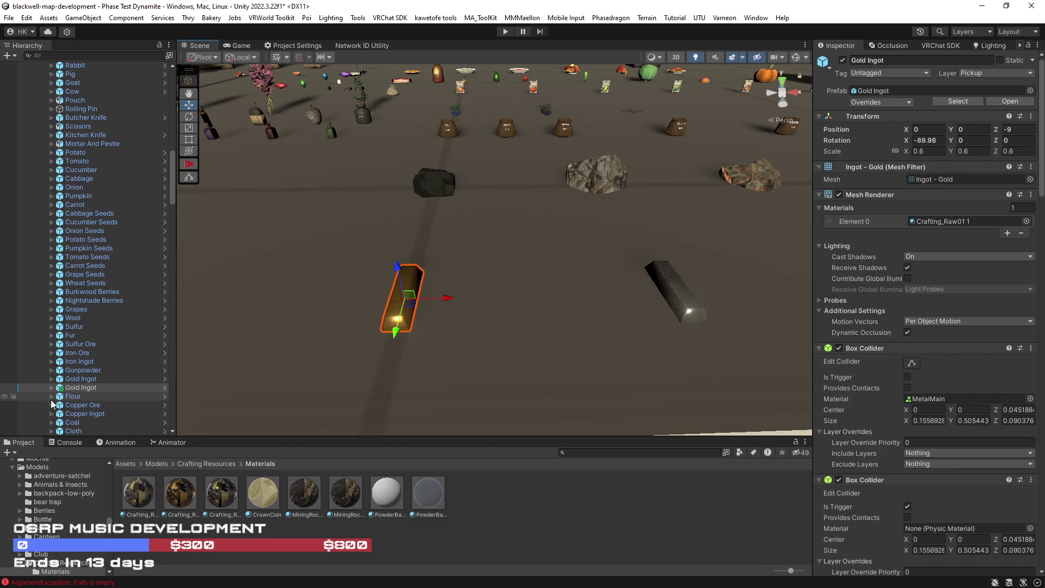
click(679, 287)
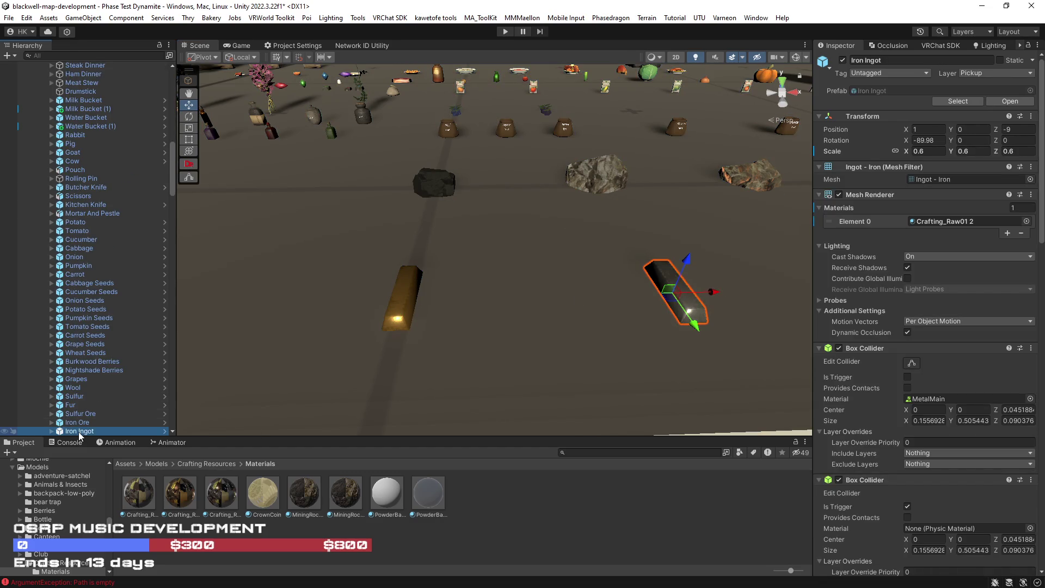
click(411, 286)
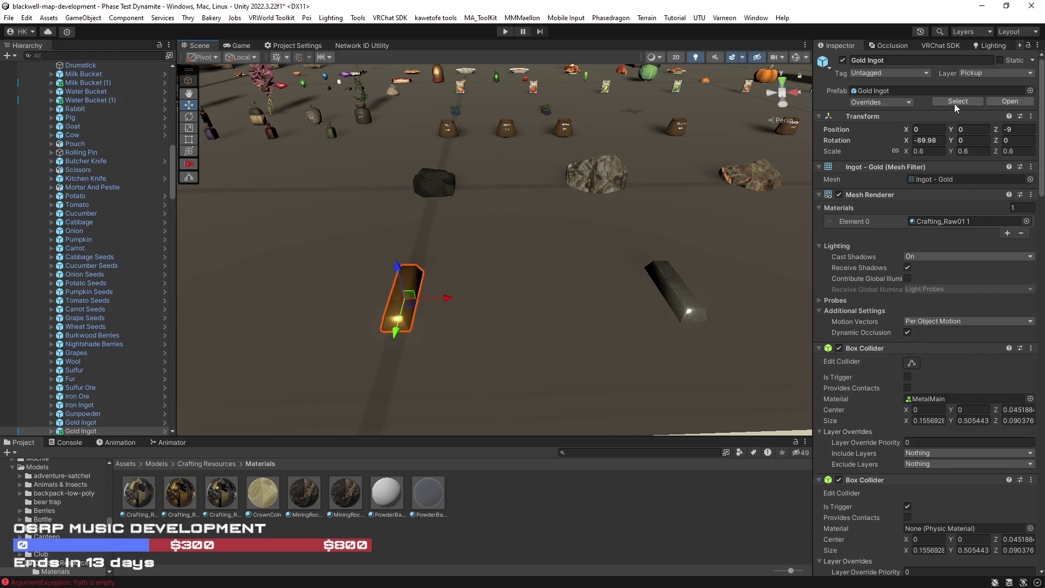
click(958, 101)
click(684, 306)
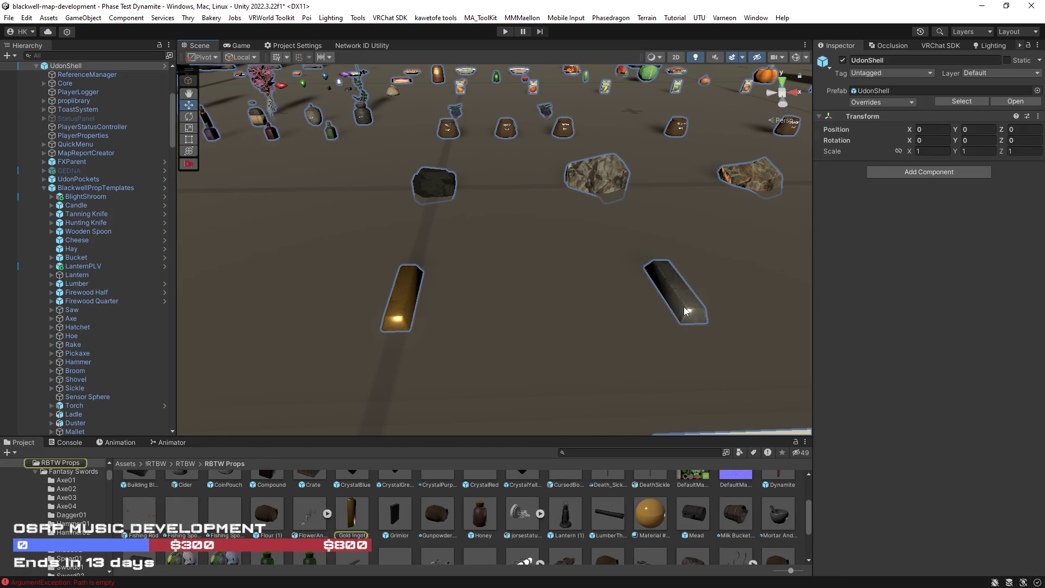
click(684, 306)
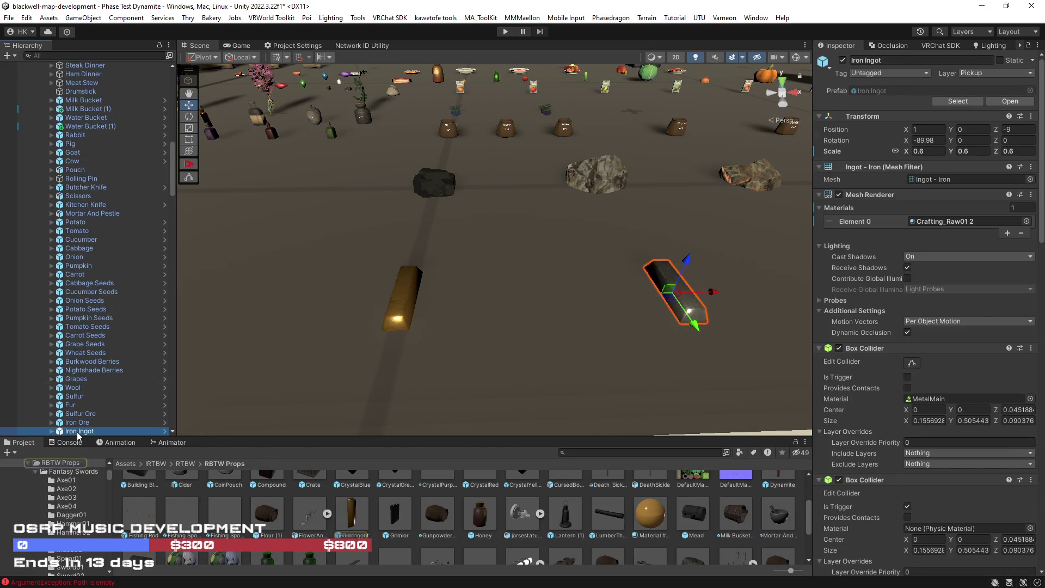
Duplicate the iron ingot, rename it Iron Ingot, and save it into RBTW Props as an original prefab.
key(ctrl+d)
click(98, 431)
key(BackSpace)
key(BackSpace)
key(BackSpace)
key(Return)
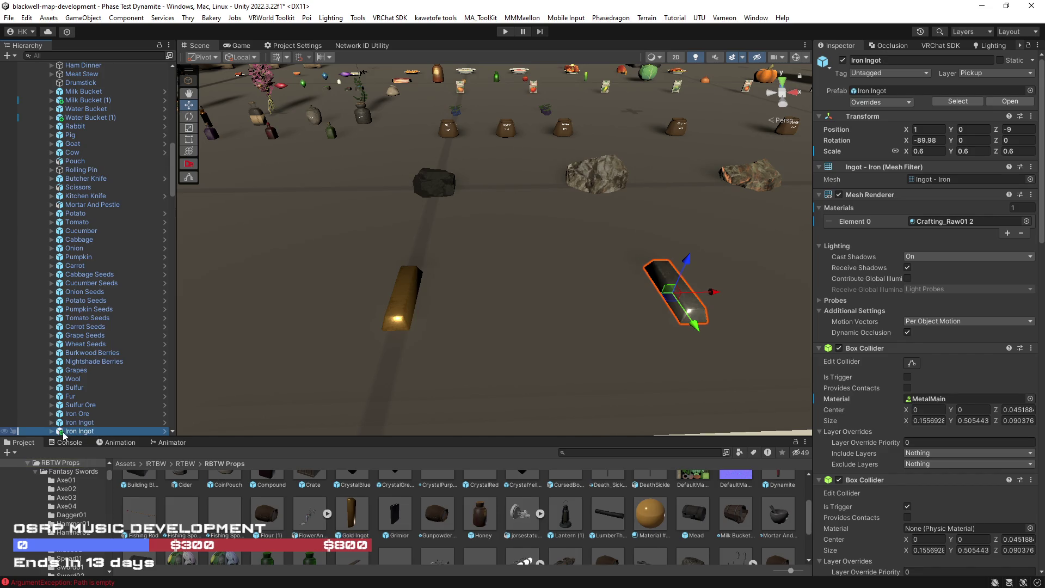
drag(364, 531, 377, 543)
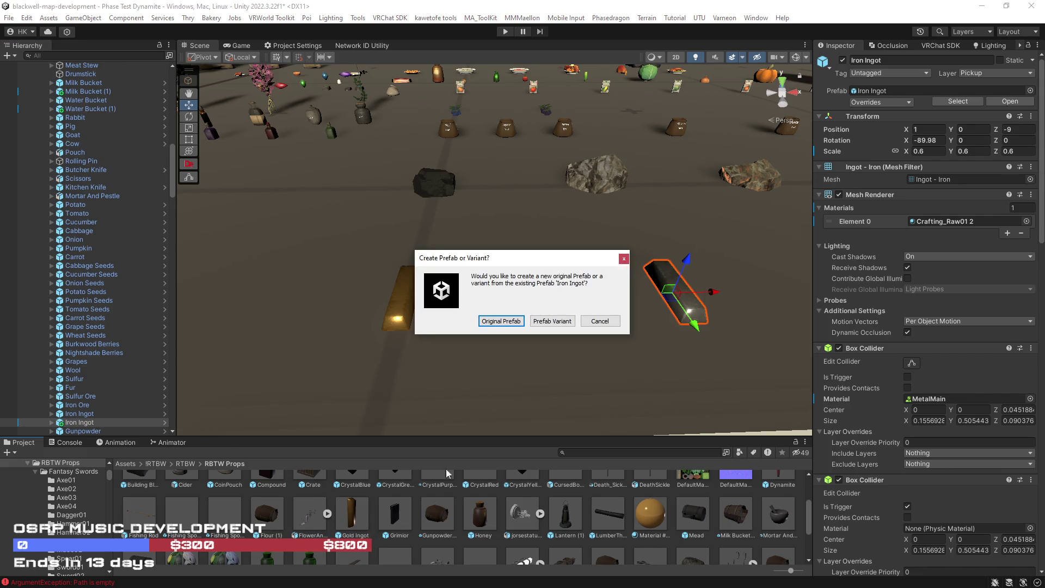
click(500, 320)
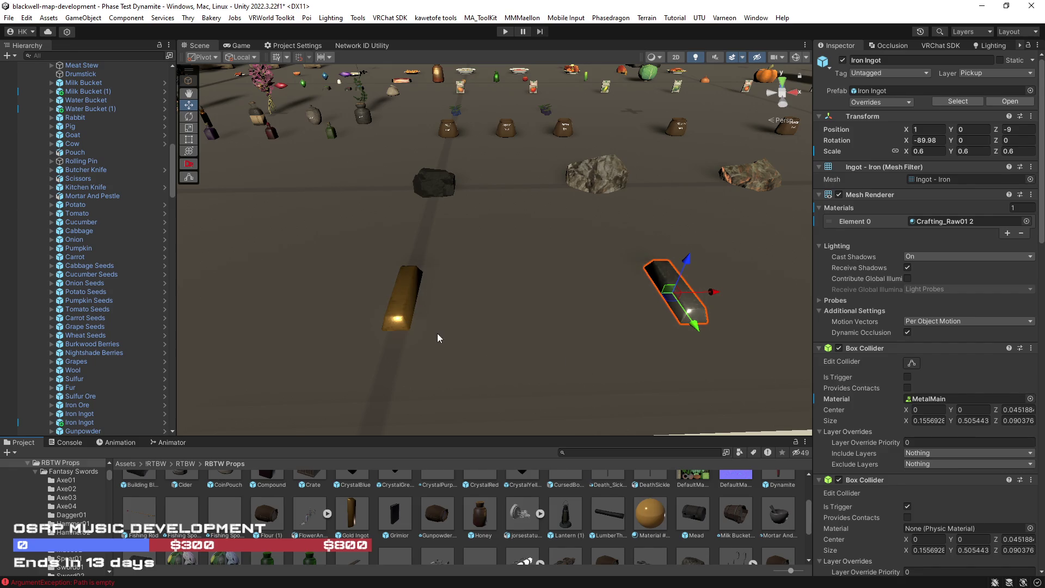
Frame the iron ingot and orbit down to view both ingots on the ground.
mouse_move(474, 361)
mouse_down()
mouse_move(553, 361)
mouse_move(602, 187)
mouse_move(556, 135)
mouse_up()
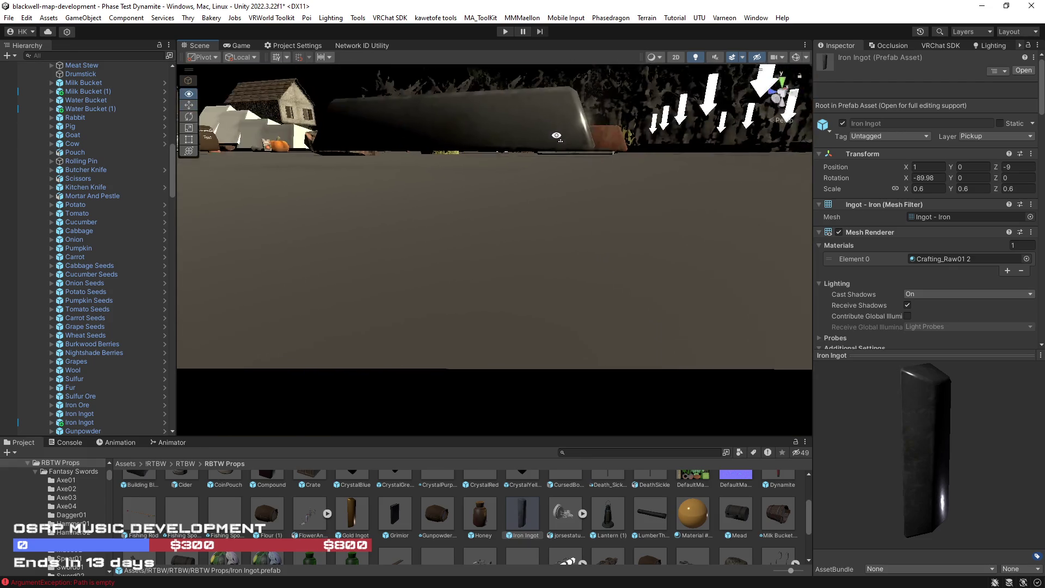
scroll(557, 135, down, 3)
click(525, 210)
key(f)
mouse_move(530, 195)
mouse_down()
mouse_move(593, 331)
mouse_move(585, 318)
mouse_up()
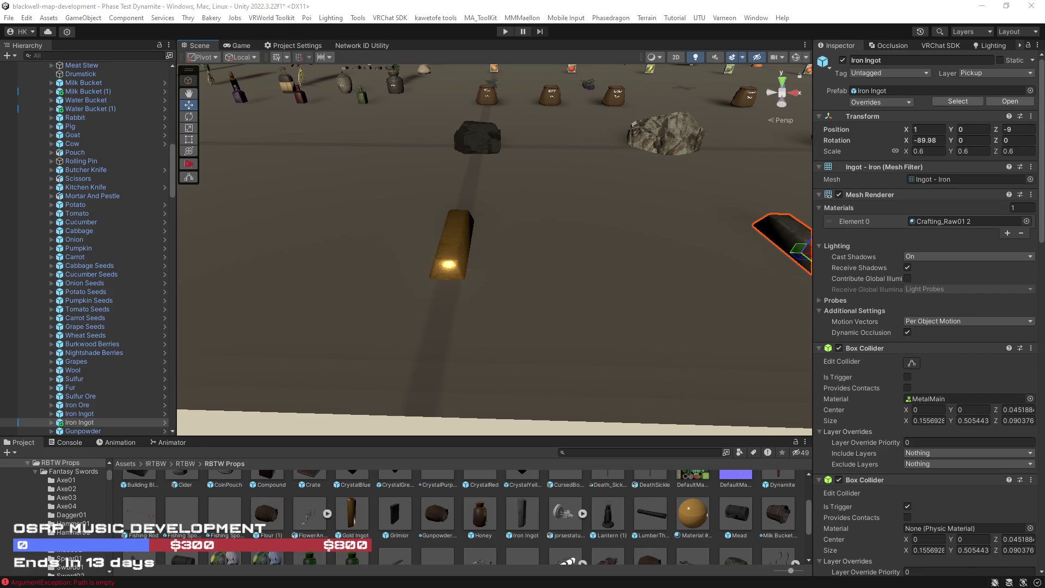
Watch the Twitch VRChat clip full screen in Chrome, then pause it and exit full screen.
key(alt+Tab)
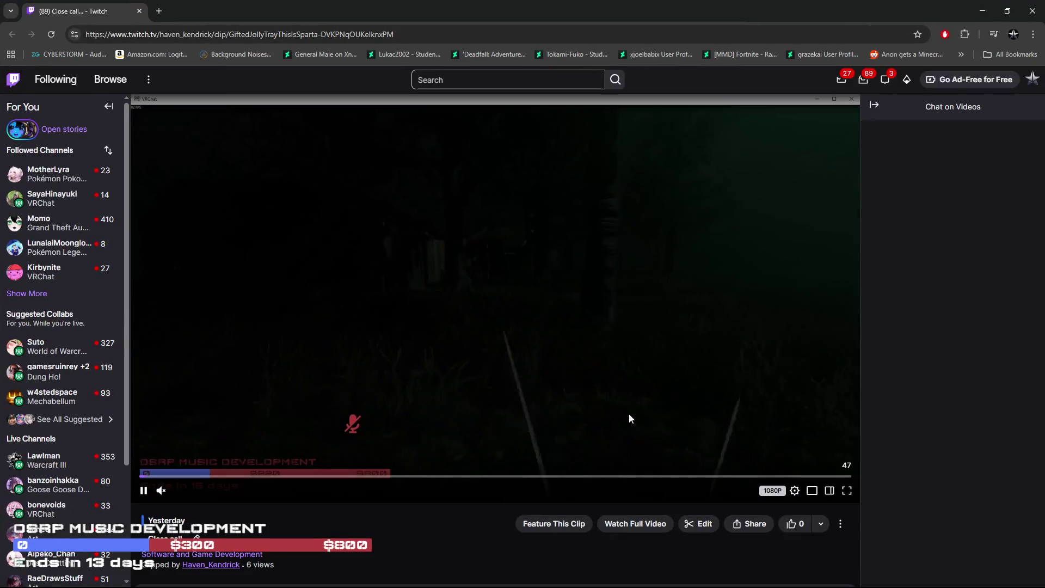
click(848, 490)
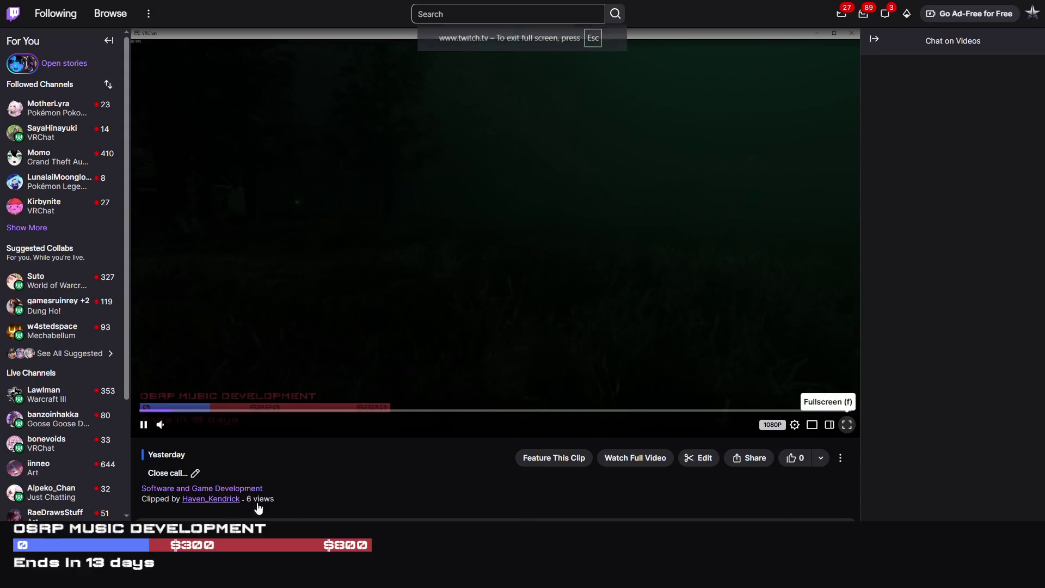
key(alt+Tab)
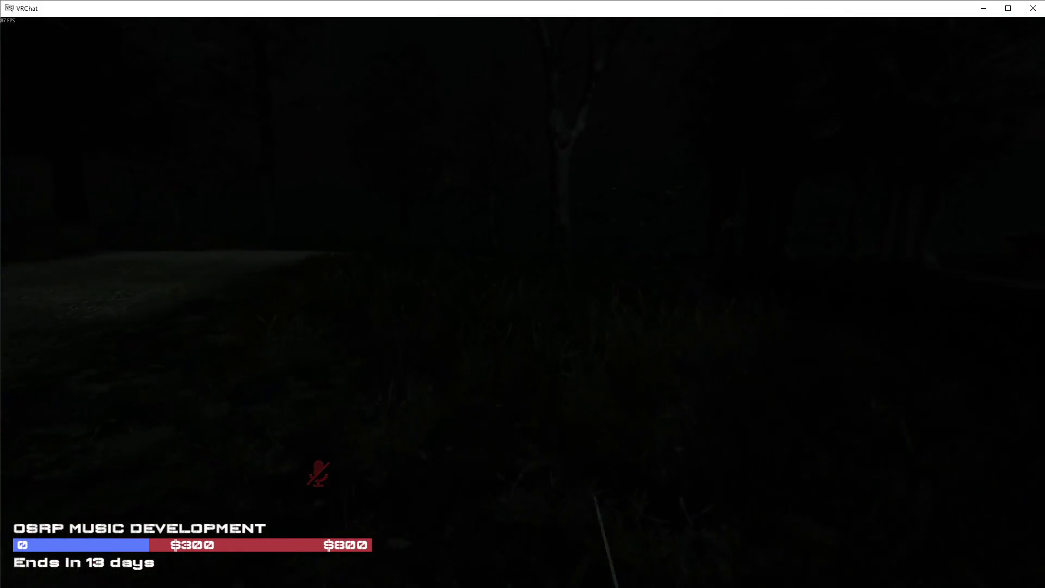
key(v)
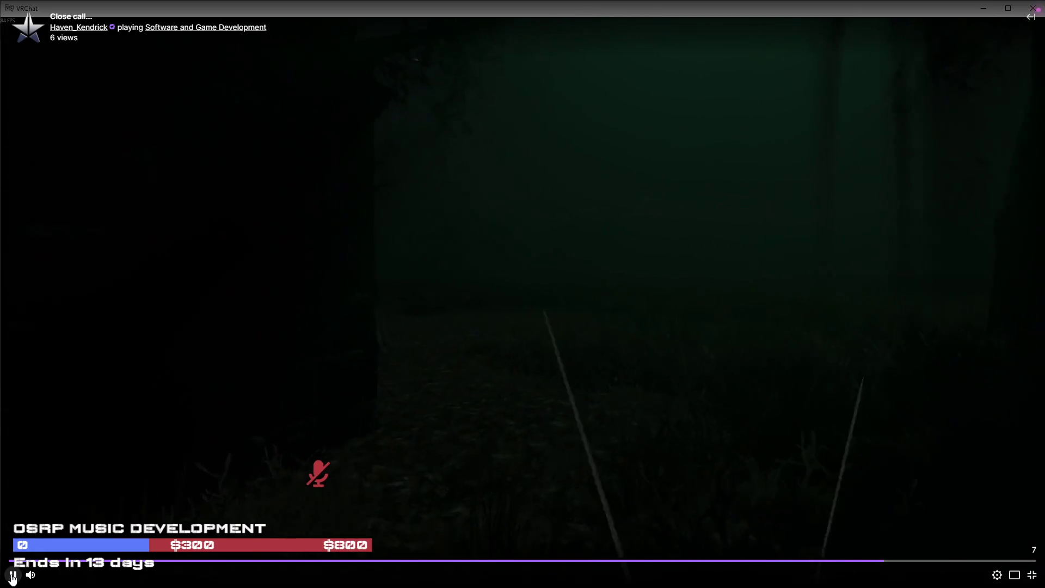
click(804, 254)
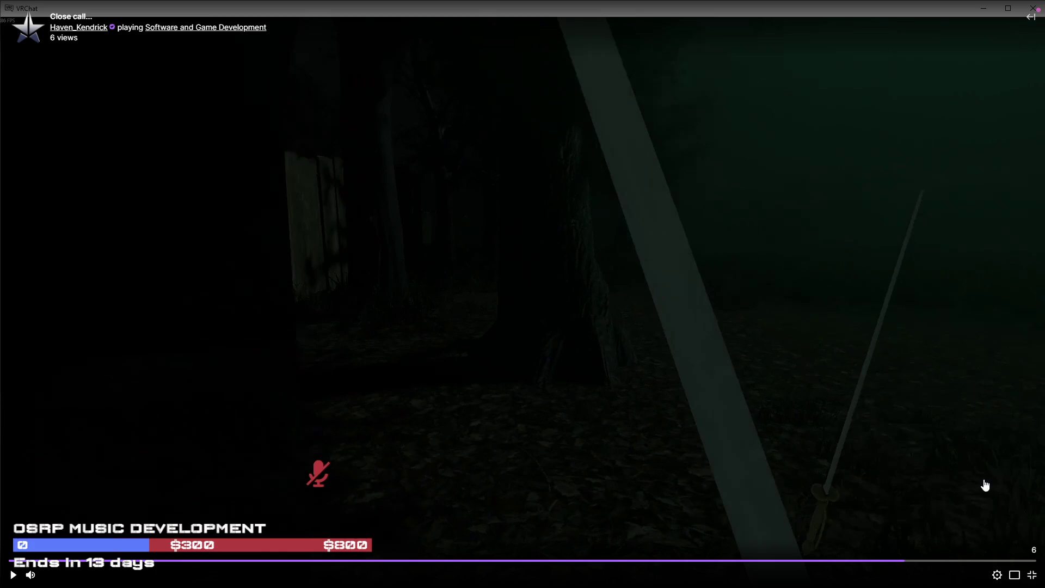
key(Escape)
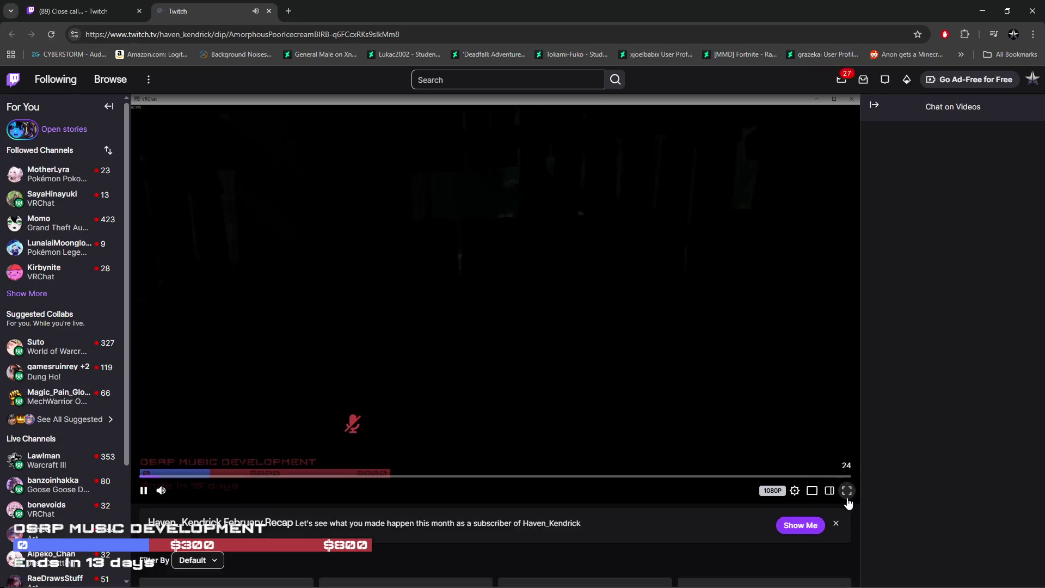
Watch the second Twitch clip full screen, then exit full-screen playback.
click(848, 500)
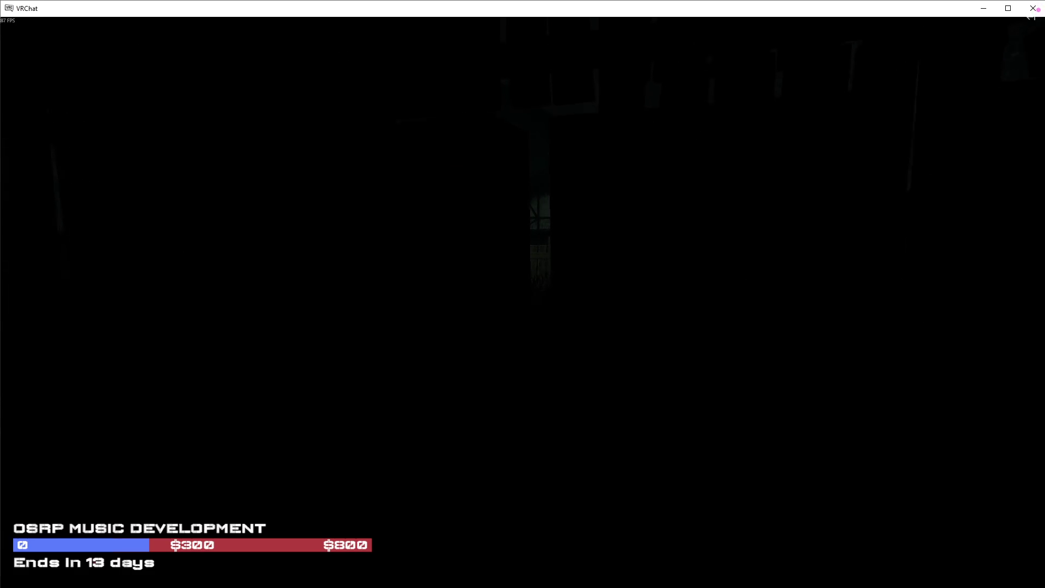
key(v)
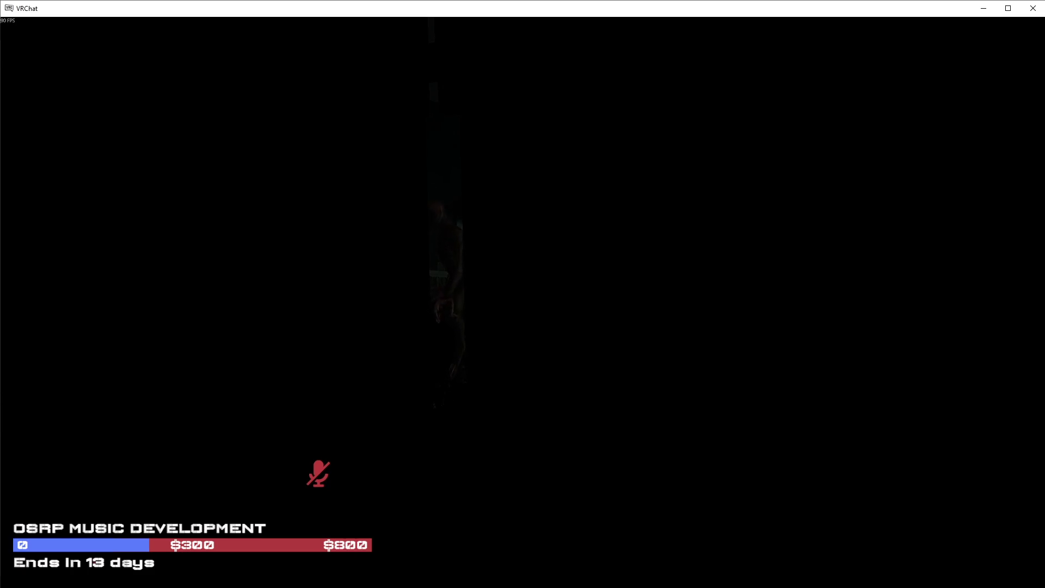
key(w)
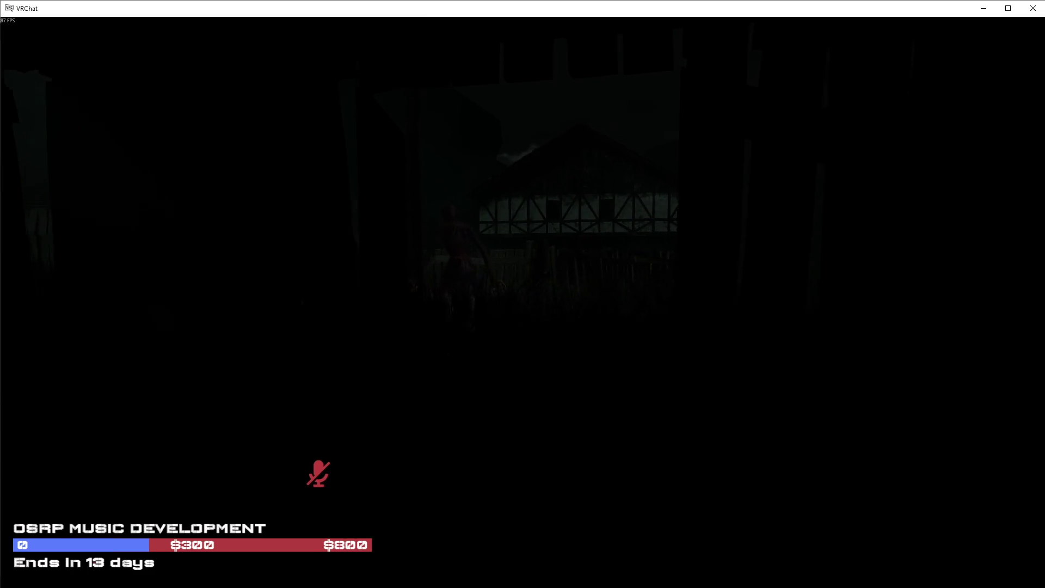
key(w)
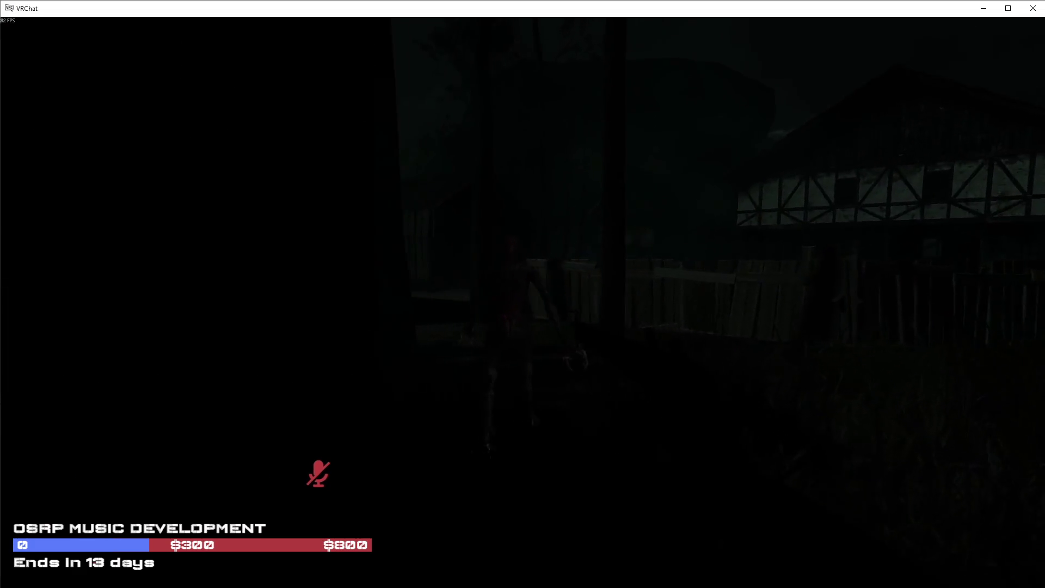
key(w)
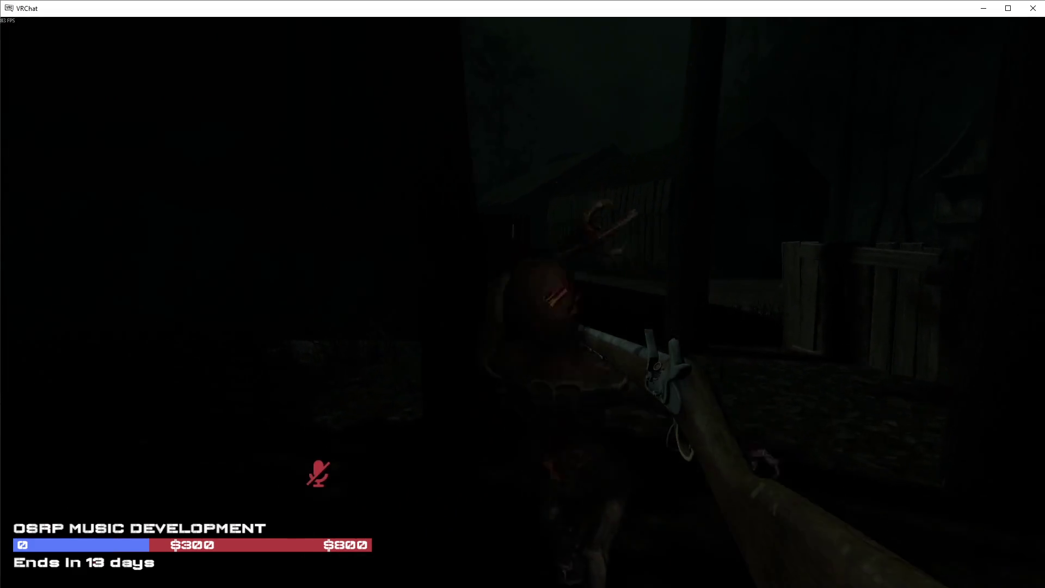
key(w)
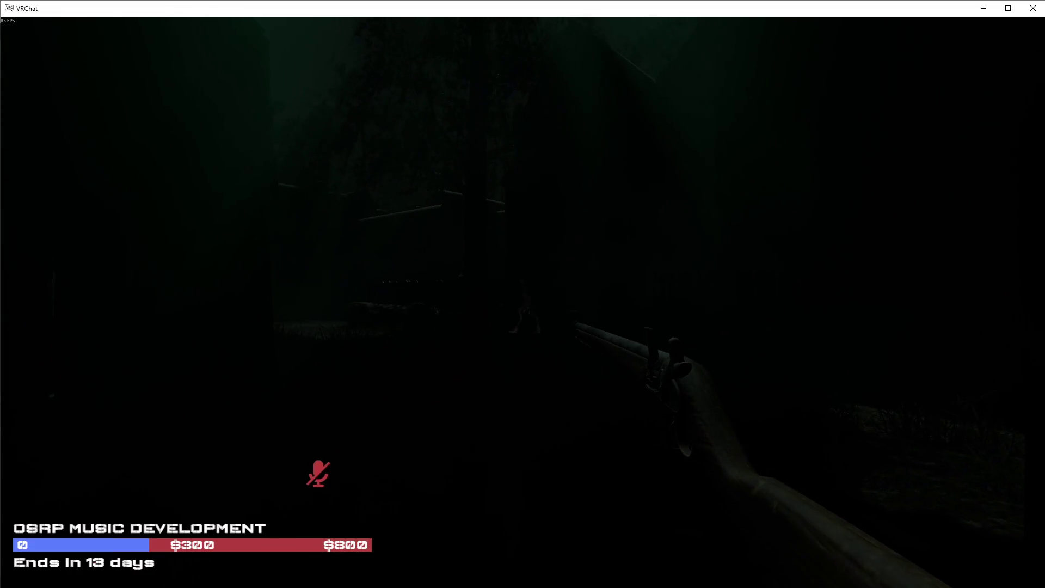
key(w)
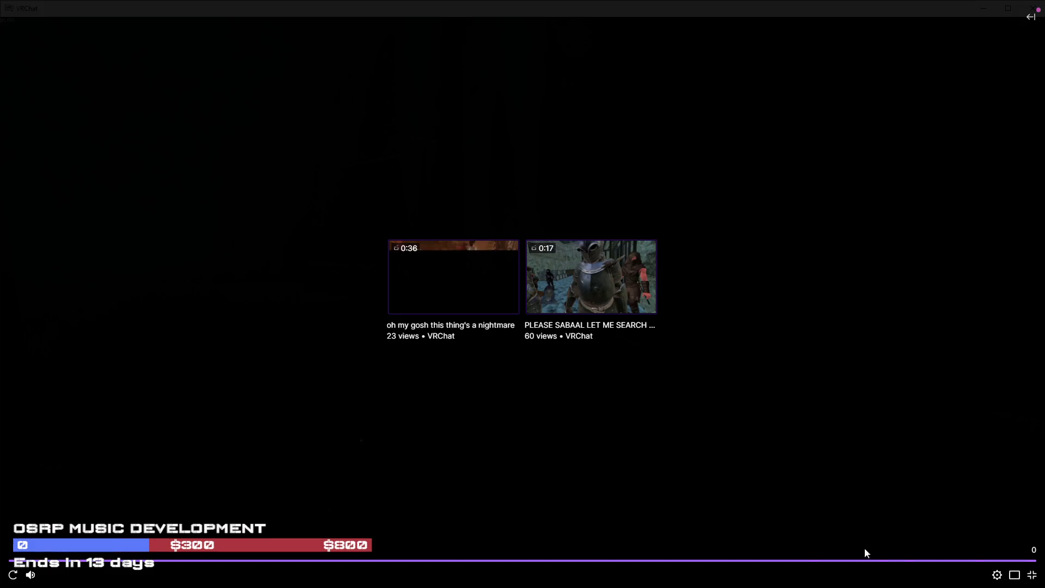
click(1032, 576)
Return to the Unity editor and frame the selected iron ingot.
scroll(882, 272, down, 5)
key(alt+Tab)
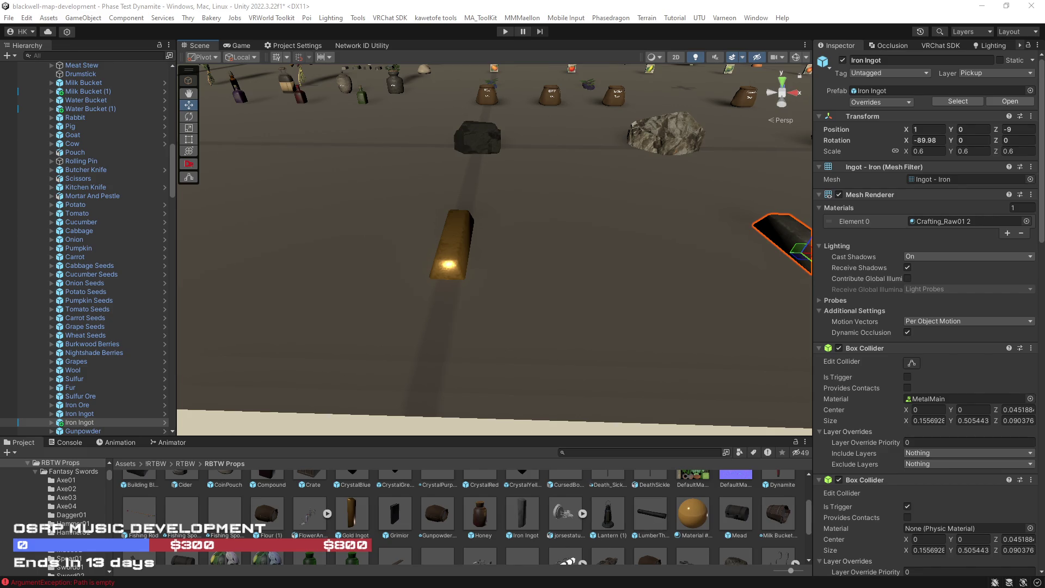
key(f)
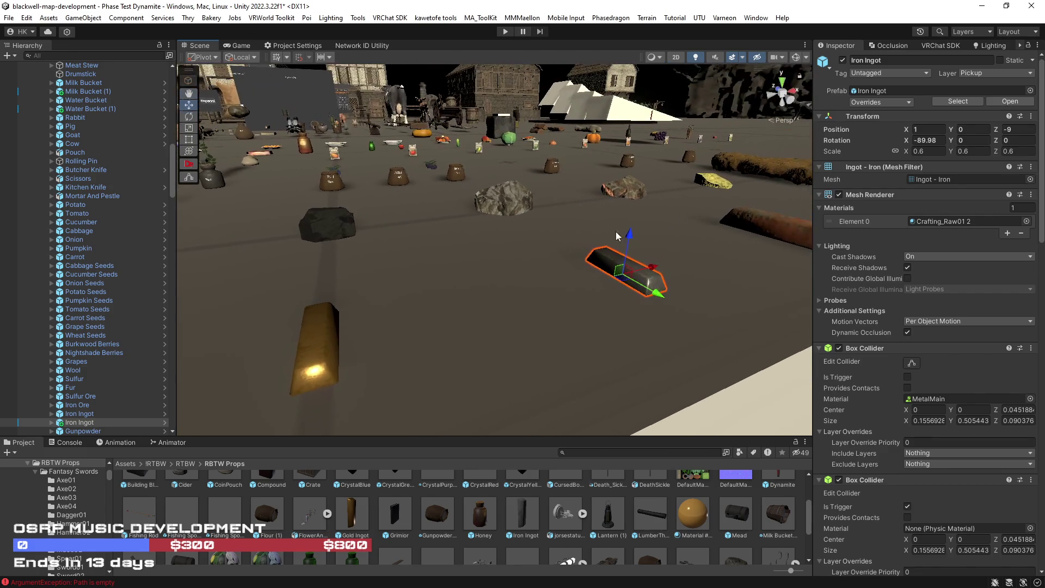
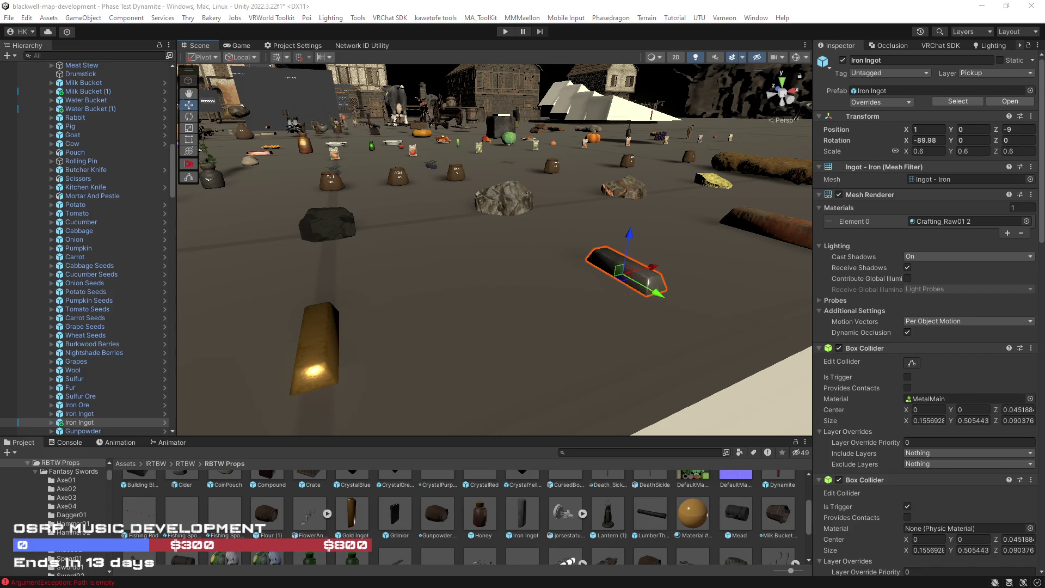
Select the Coal rock and expand it to list pocketmask:0110, the sack variants and StackSound.
mouse_move(591, 315)
mouse_down()
mouse_move(691, 308)
mouse_move(528, 297)
mouse_move(554, 287)
mouse_move(401, 320)
mouse_up()
click(595, 198)
scroll(82, 402, down, 3)
mouse_move(478, 315)
mouse_down()
mouse_move(634, 354)
mouse_move(523, 329)
mouse_up()
click(90, 399)
key(Right)
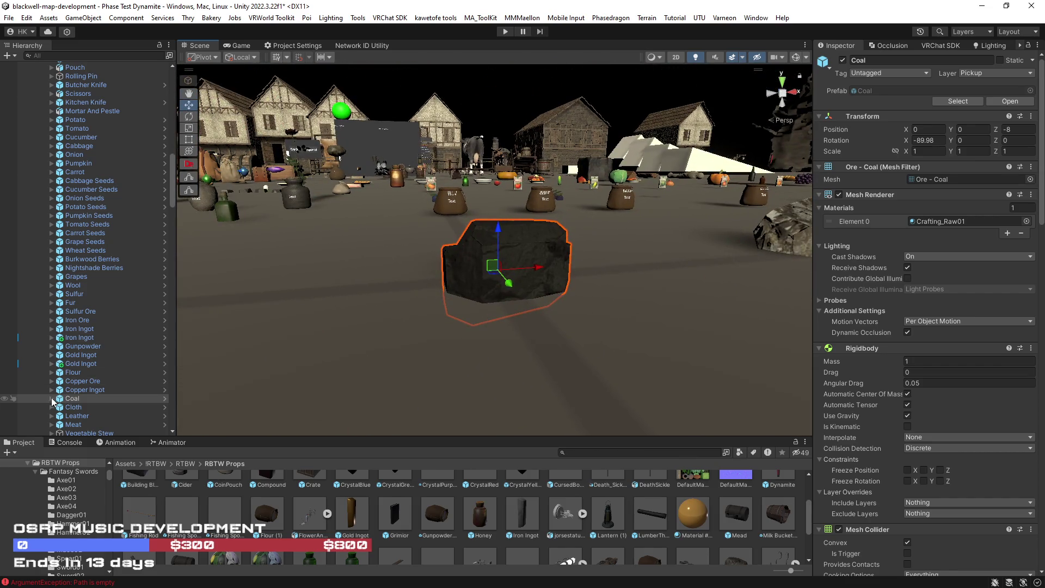
scroll(97, 408, down, 3)
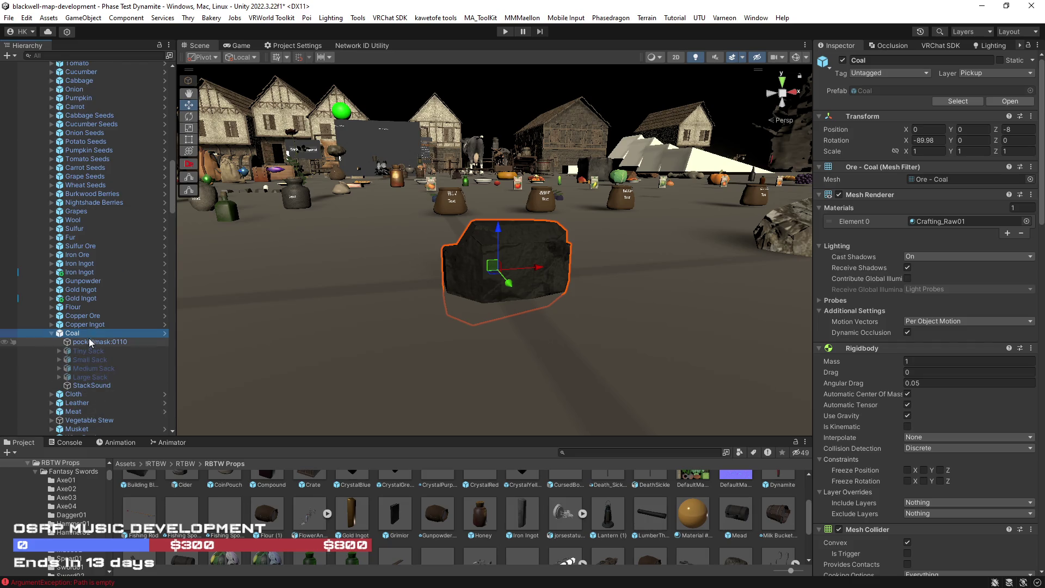
mouse_move(522, 327)
mouse_down()
mouse_move(574, 326)
mouse_move(533, 322)
mouse_move(441, 413)
mouse_move(439, 254)
mouse_up()
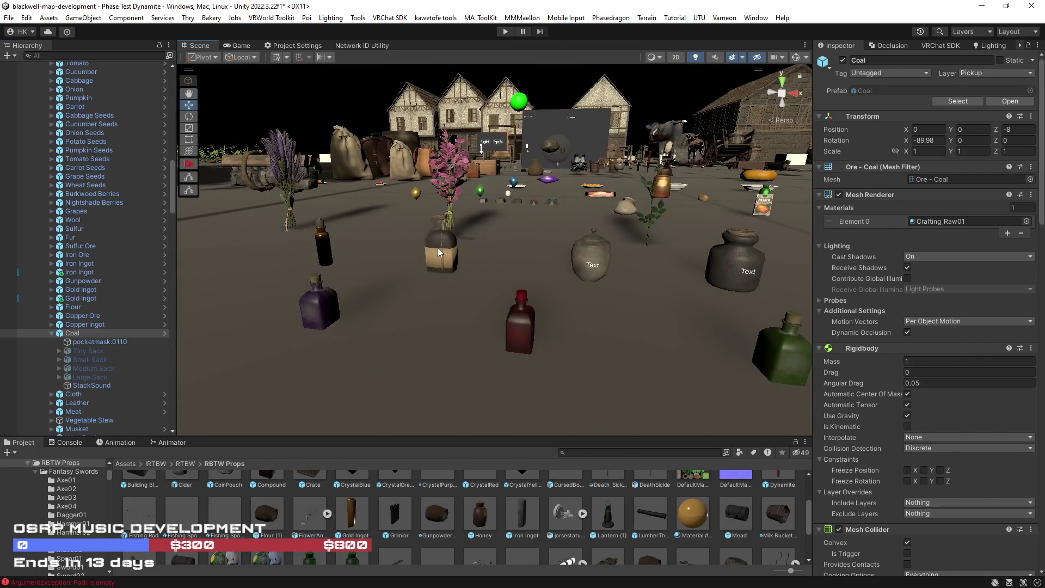
click(441, 253)
Step through the amber bottle, Elixir, BorrowedTime jar and Wool bag, ending on the Cloth roll.
click(325, 250)
click(553, 344)
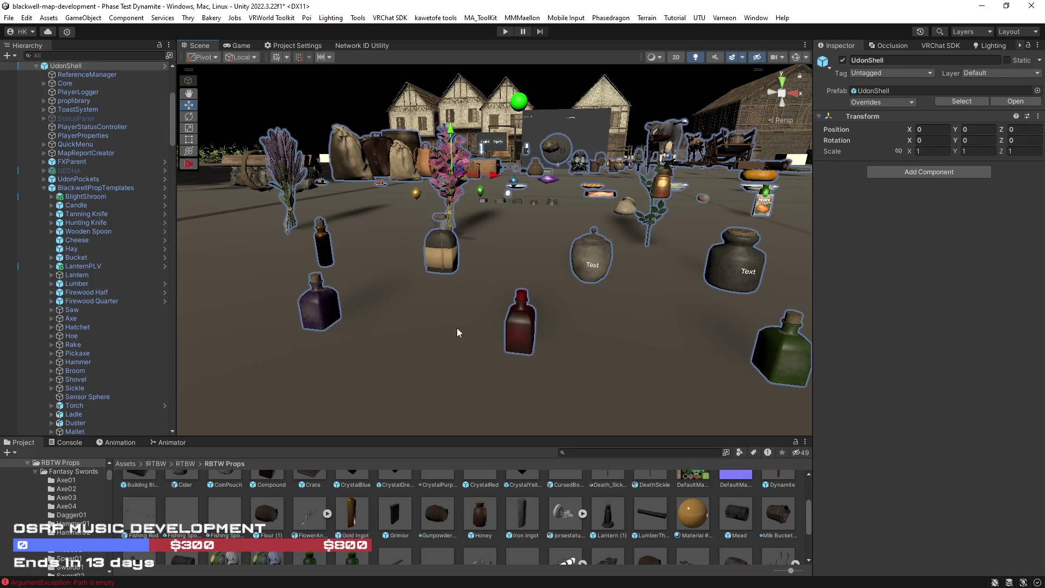
click(320, 305)
mouse_move(319, 305)
mouse_down()
mouse_move(609, 342)
mouse_move(496, 313)
mouse_move(707, 294)
mouse_move(602, 292)
mouse_up()
click(496, 312)
click(363, 290)
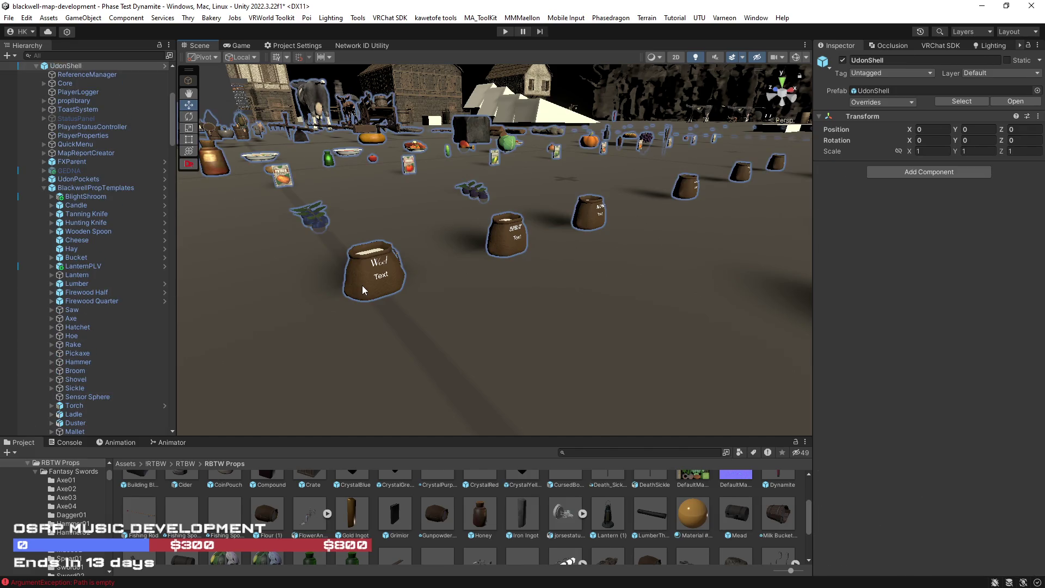
click(363, 290)
mouse_move(364, 290)
mouse_down()
mouse_move(588, 272)
mouse_move(858, 325)
mouse_move(574, 253)
mouse_move(560, 234)
mouse_move(303, 294)
mouse_up()
click(571, 261)
scroll(67, 393, down, 3)
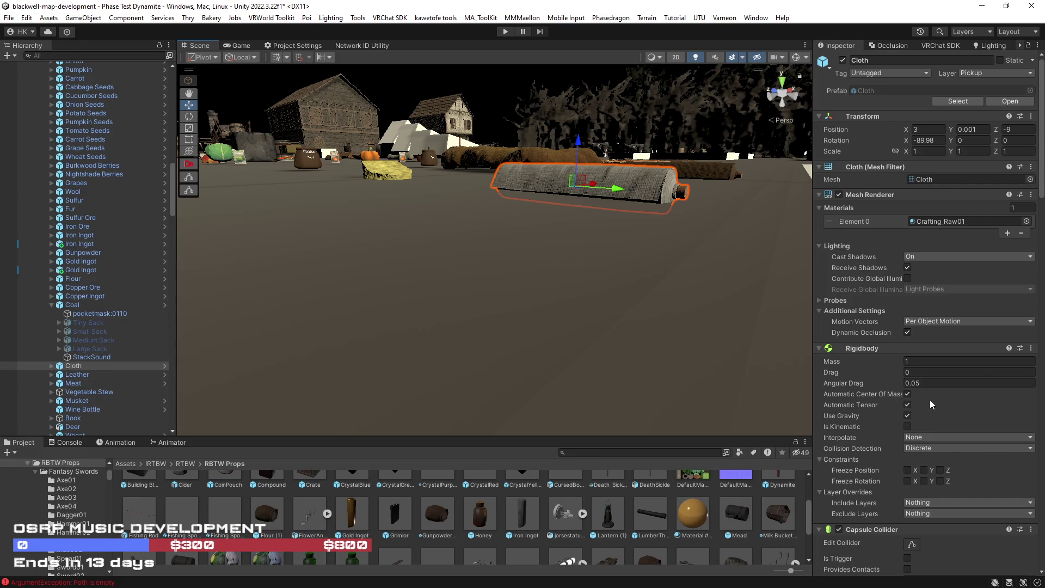
Duplicate Cloth and nest the copy, Cloth (1), as Cloth's first child.
scroll(930, 399, down, 10)
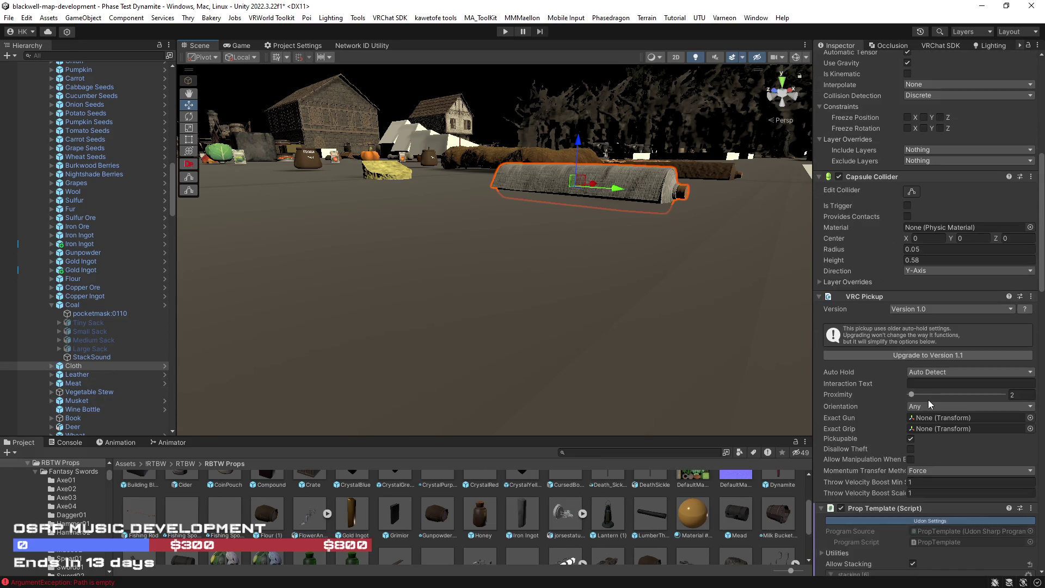
scroll(928, 400, up, 9)
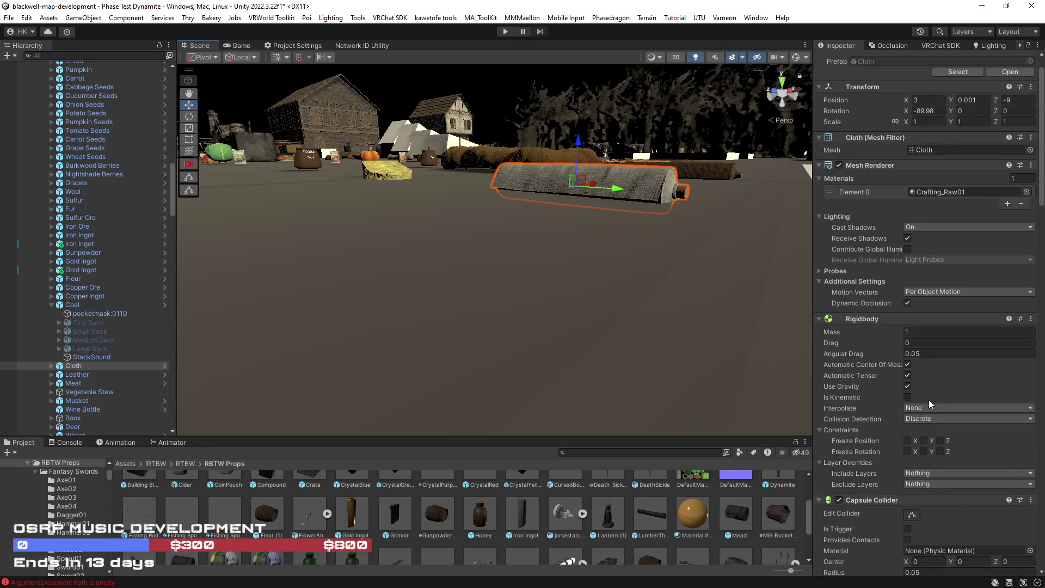
scroll(871, 396, up, 1)
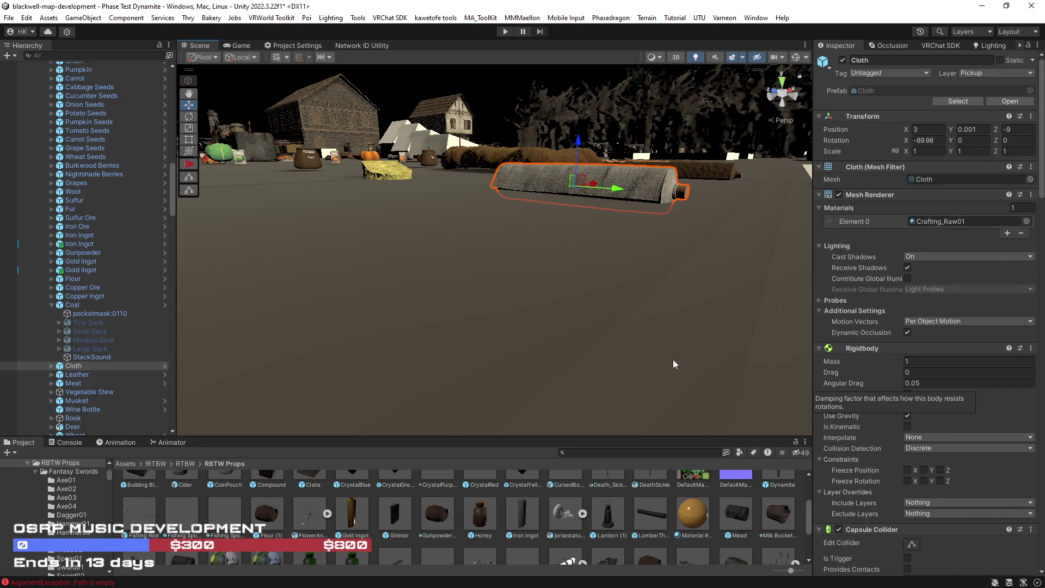
key(f)
click(52, 366)
click(52, 366)
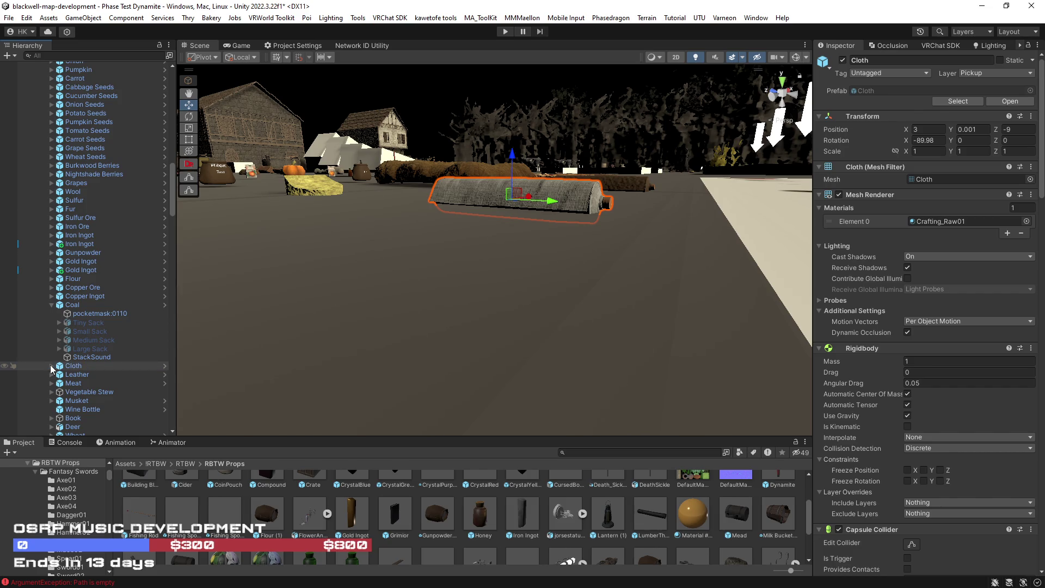
key(ctrl+d)
drag(73, 375, 72, 367)
drag(80, 402, 77, 371)
Delete Cloth's child objects from pocketmask:0110 through StackSound.
click(87, 384)
shift+click(90, 428)
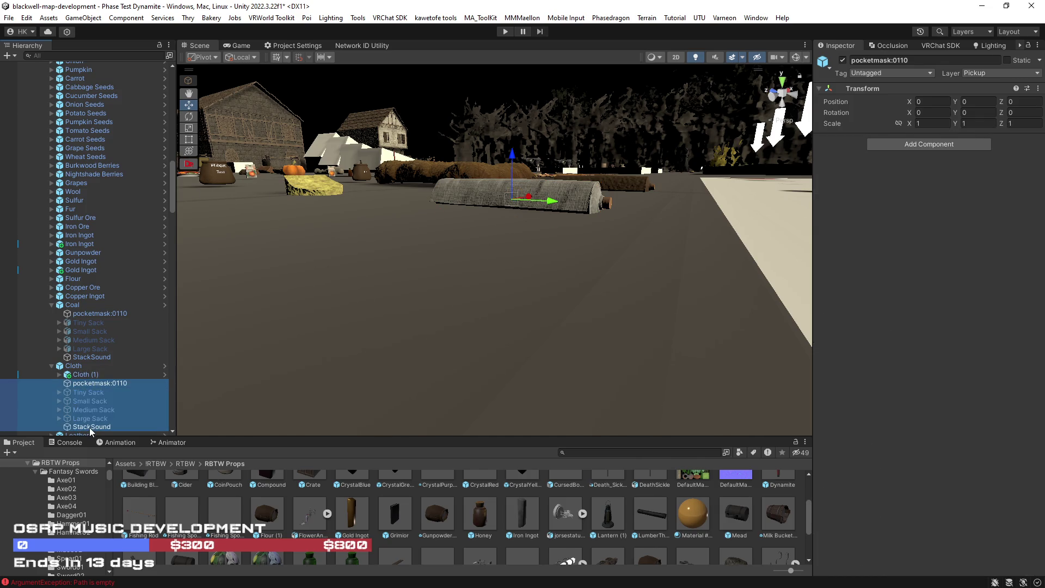
key(Delete)
click(76, 367)
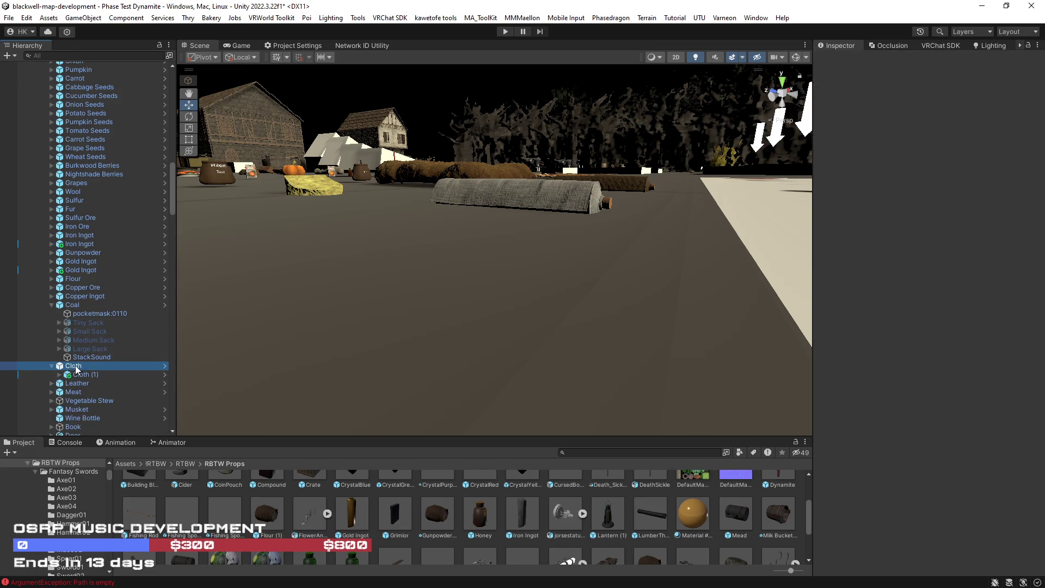
drag(75, 368, 379, 542)
Set Cloth's scale to 0.6 and nudge Cloth (1) along its Z axis.
click(907, 153)
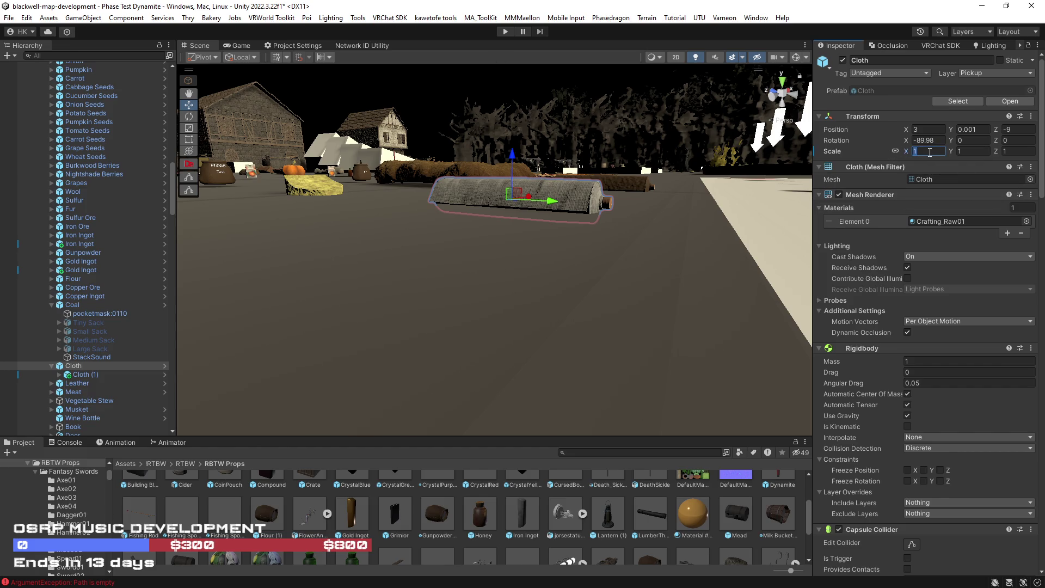
text(.6)
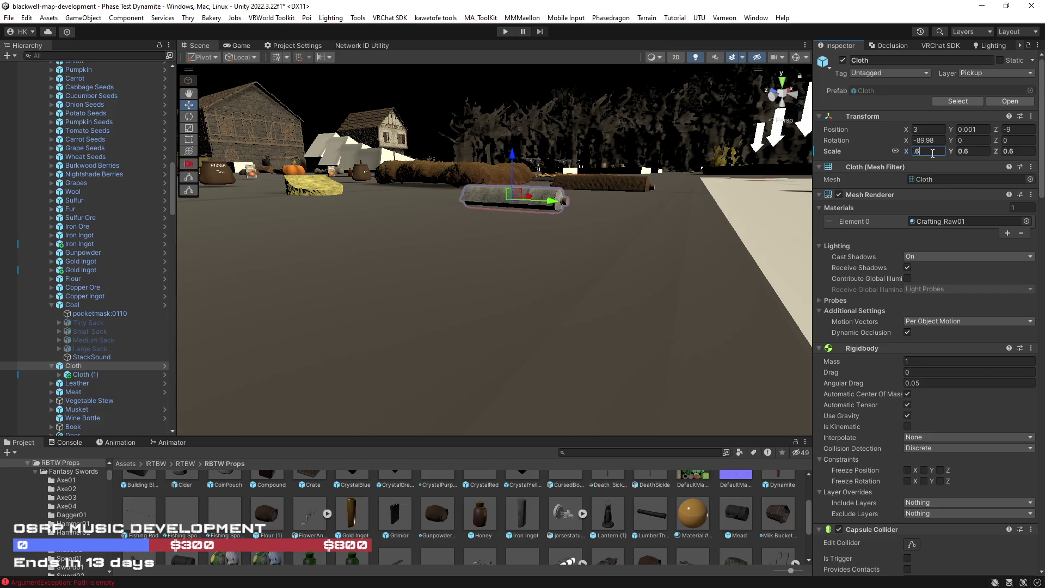
mouse_move(611, 265)
mouse_down()
mouse_move(533, 245)
mouse_move(575, 258)
mouse_up()
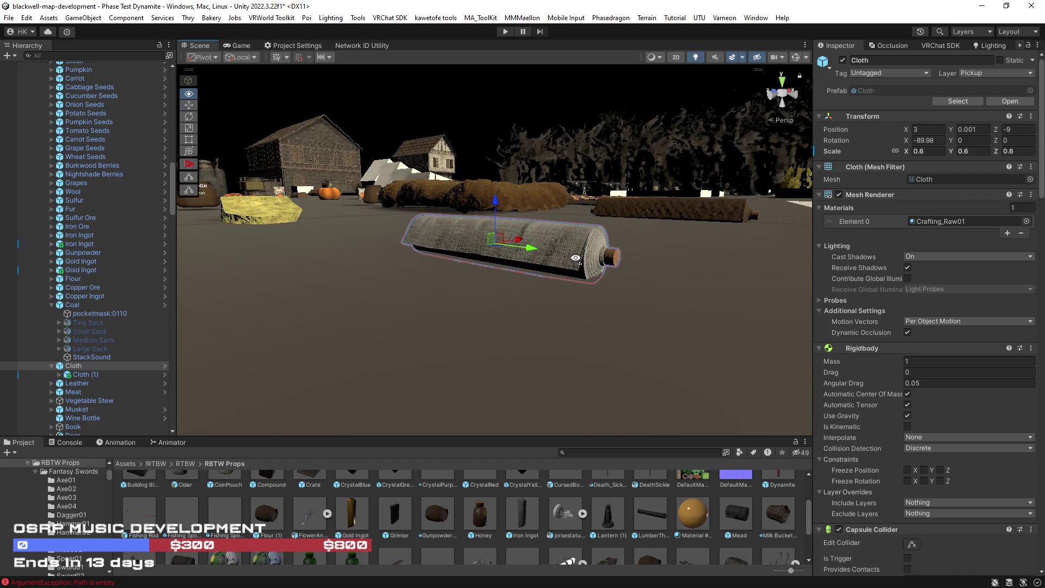
click(100, 372)
drag(495, 203, 496, 185)
Remove the Mesh Filter and Mesh Renderer from the parent Cloth.
click(125, 367)
right_click(875, 167)
click(908, 190)
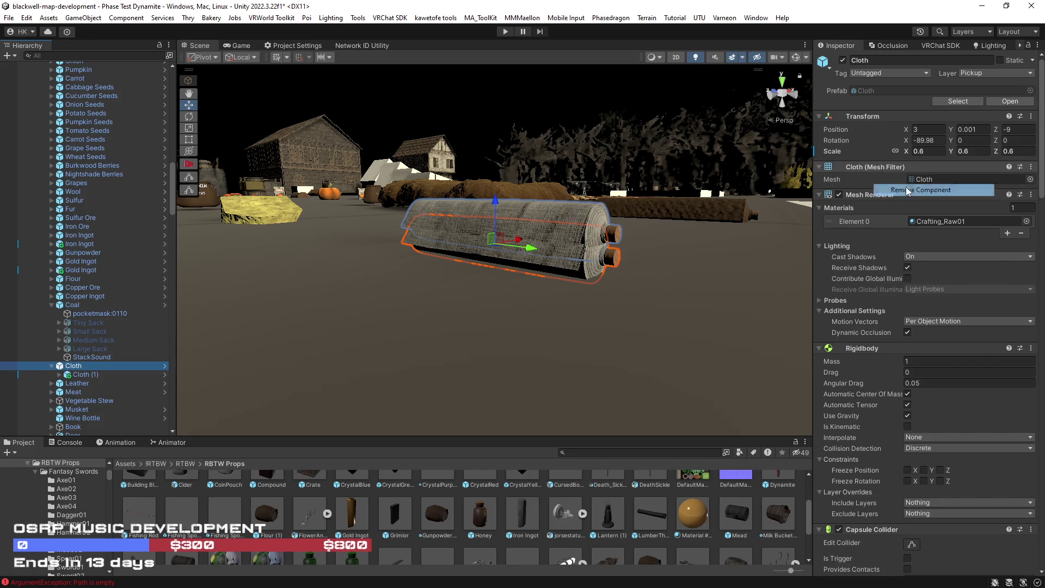
right_click(873, 180)
click(905, 201)
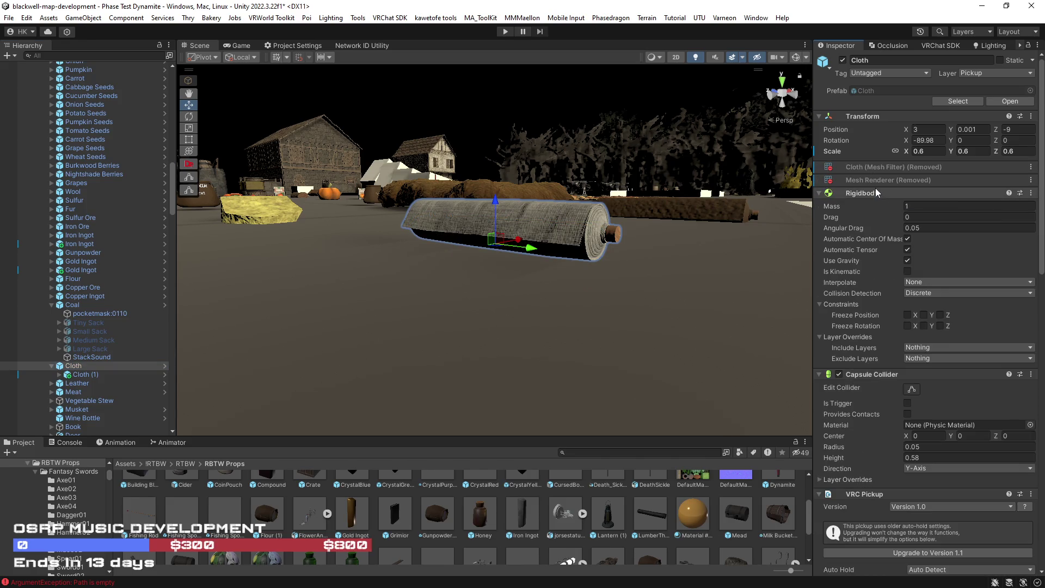
Raise Cloth (1) upward and drag Cloth into the Project to save it as a prefab.
scroll(894, 230, down, 9)
mouse_move(502, 354)
mouse_down()
mouse_move(231, 320)
mouse_move(401, 301)
mouse_move(297, 329)
mouse_up()
click(86, 375)
drag(501, 158, 501, 141)
click(100, 364)
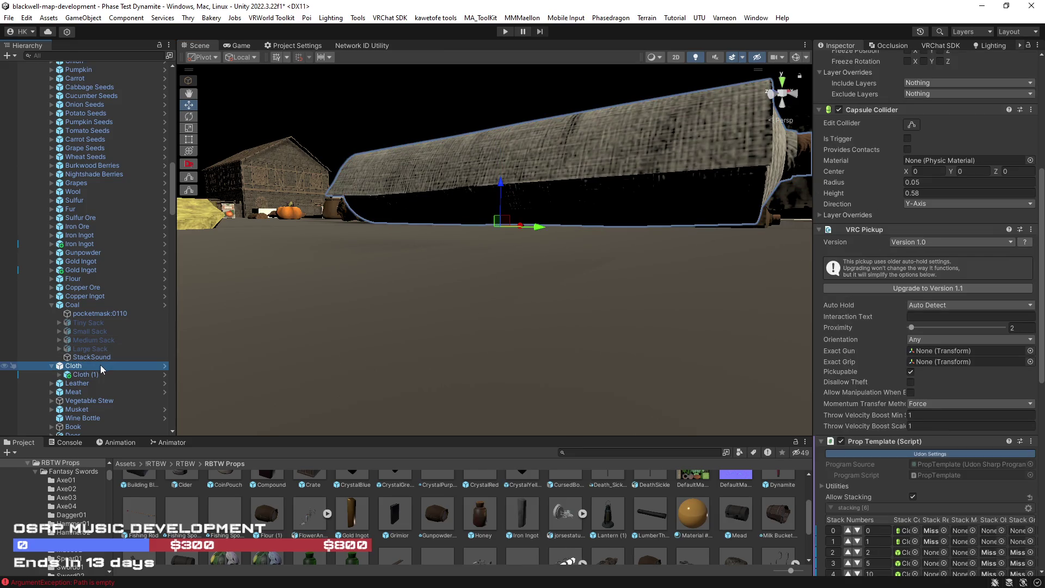
drag(76, 369, 462, 544)
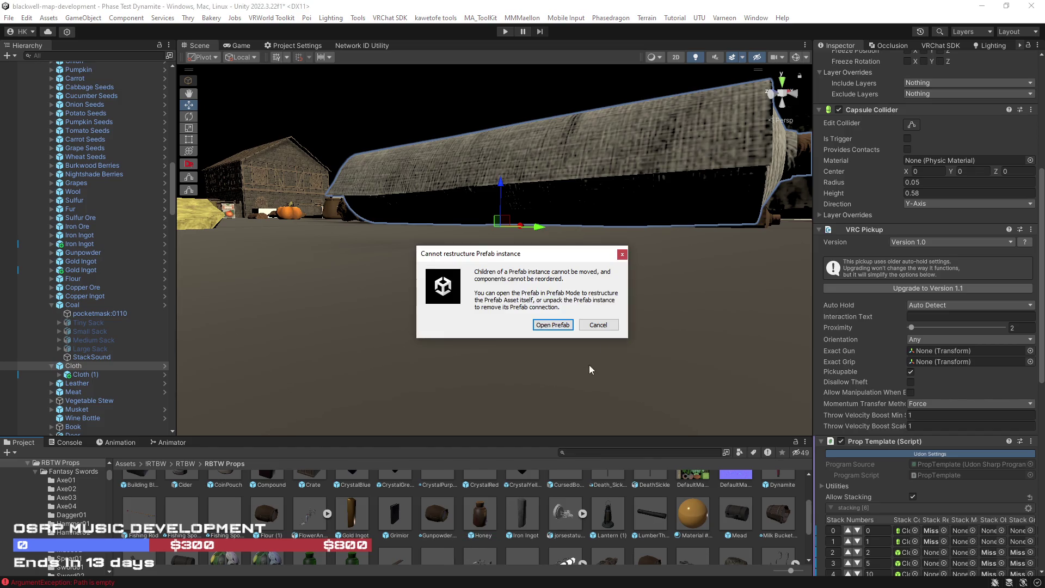
Dismiss the restructure warning, duplicate Cloth and expand the copy's child objects.
click(595, 324)
key(ctrl+d)
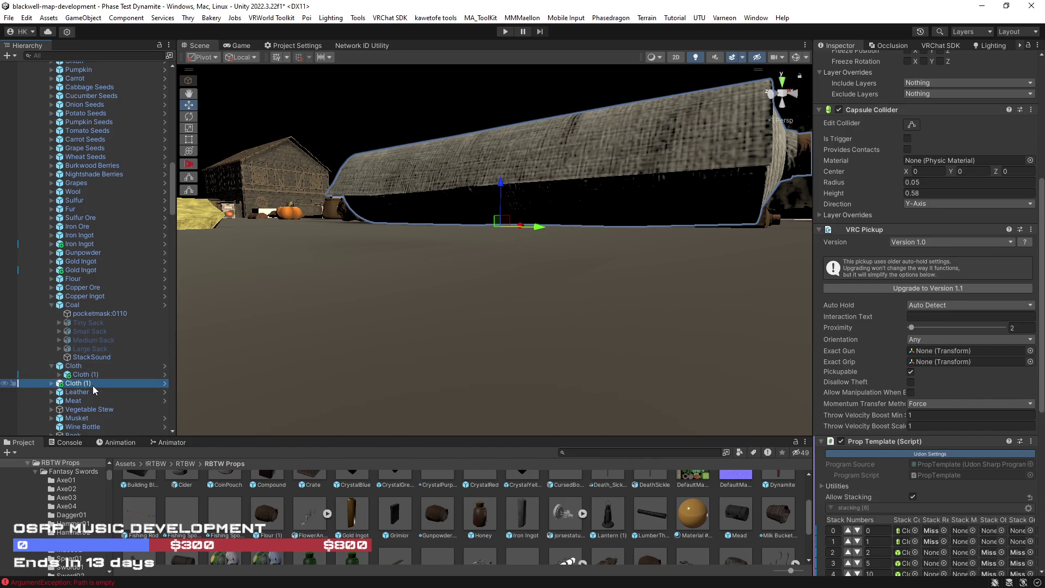
drag(64, 386, 412, 544)
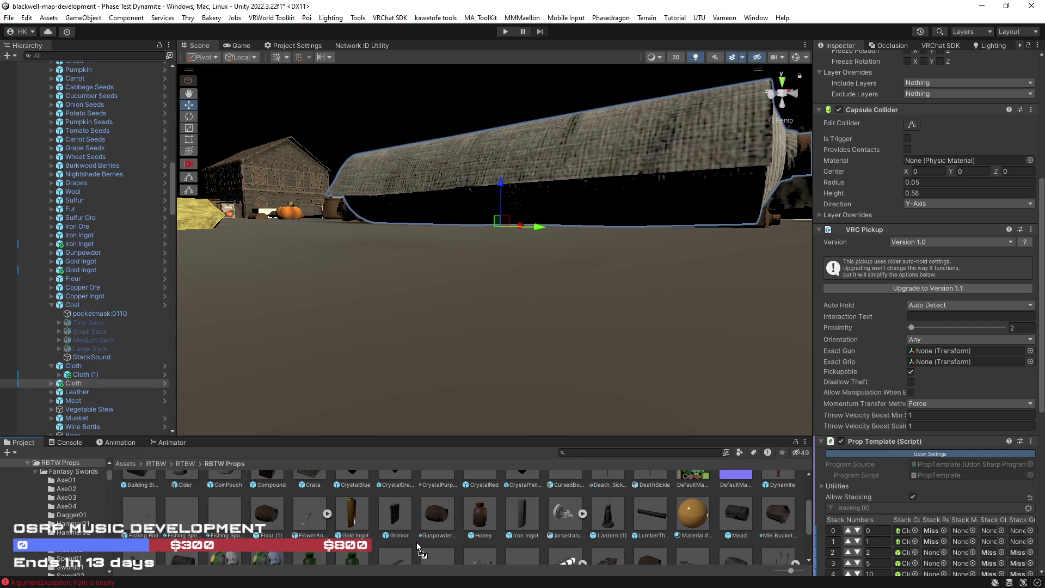
mouse_move(416, 543)
mouse_down()
mouse_move(472, 52)
mouse_move(496, 1)
mouse_up()
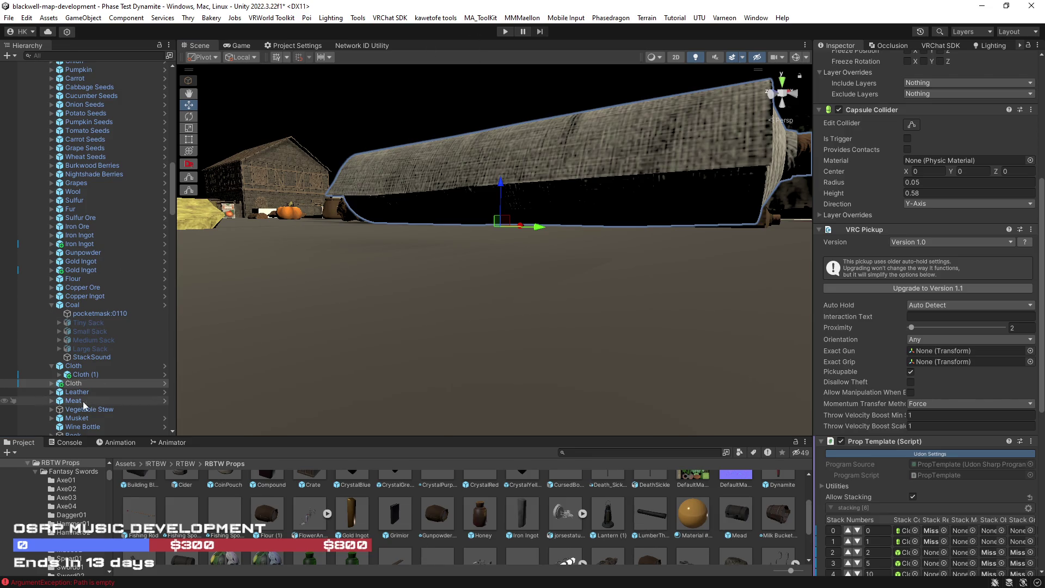
click(52, 385)
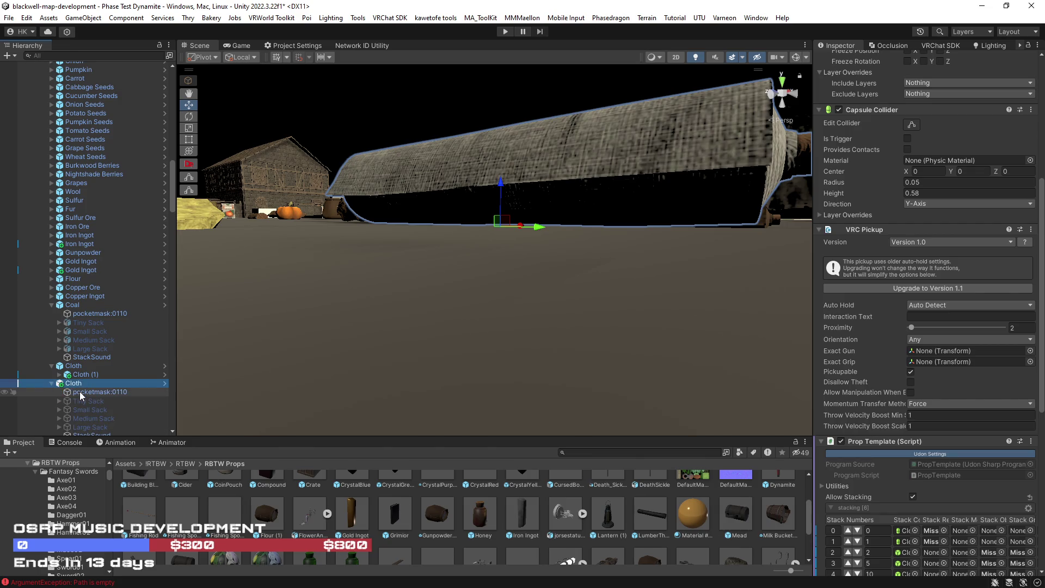
Compare the Prop Template settings on Cloth (1) and the parent Cloth.
scroll(871, 430, down, 4)
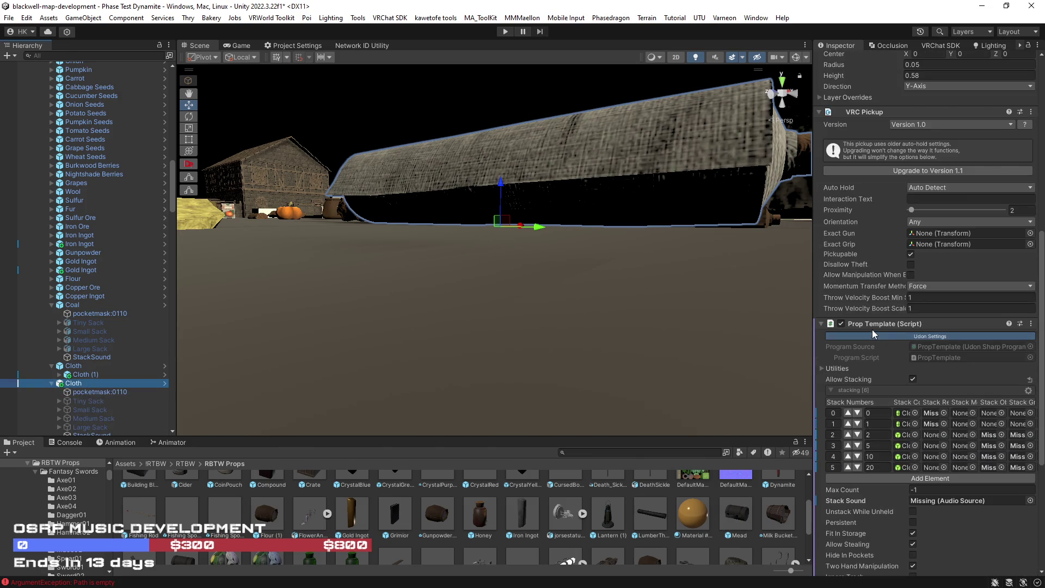
click(83, 374)
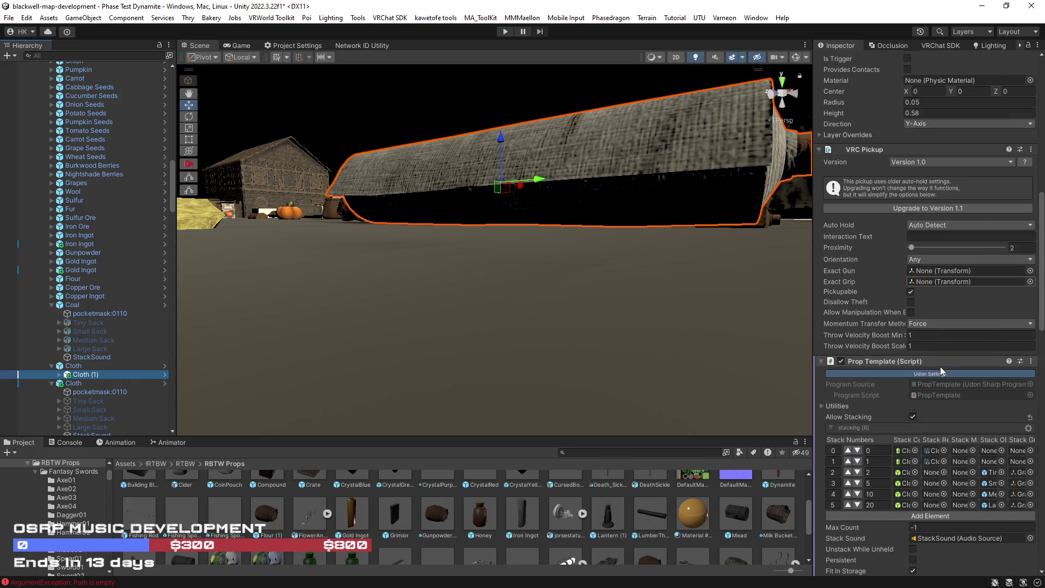
scroll(940, 366, down, 3)
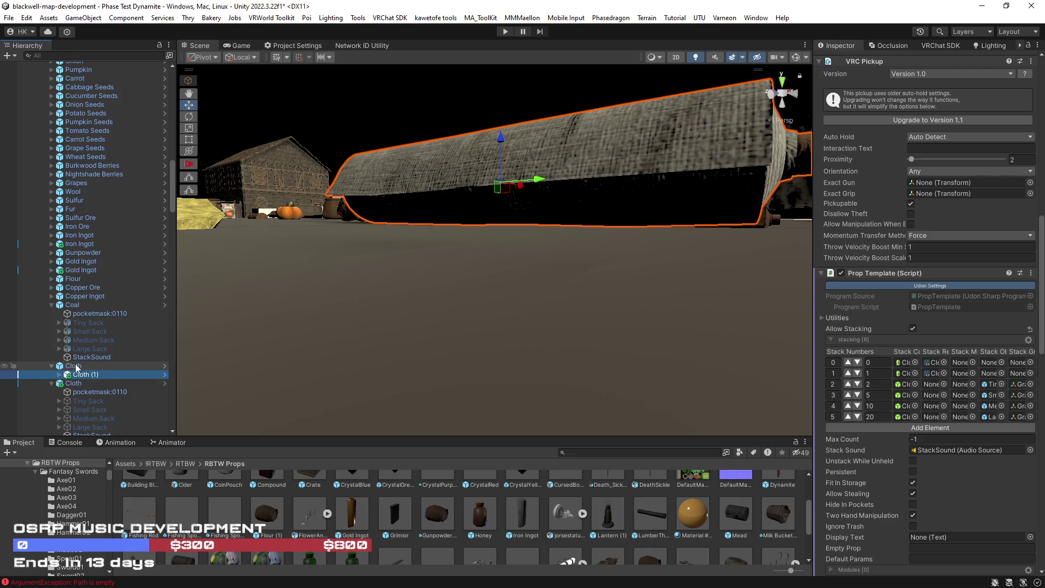
click(133, 366)
scroll(513, 368, down, 5)
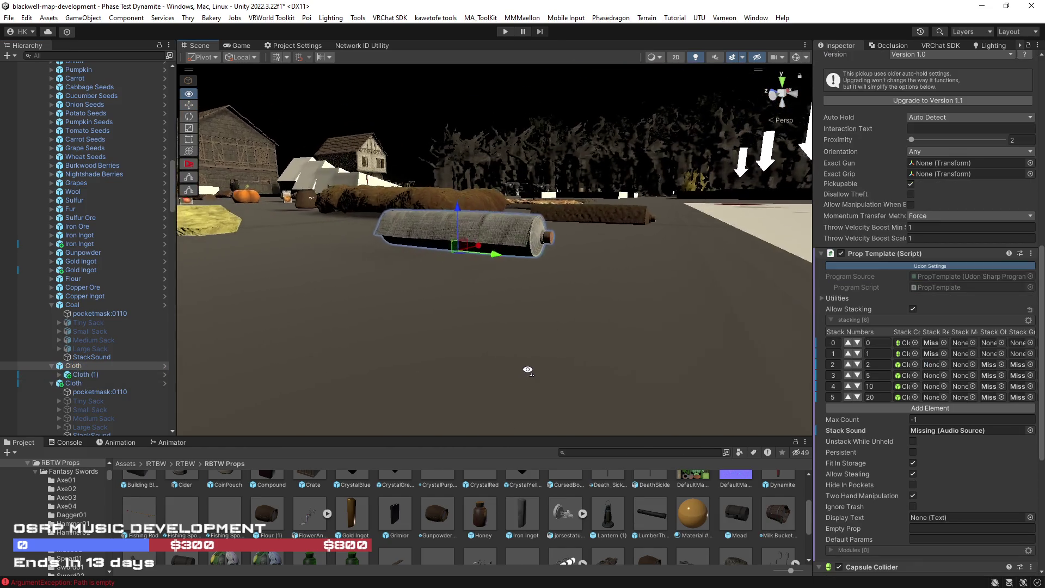
scroll(523, 367, up, 3)
scroll(523, 368, down, 3)
scroll(523, 367, up, 6)
scroll(522, 367, down, 3)
scroll(847, 309, up, 5)
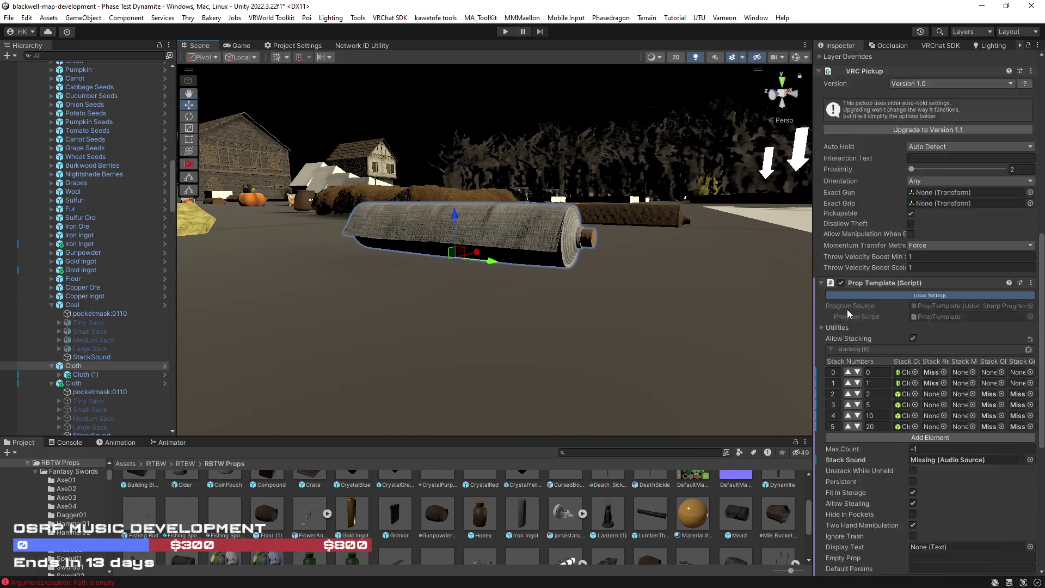
drag(381, 283, 364, 279)
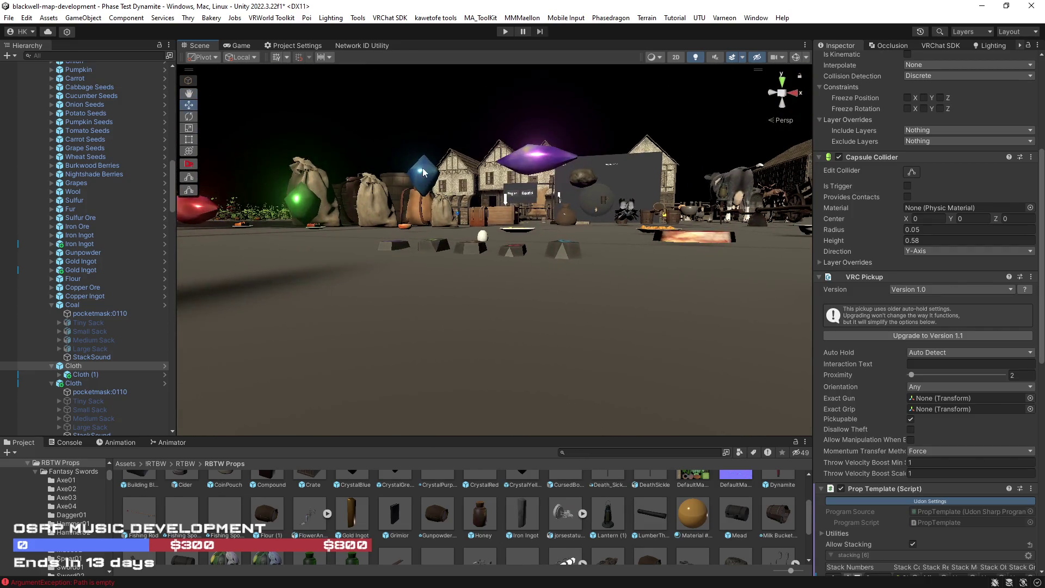
Select the blue crystal and review the components on its CrystalBlue (1) child.
click(421, 174)
scroll(52, 370, down, 2)
click(29, 398)
scroll(55, 400, down, 2)
click(68, 374)
scroll(926, 272, down, 10)
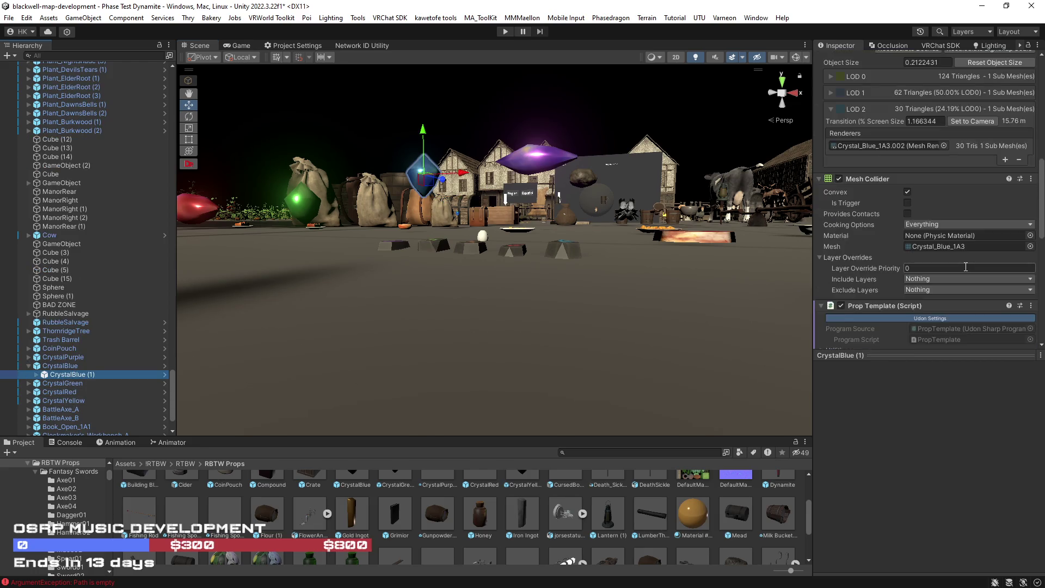
scroll(965, 266, up, 10)
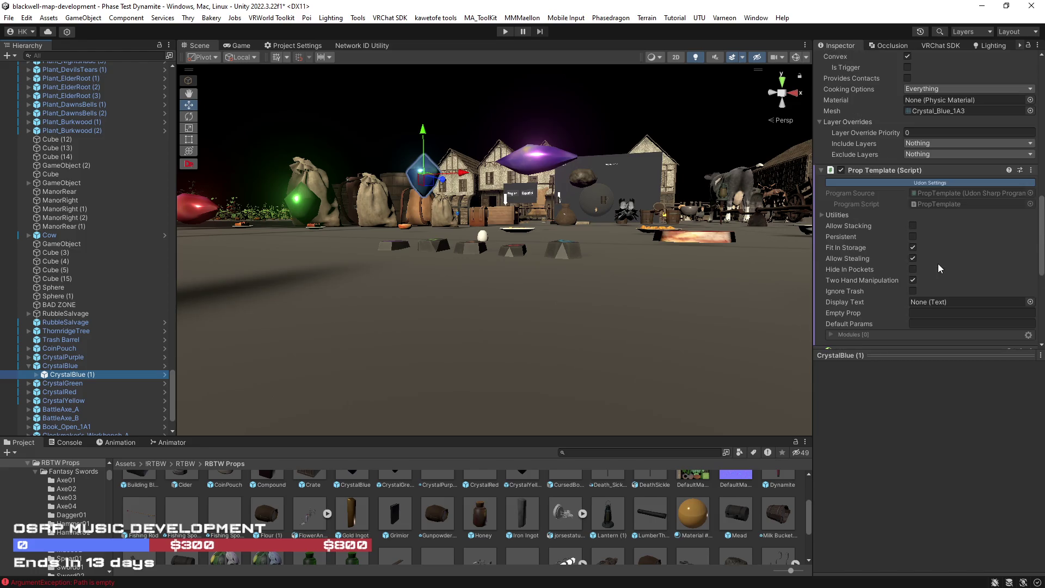
Expand CrystalGreen and CrystalRed, then open the CrystalRed prefab for isolated editing.
click(28, 384)
click(29, 401)
click(58, 402)
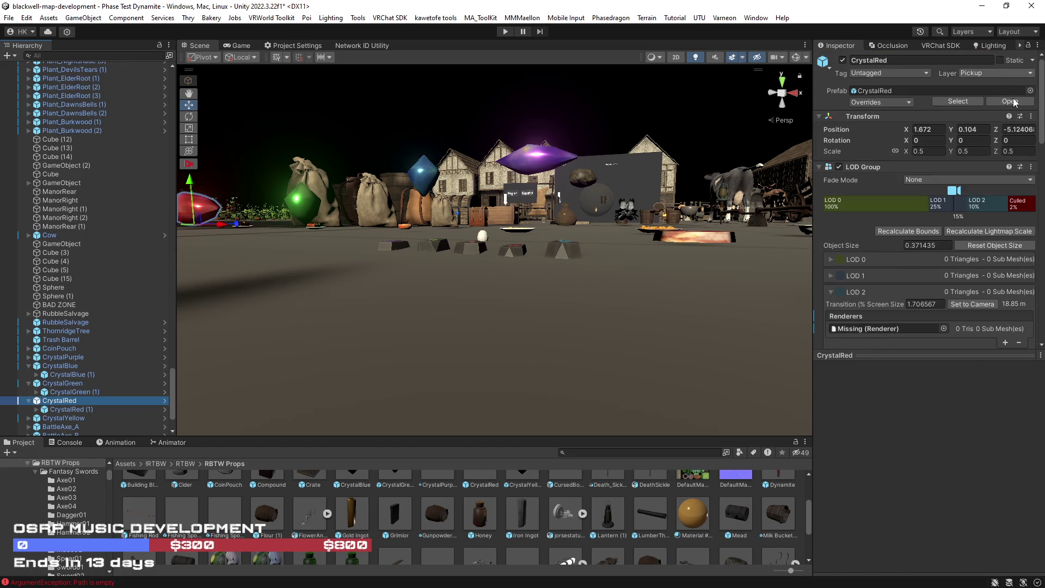
click(1012, 102)
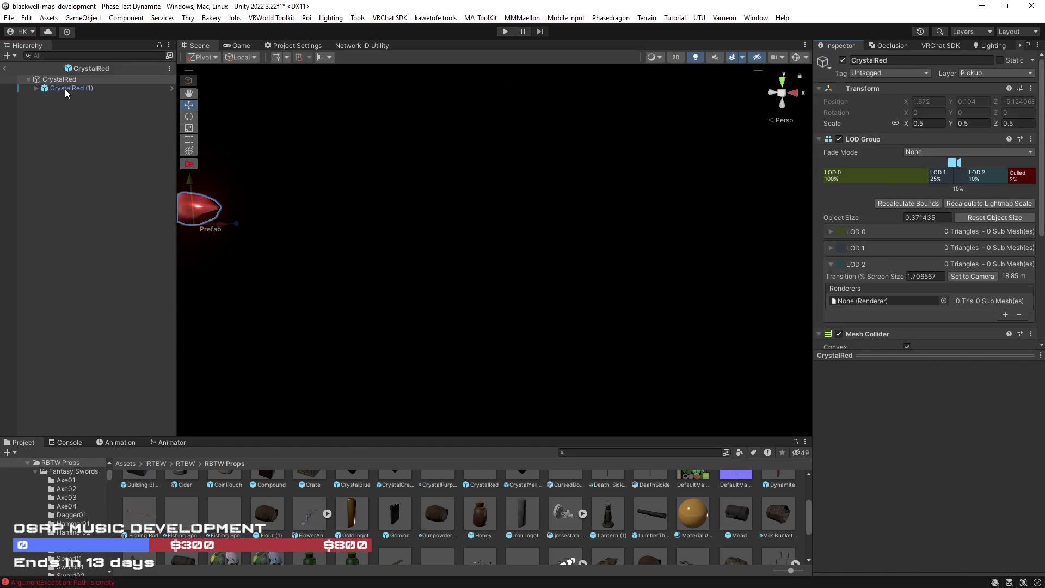
Review the components on CrystalRed (1) and on the root CrystalRed in prefab mode.
click(65, 89)
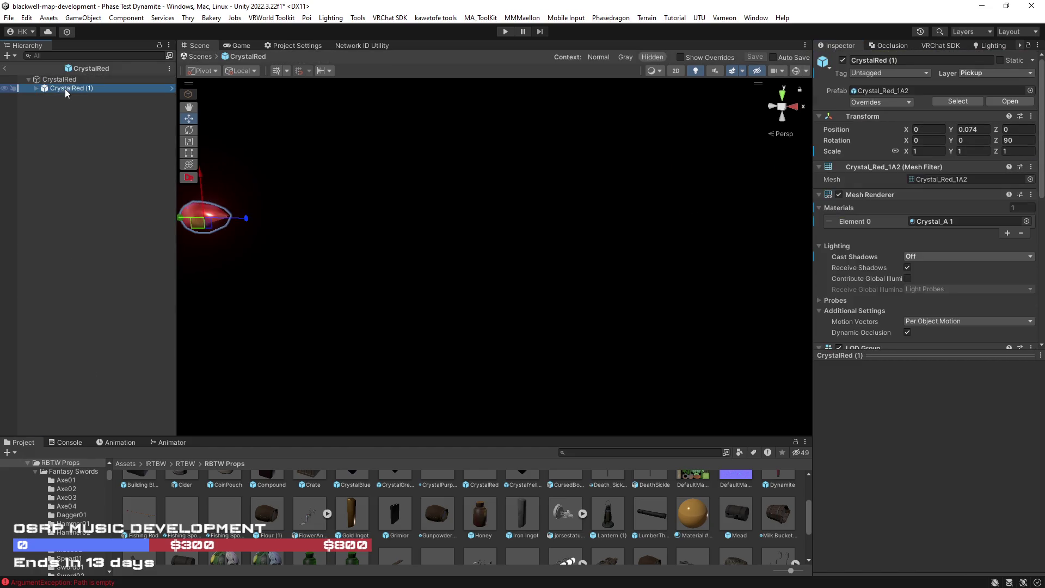
scroll(887, 218, down, 3)
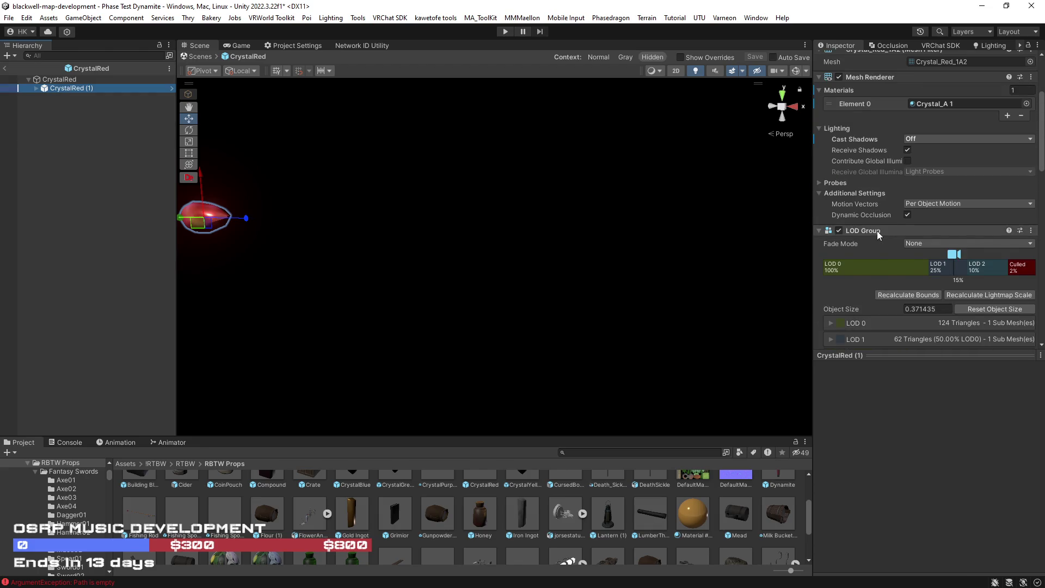
scroll(877, 231, down, 3)
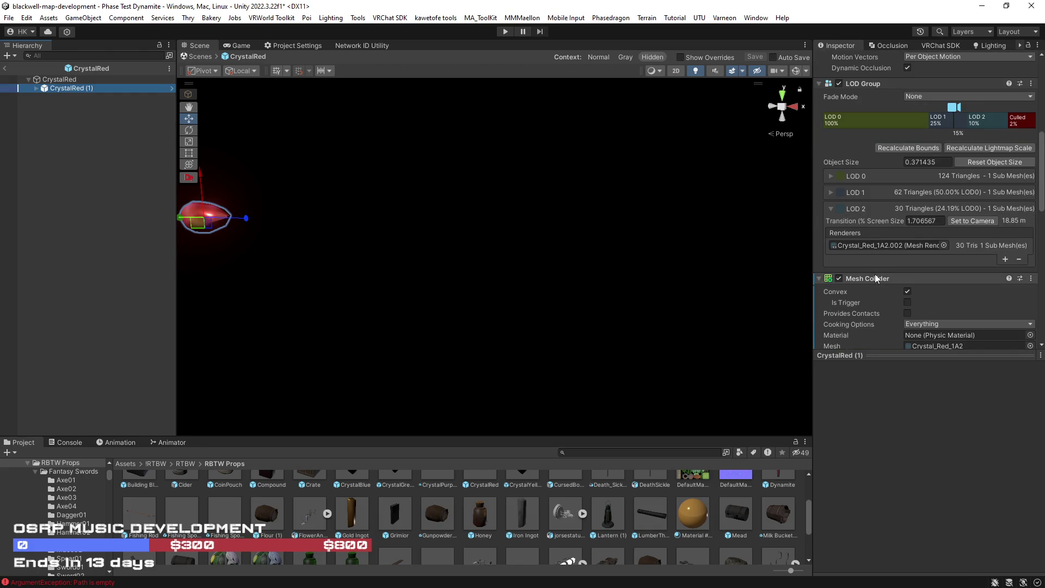
scroll(874, 276, down, 4)
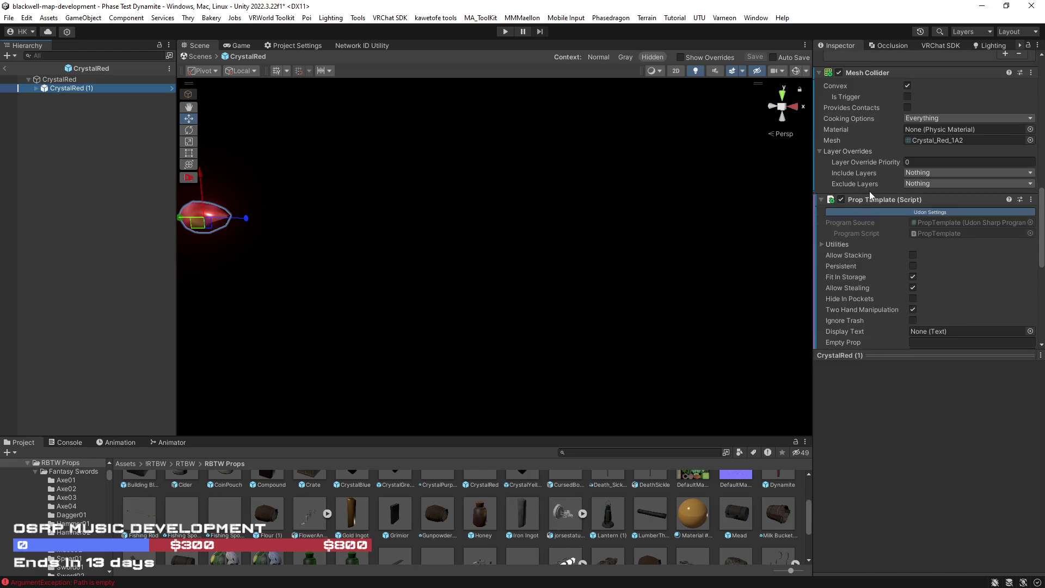
click(60, 80)
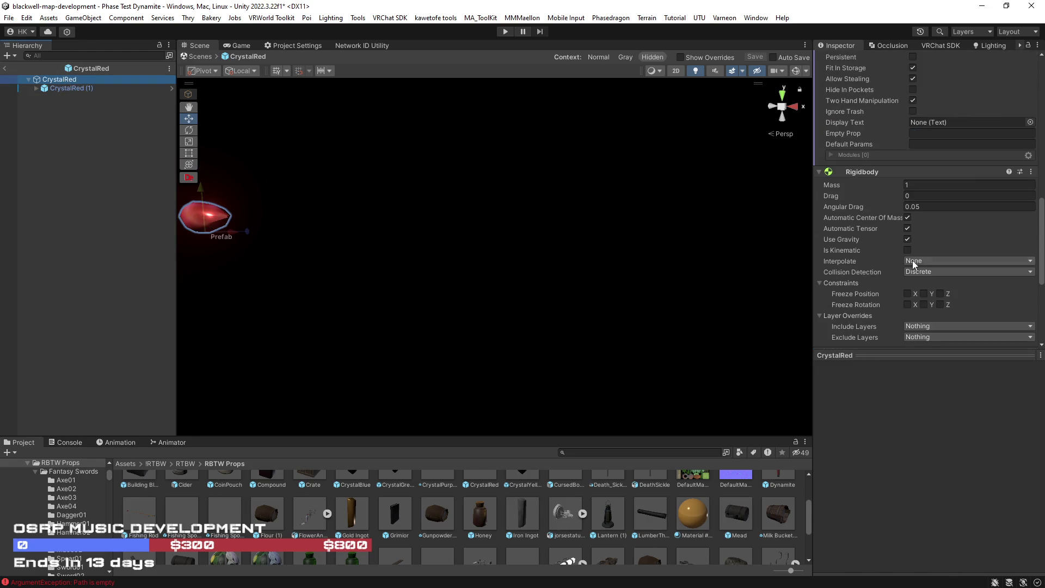
scroll(900, 257, up, 5)
scroll(900, 257, up, 3)
click(57, 89)
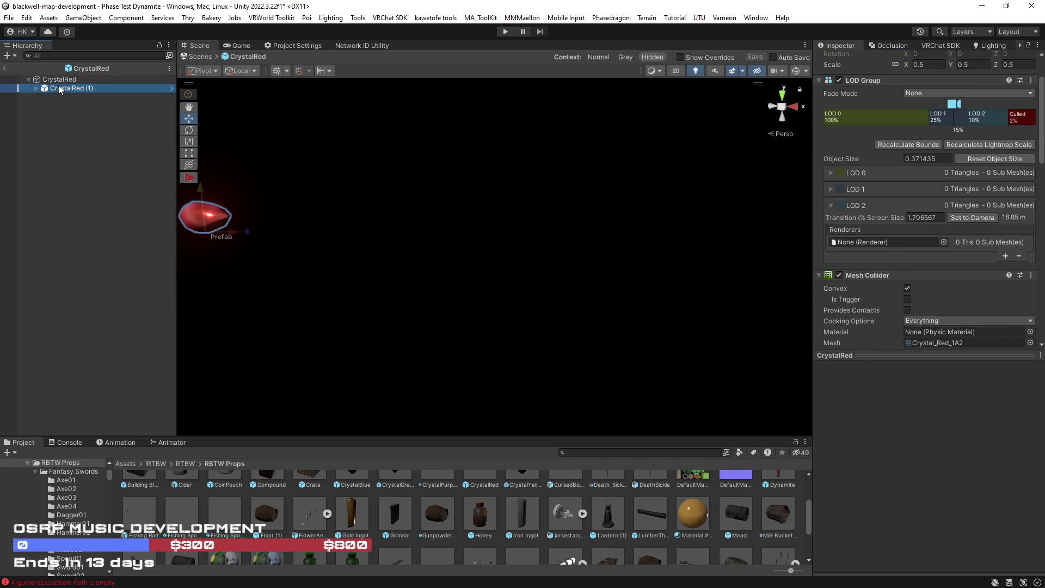
scroll(876, 256, down, 3)
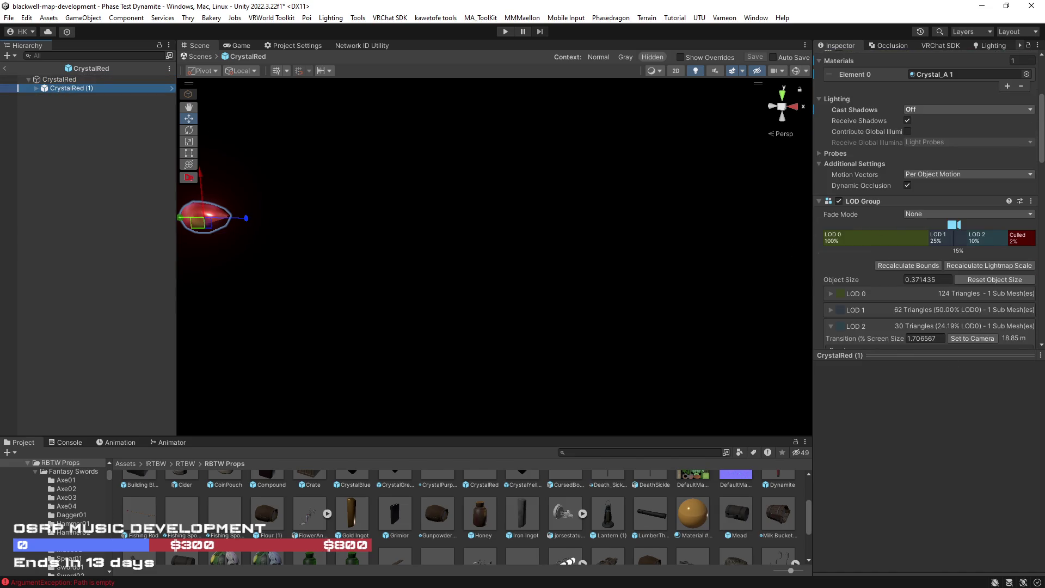
scroll(871, 201, down, 5)
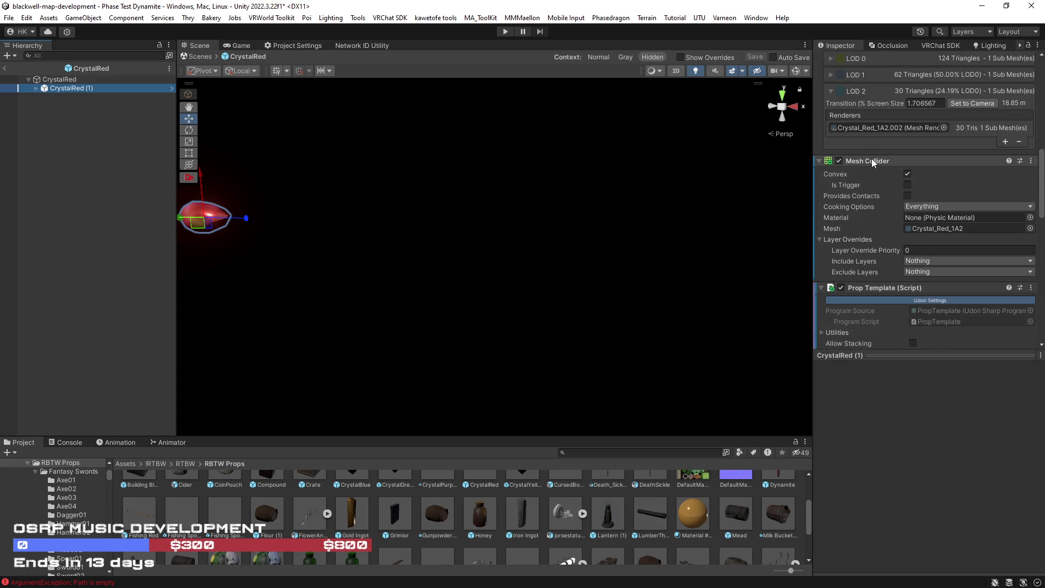
Remove the Mesh Collider and Prop Template from CrystalRed (1); Rigidbody removal is blocked.
right_click(871, 158)
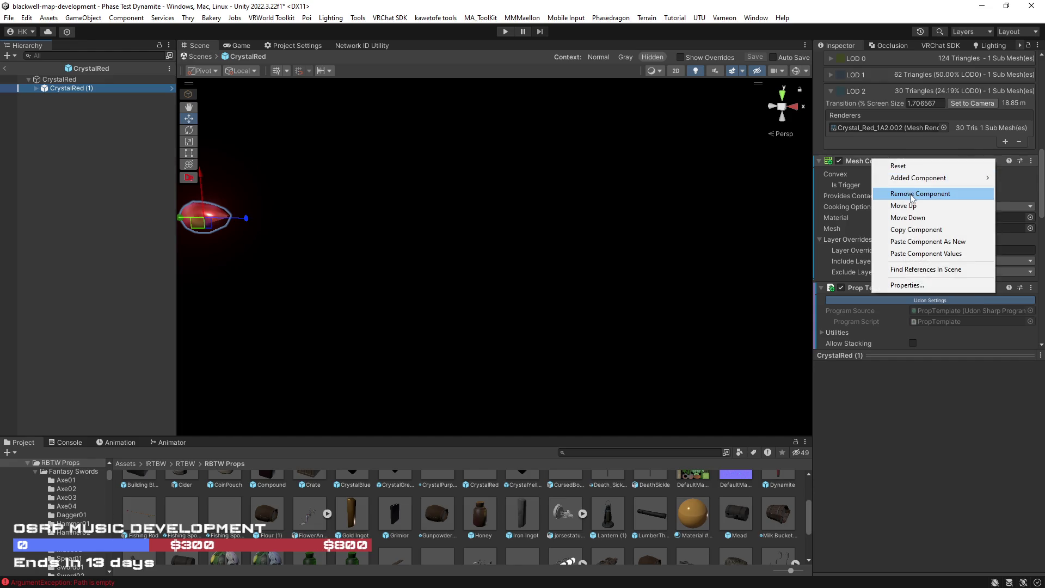
click(909, 192)
right_click(866, 162)
click(909, 195)
right_click(867, 160)
click(908, 195)
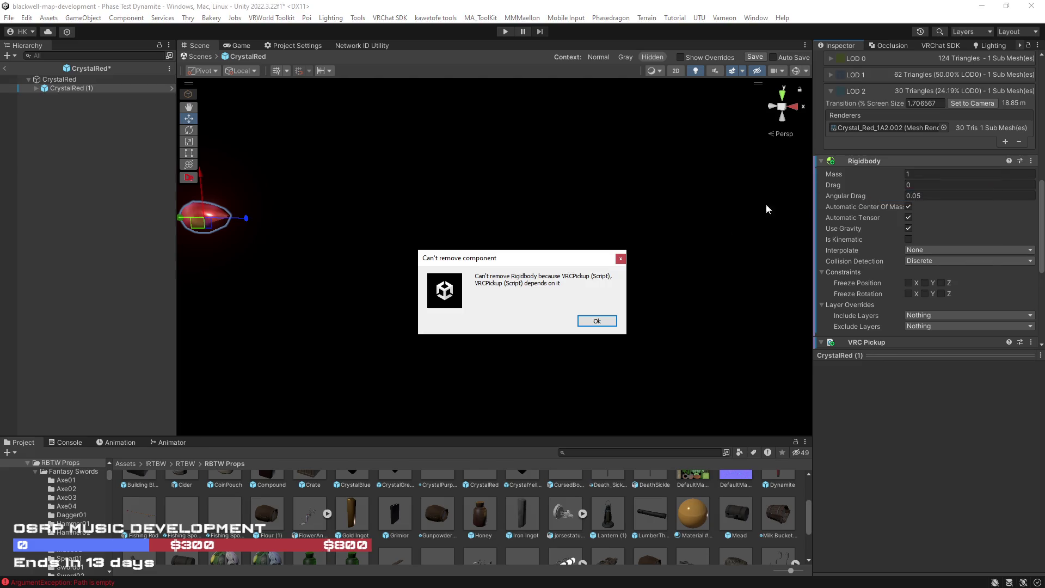
click(598, 323)
scroll(936, 280, down, 4)
Remove VRC Pickup then Rigidbody, save the CrystalRed prefab and return to the scene.
right_click(857, 129)
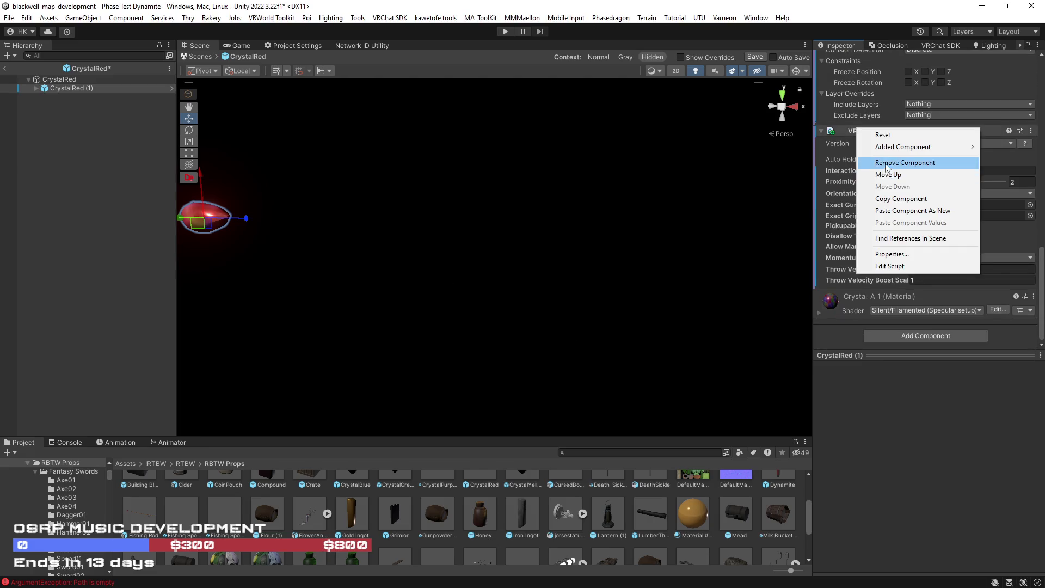
click(889, 163)
right_click(857, 259)
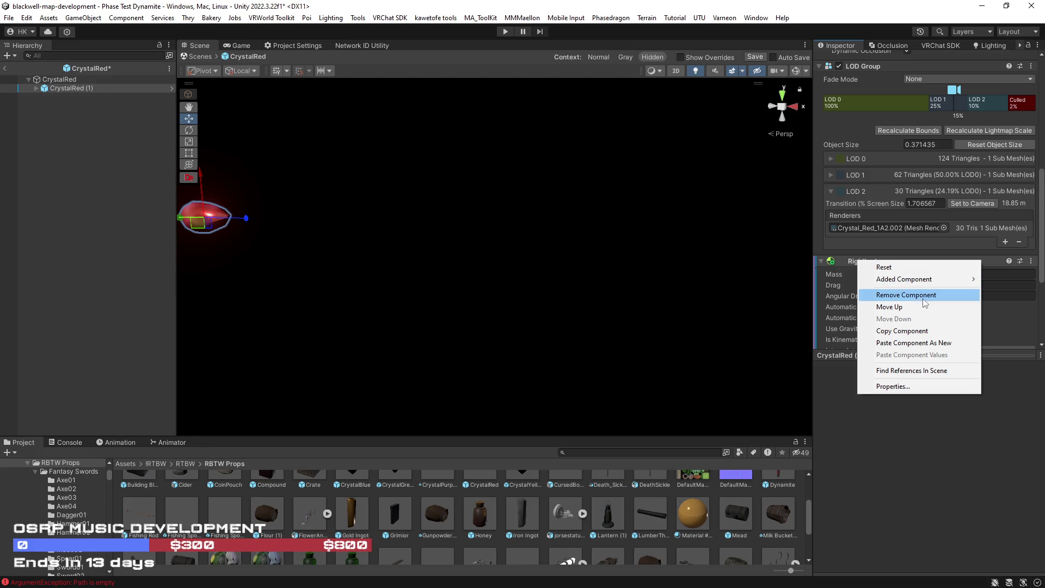
click(899, 295)
click(756, 57)
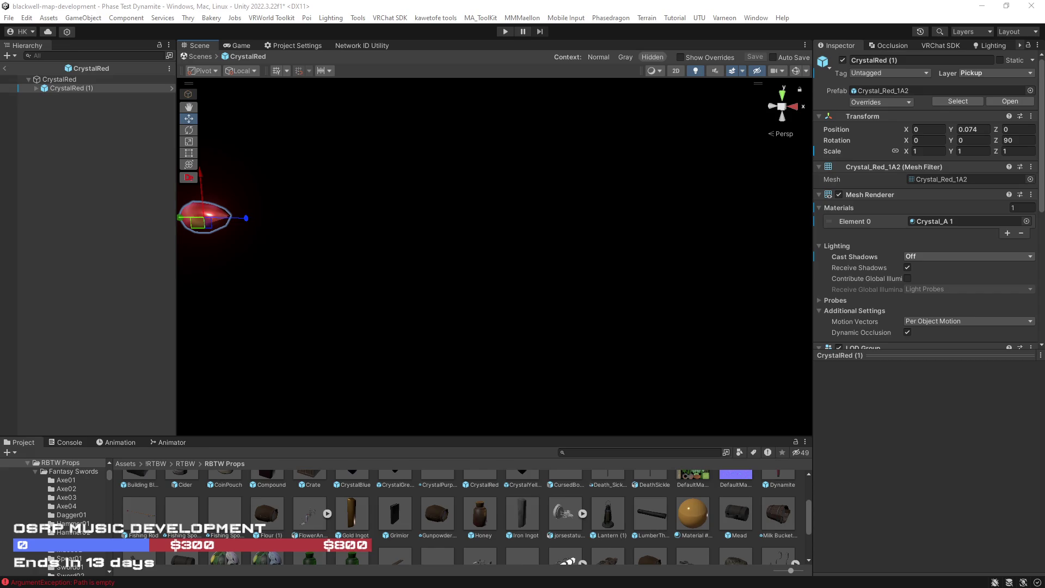
click(4, 68)
Open the CrystalGreen prefab and remove the Mesh Collider from CrystalGreen (1).
click(397, 231)
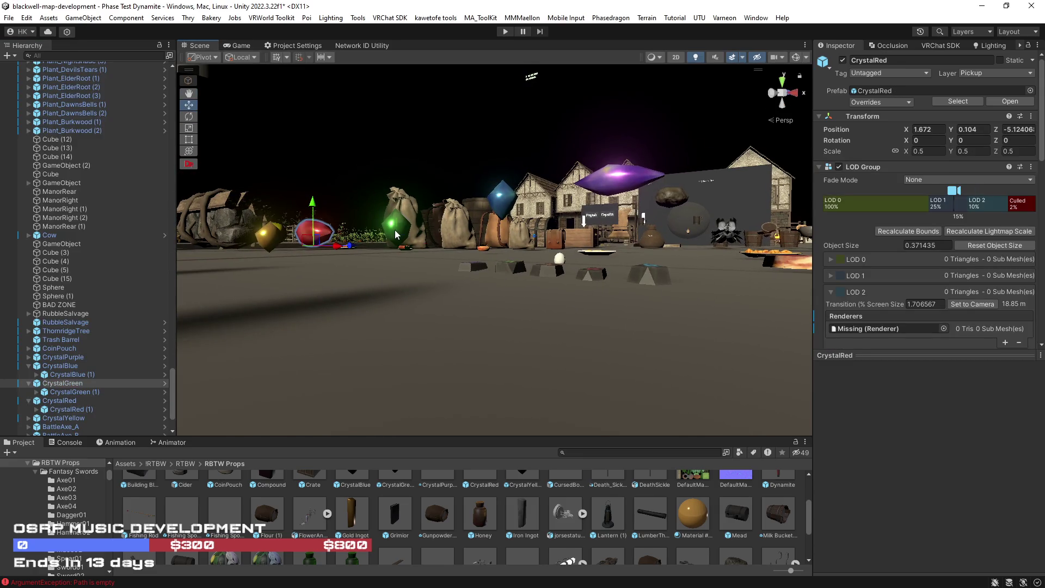
click(1010, 102)
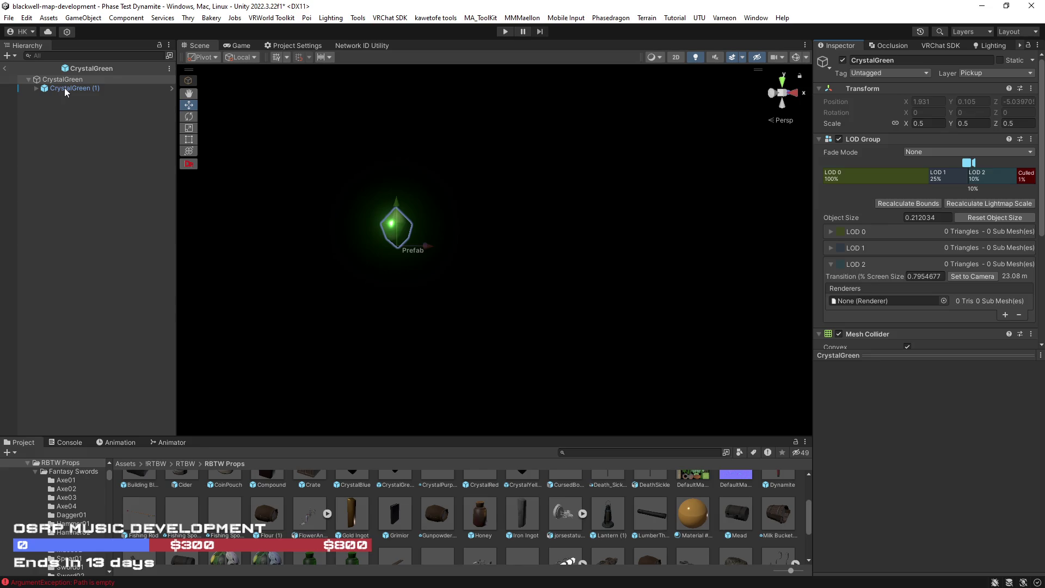
click(65, 87)
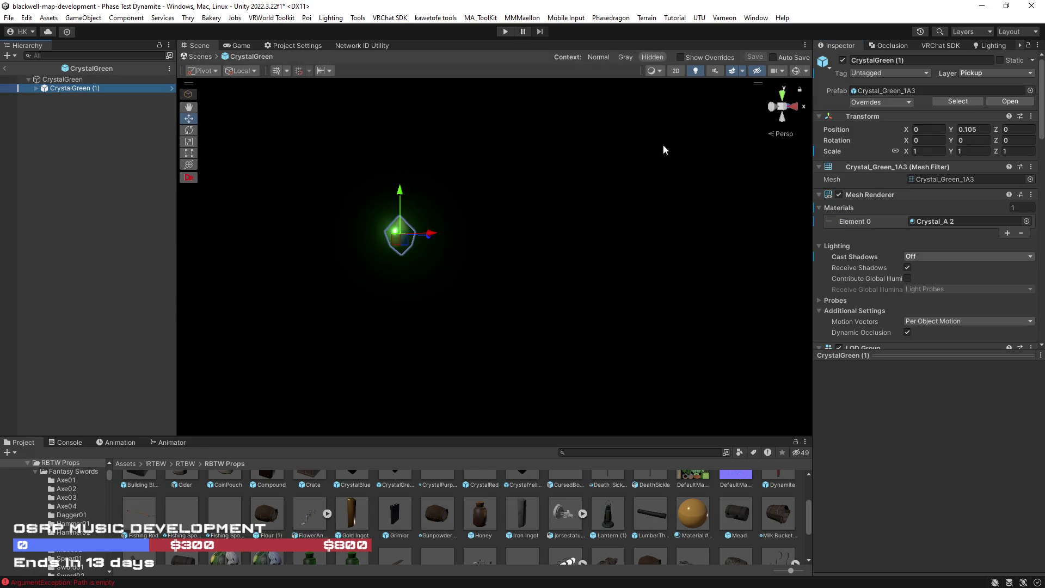
scroll(874, 218, down, 10)
right_click(872, 219)
click(900, 252)
Remove the VRC Pickup from CrystalGreen (1) after the Rigidbody removal is blocked.
scroll(896, 245, down, 5)
right_click(869, 101)
click(897, 136)
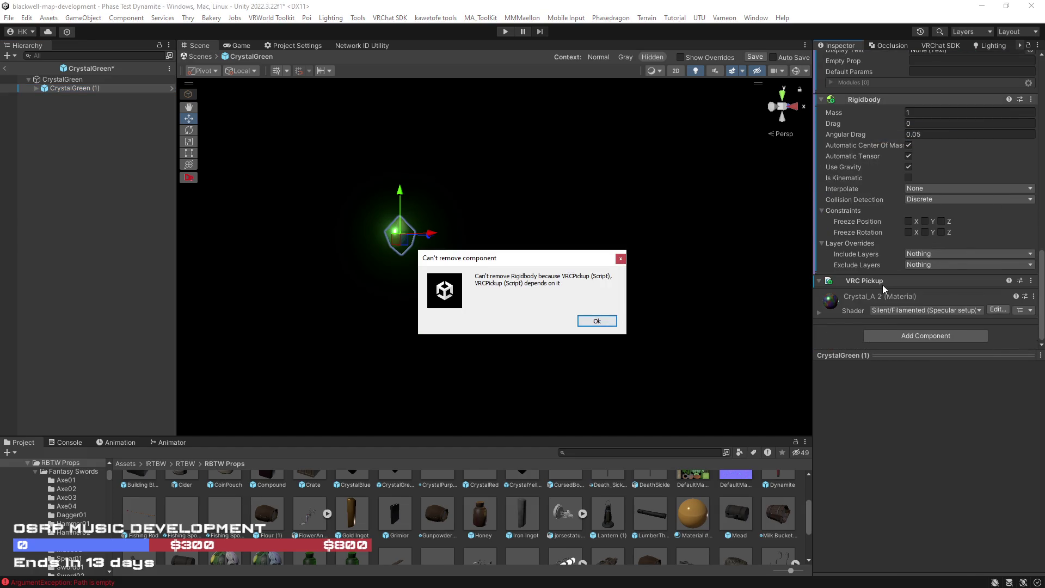
click(621, 259)
right_click(860, 280)
click(899, 313)
scroll(882, 261, up, 3)
Remove the Rigidbody and Prop Template, save the CrystalGreen prefab and return to the scene.
right_click(865, 240)
click(913, 276)
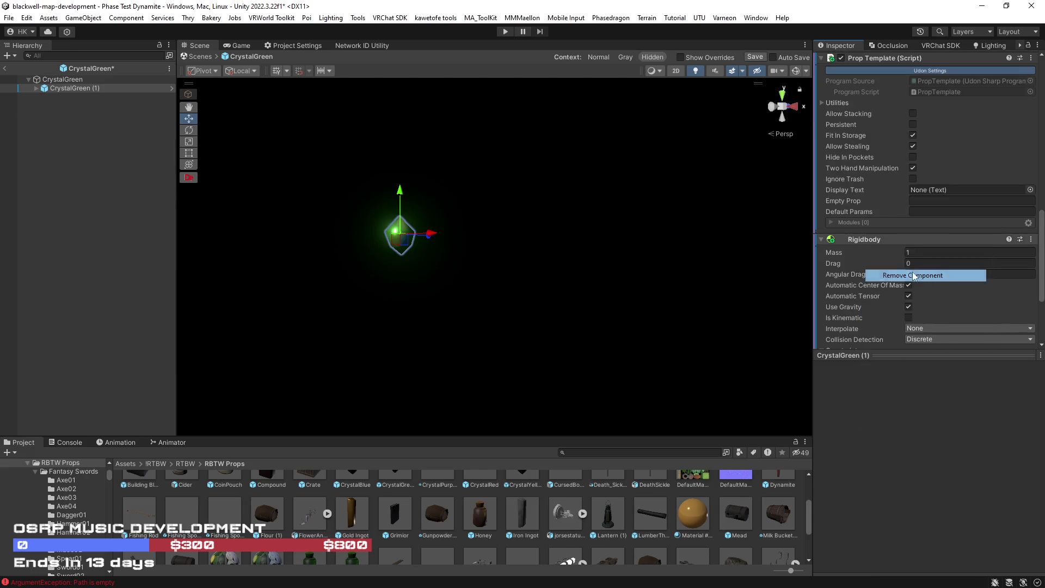
right_click(862, 238)
click(911, 273)
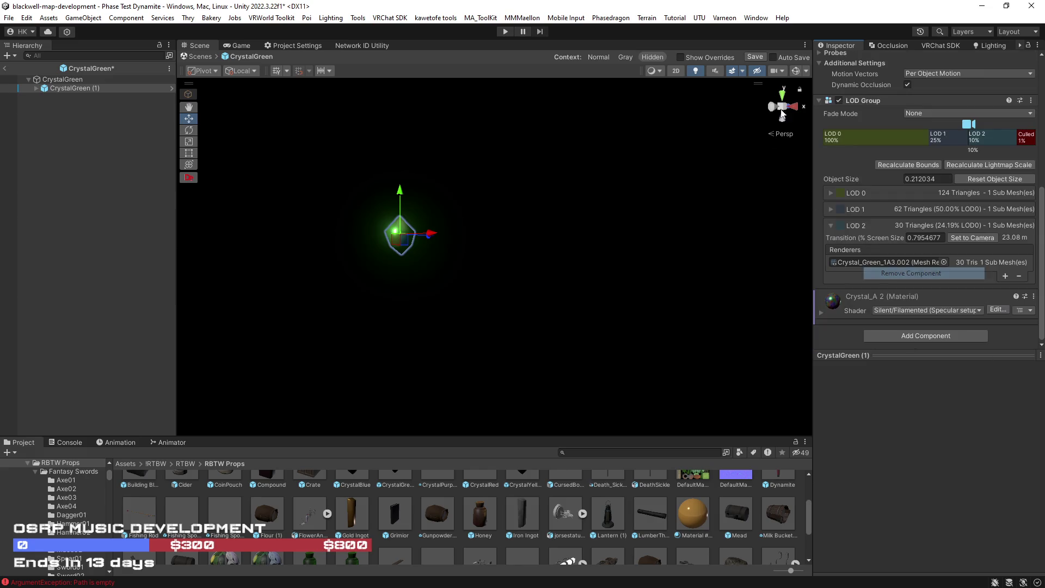
click(755, 57)
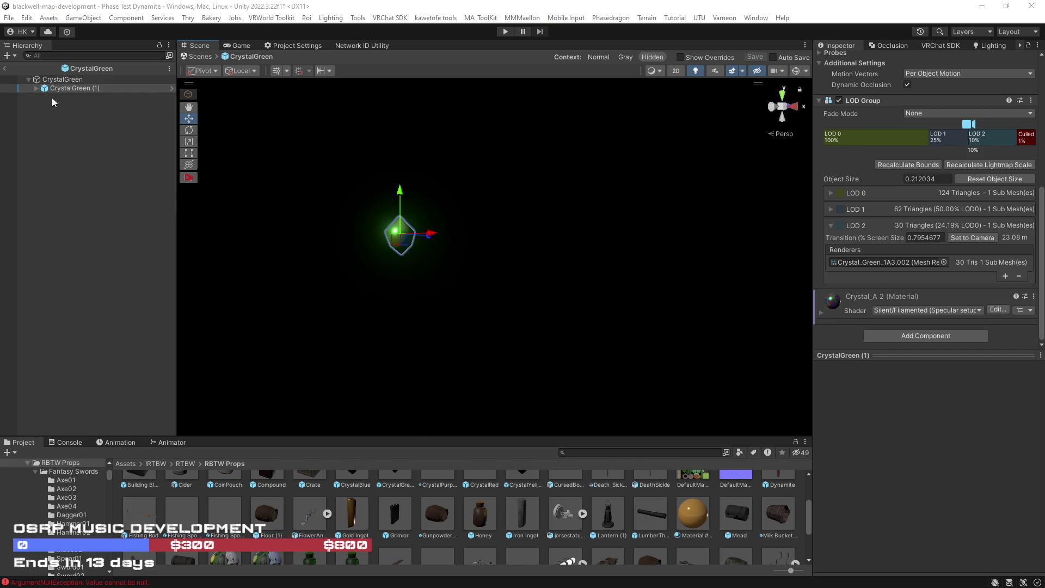
click(5, 69)
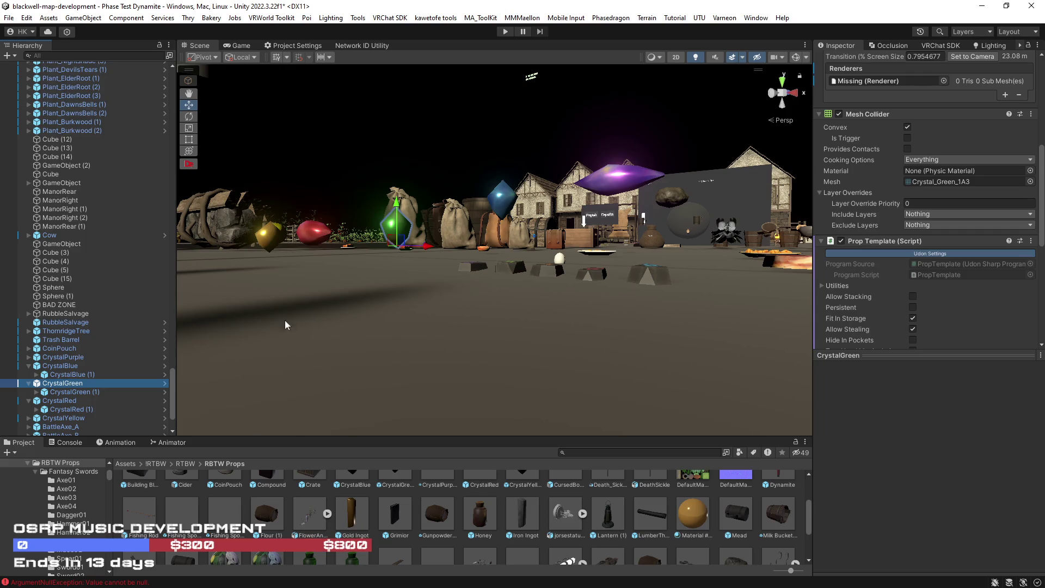
Inspect the red and yellow crystals and their (1) child objects in the hierarchy.
drag(540, 236, 549, 283)
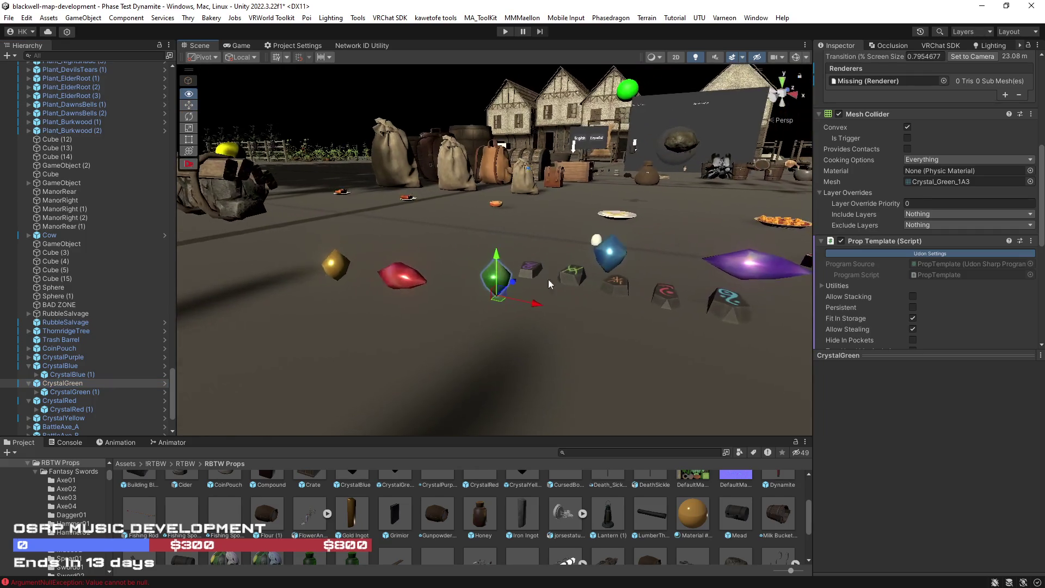
click(398, 277)
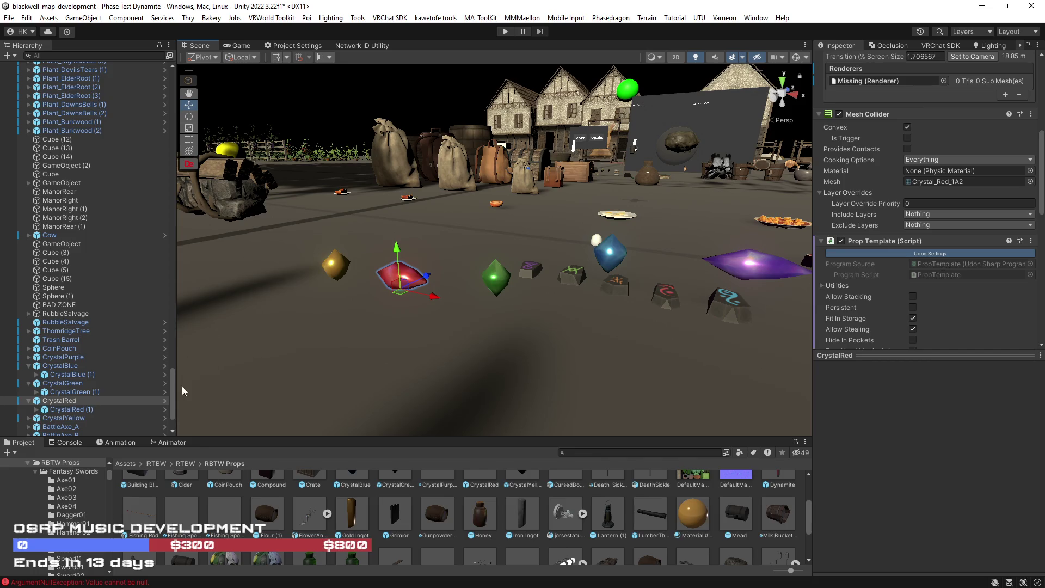
click(56, 411)
scroll(916, 250, up, 2)
scroll(916, 250, up, 4)
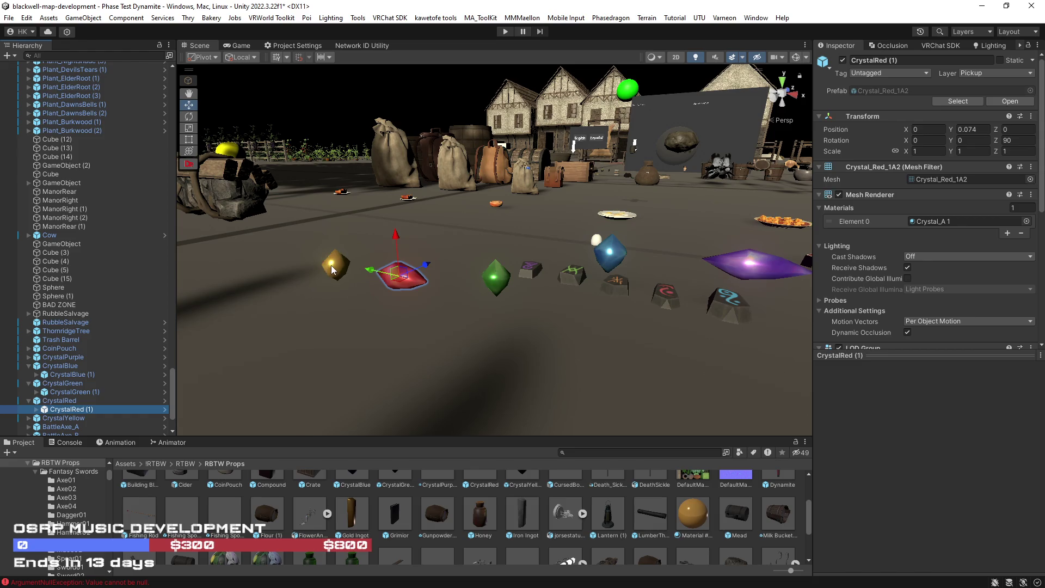
click(331, 265)
click(29, 418)
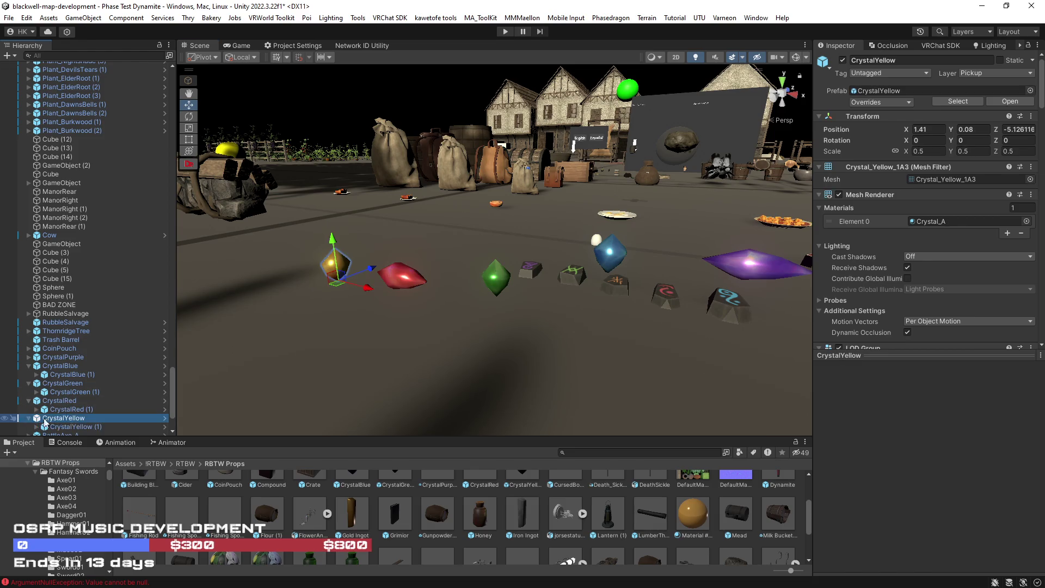
scroll(49, 414, down, 3)
click(70, 393)
scroll(851, 262, down, 10)
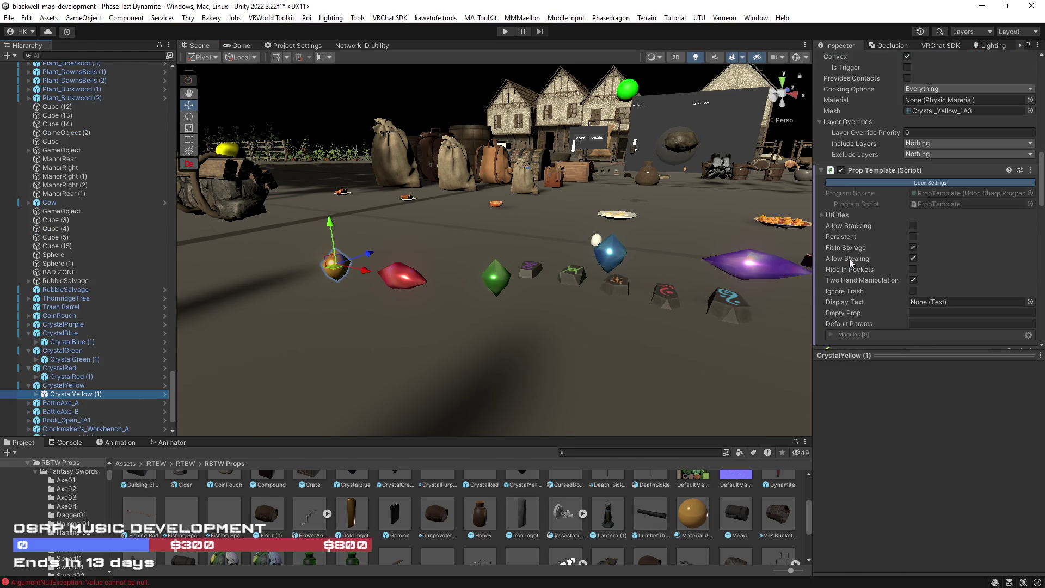
click(73, 386)
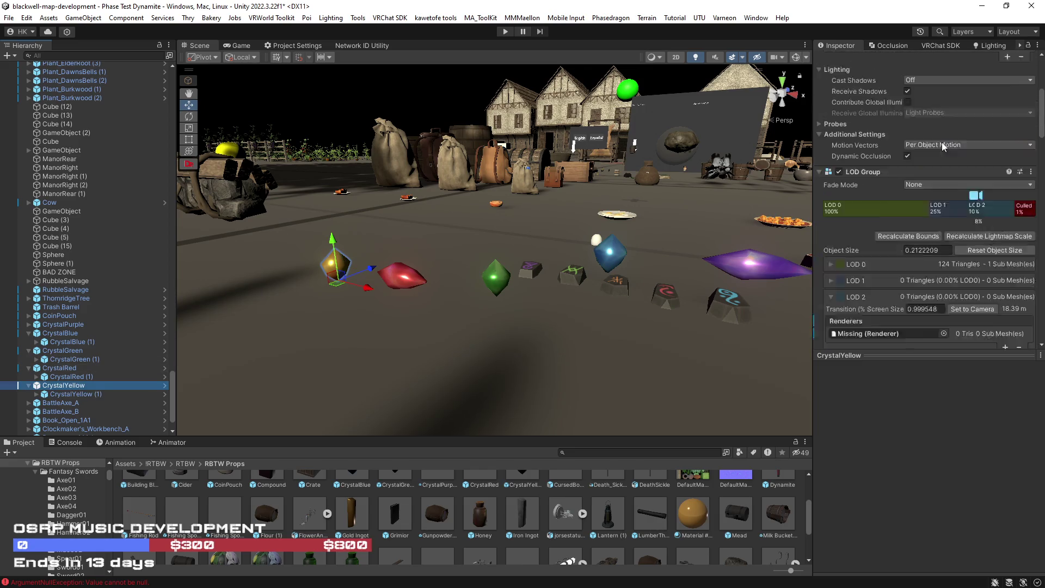
scroll(942, 142, up, 5)
Open the CrystalYellow prefab and remove VRC Pickup and Rigidbody from CrystalYellow (1).
click(1010, 72)
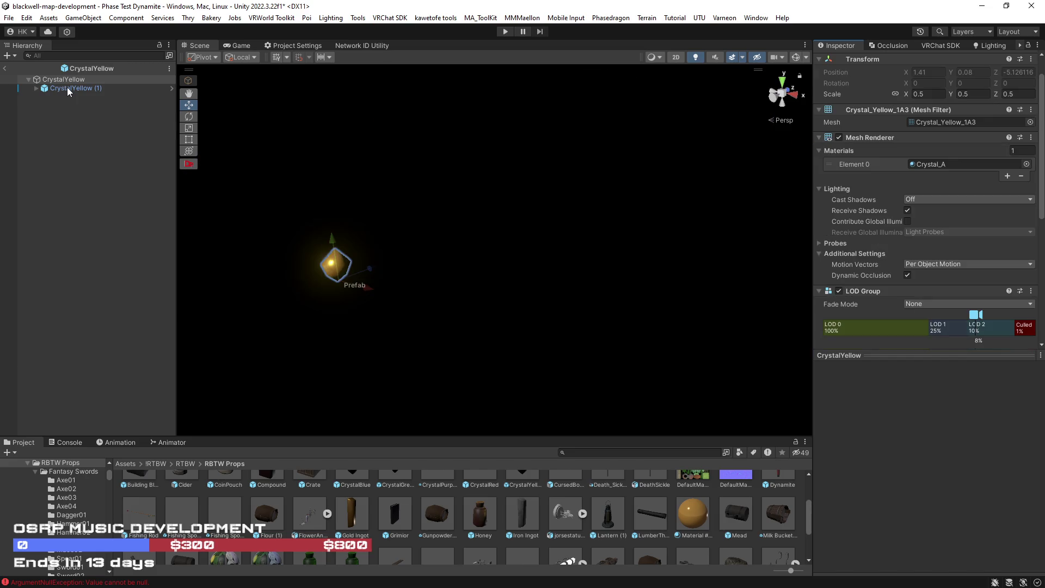
click(67, 87)
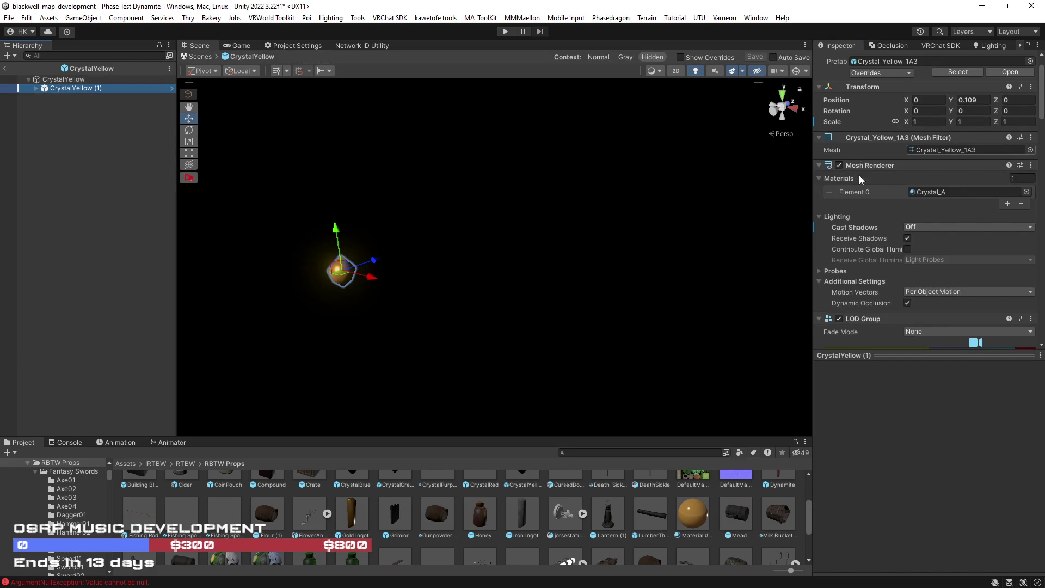
scroll(863, 201, down, 15)
scroll(867, 195, down, 10)
scroll(867, 200, up, 11)
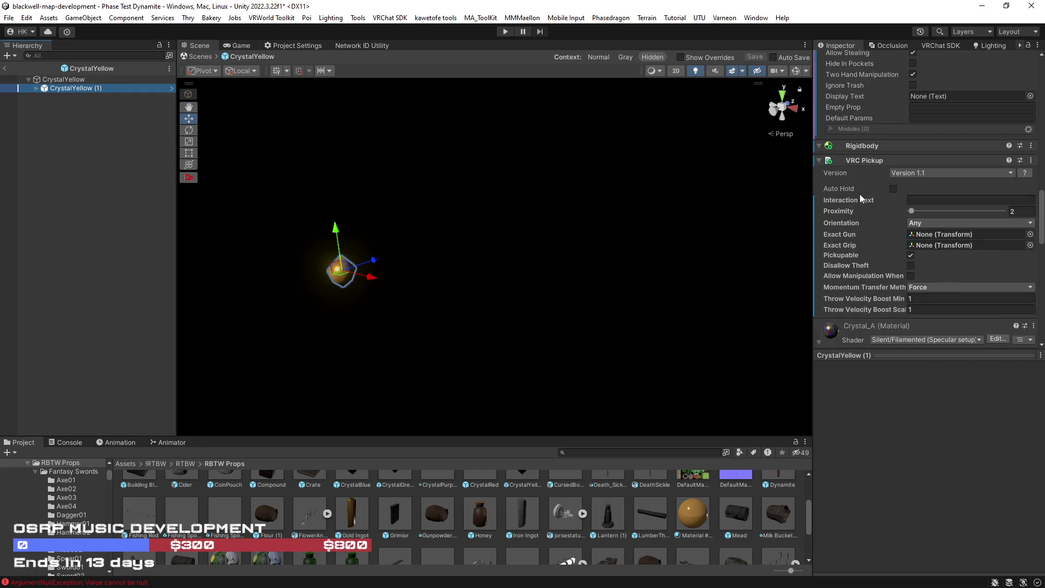
right_click(866, 162)
click(882, 194)
right_click(859, 146)
click(882, 182)
scroll(829, 279, up, 5)
Remove Prop Template and Mesh Collider, save the prefab, and return to the scene.
right_click(869, 239)
click(903, 273)
scroll(896, 234, up, 3)
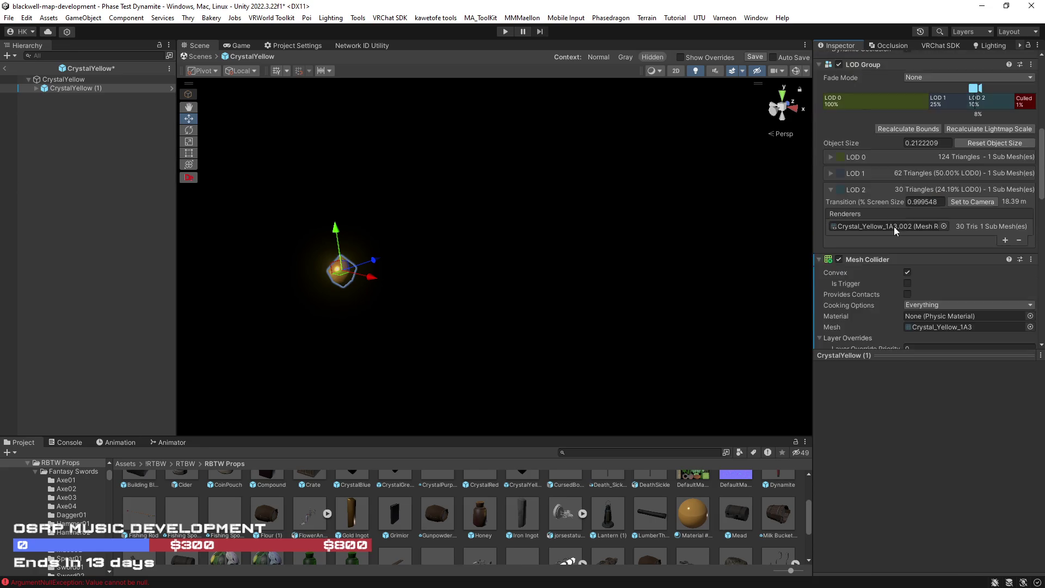
scroll(894, 227, up, 5)
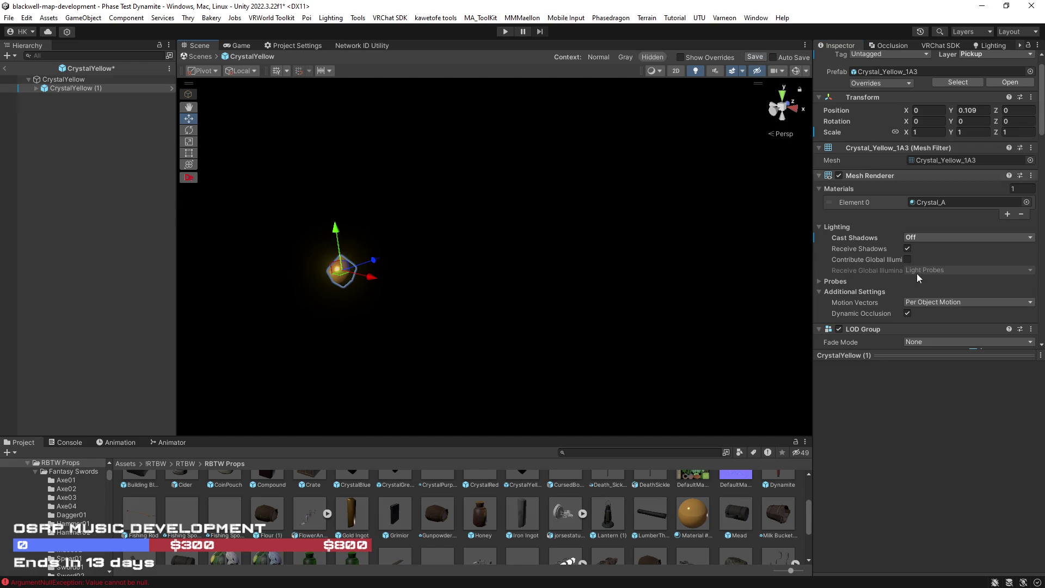
scroll(917, 273, down, 5)
click(869, 218)
right_click(859, 289)
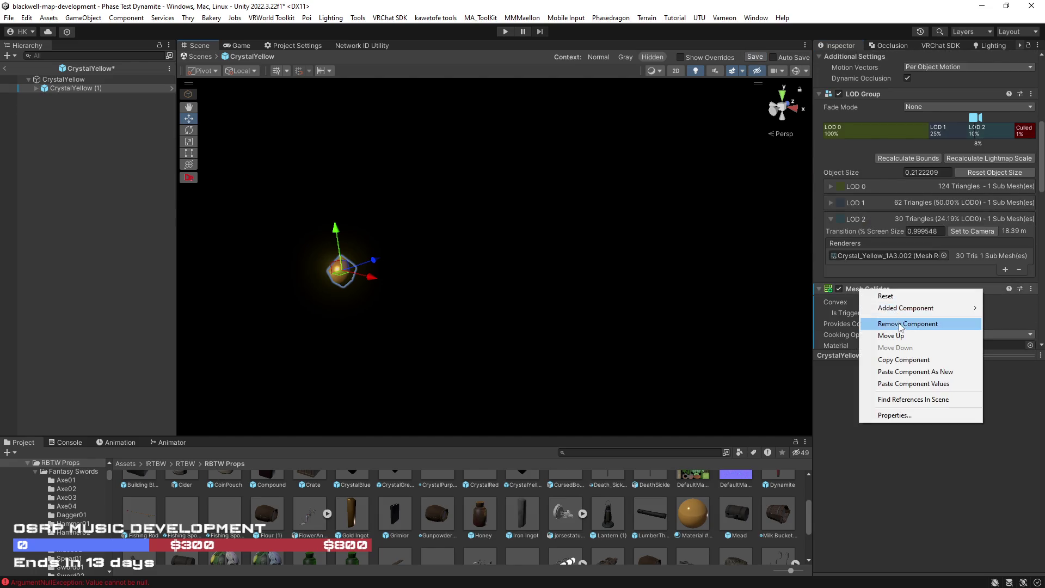
click(888, 322)
click(754, 59)
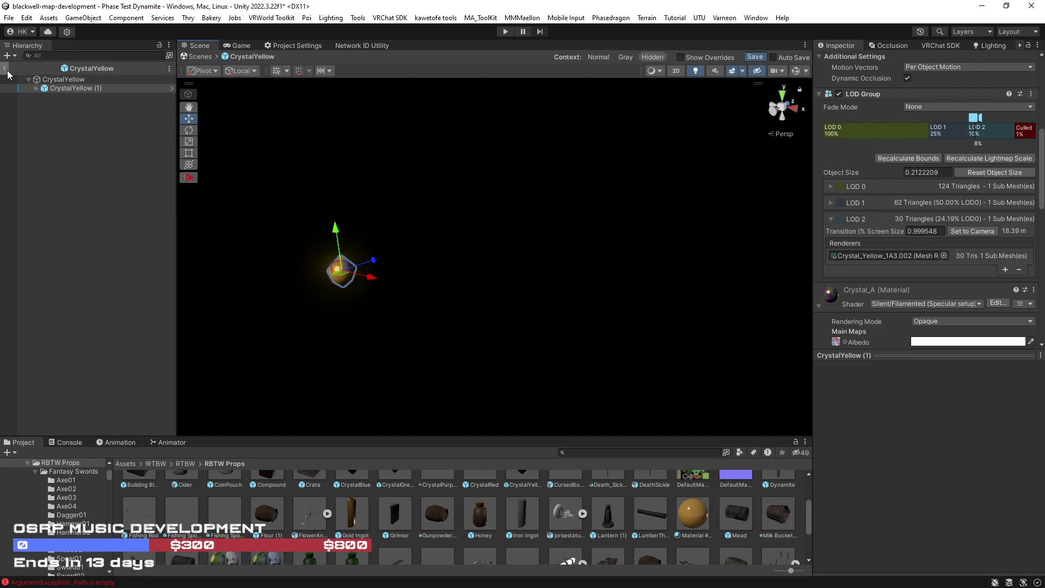
click(6, 69)
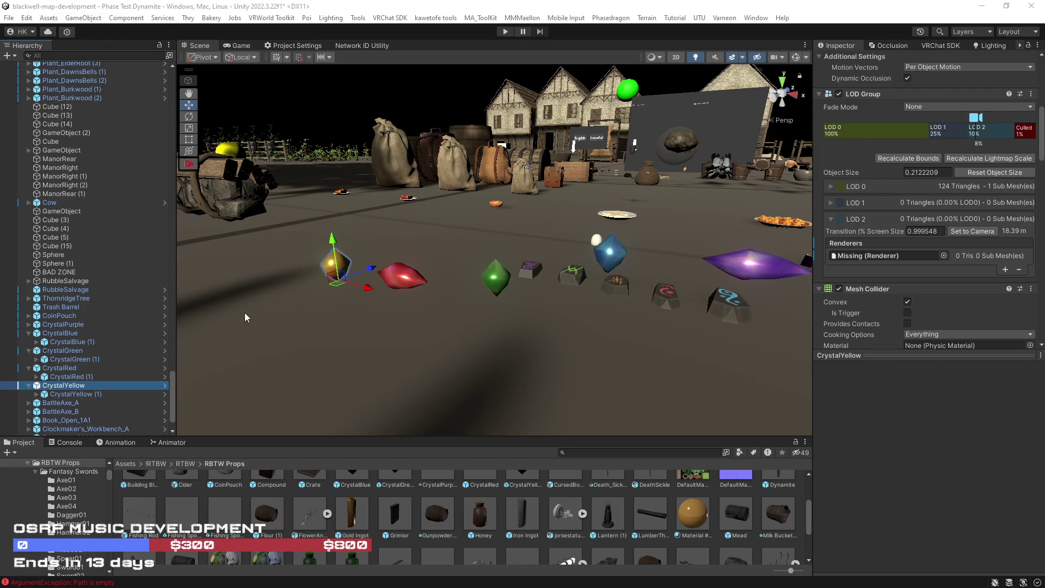
Open the CrystalBlue prefab and select its inner CrystalBlue (1) object.
drag(468, 341, 501, 304)
click(485, 300)
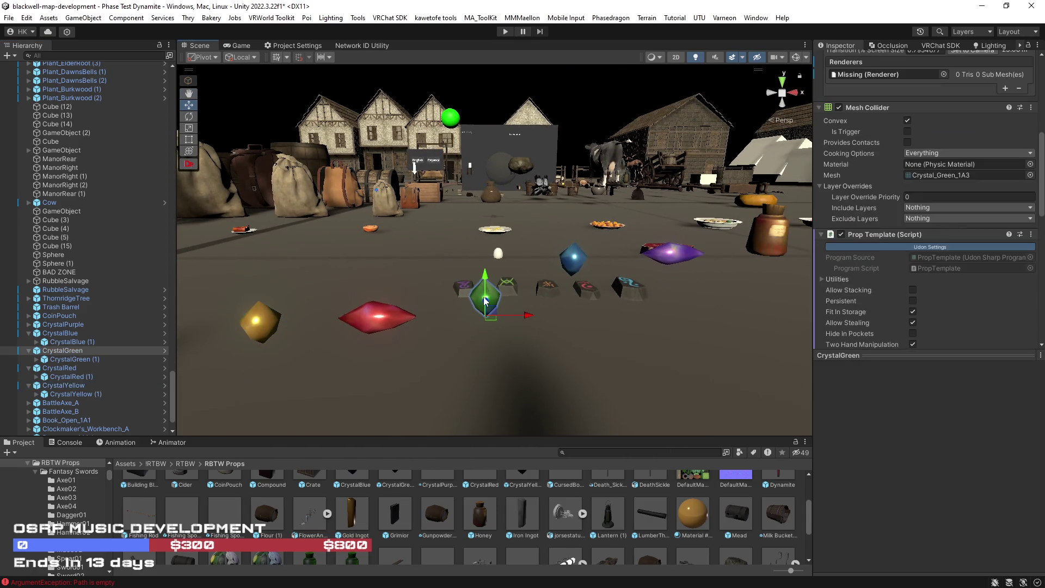
click(572, 263)
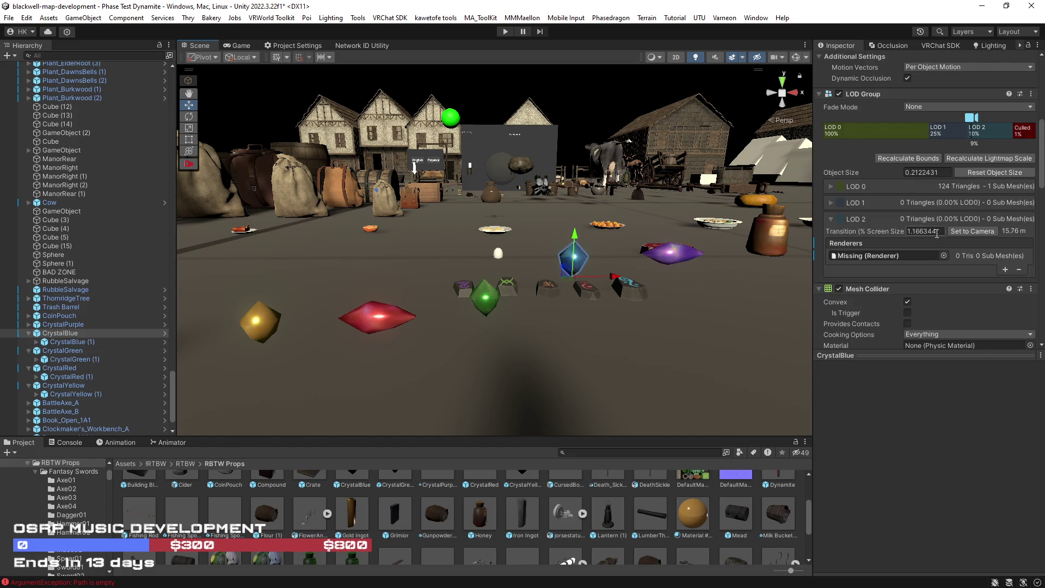
scroll(938, 243, down, 4)
scroll(933, 239, up, 5)
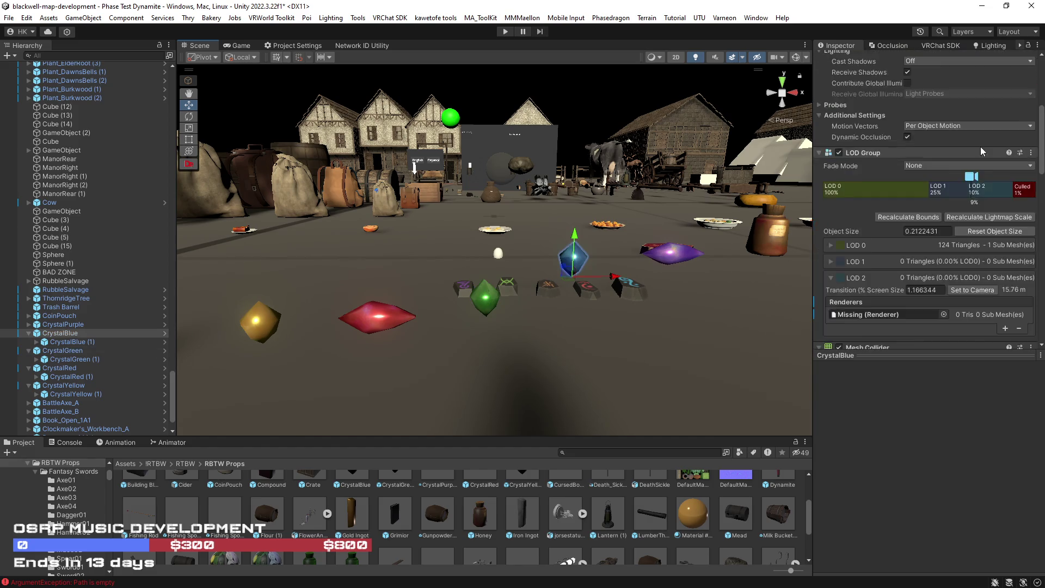
click(1008, 101)
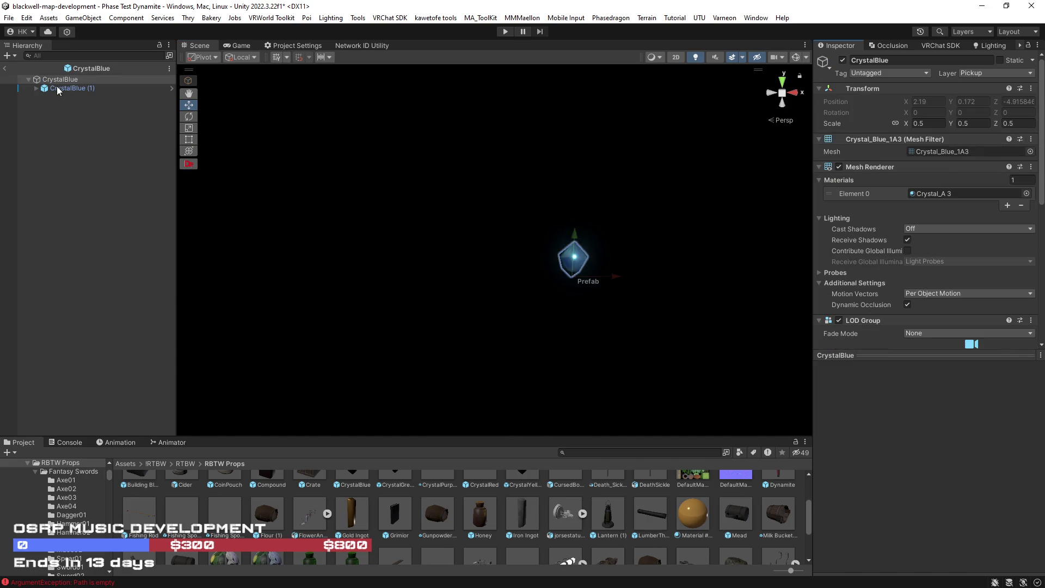
click(59, 89)
scroll(884, 213, down, 10)
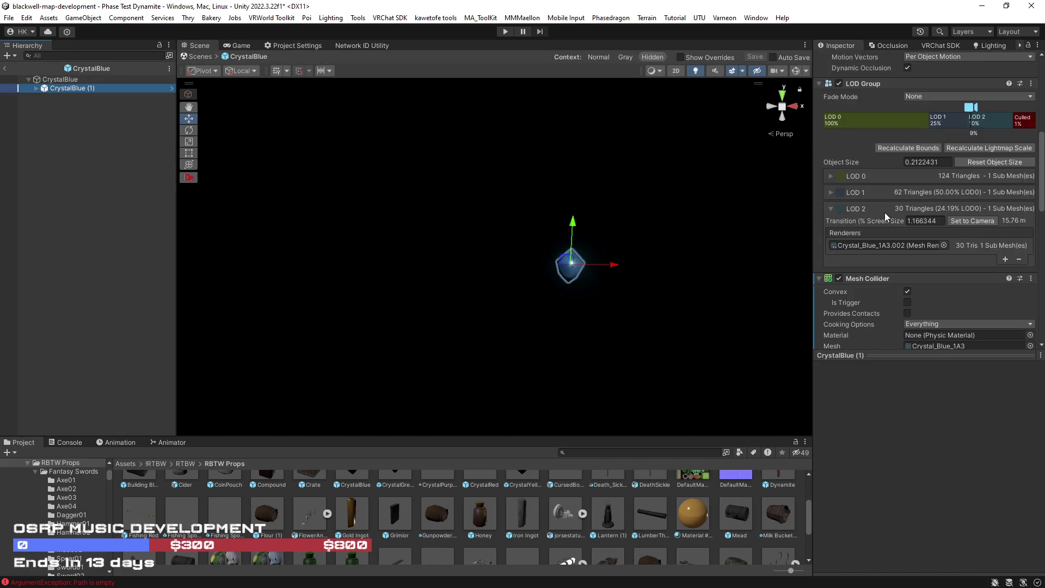
scroll(886, 214, down, 3)
Remove VRC Pickup, Prop Template, Rigidbody and Mesh Collider from CrystalBlue (1).
right_click(868, 191)
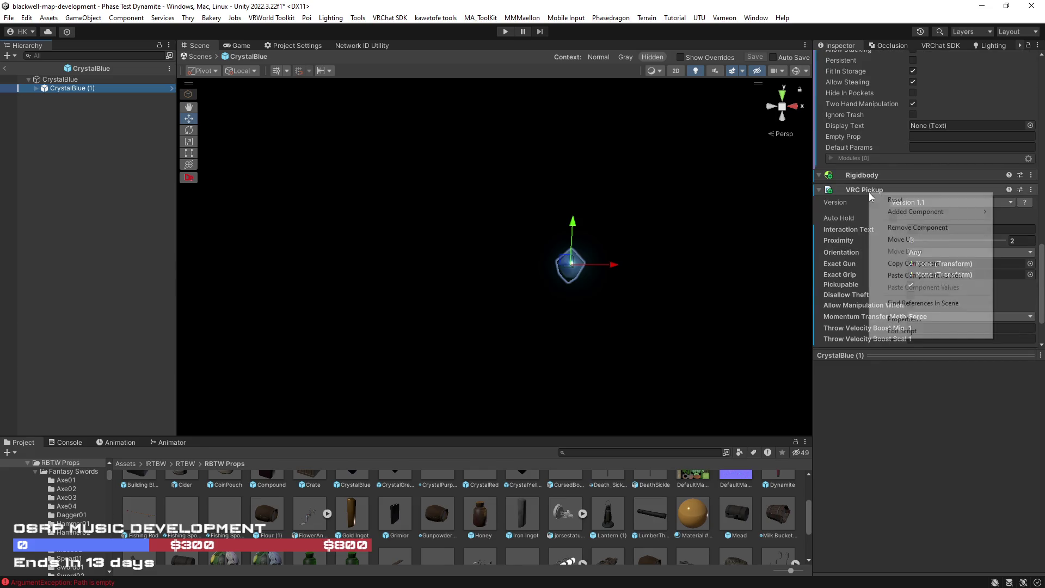
click(893, 224)
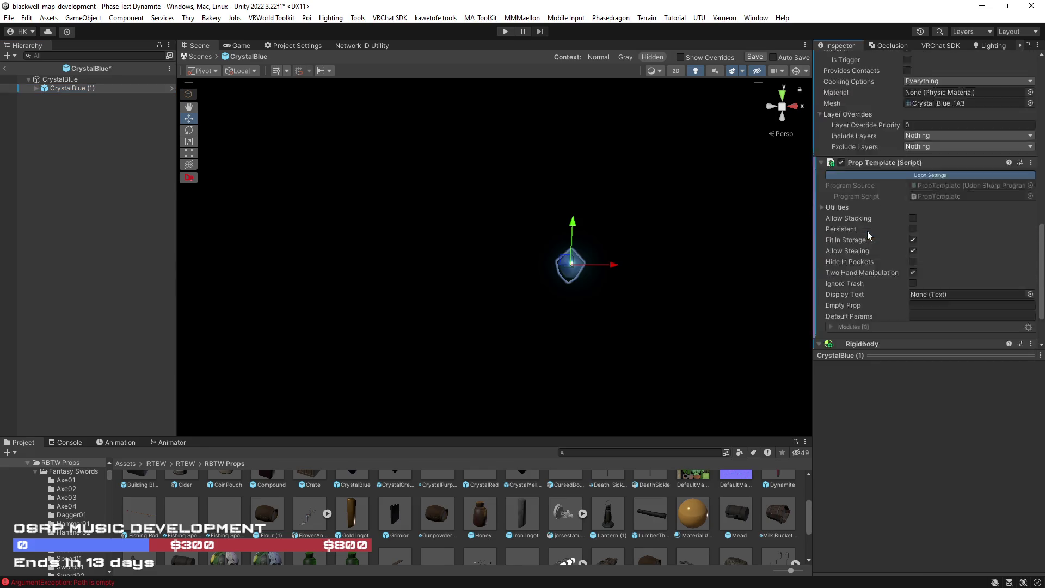
right_click(870, 185)
click(918, 218)
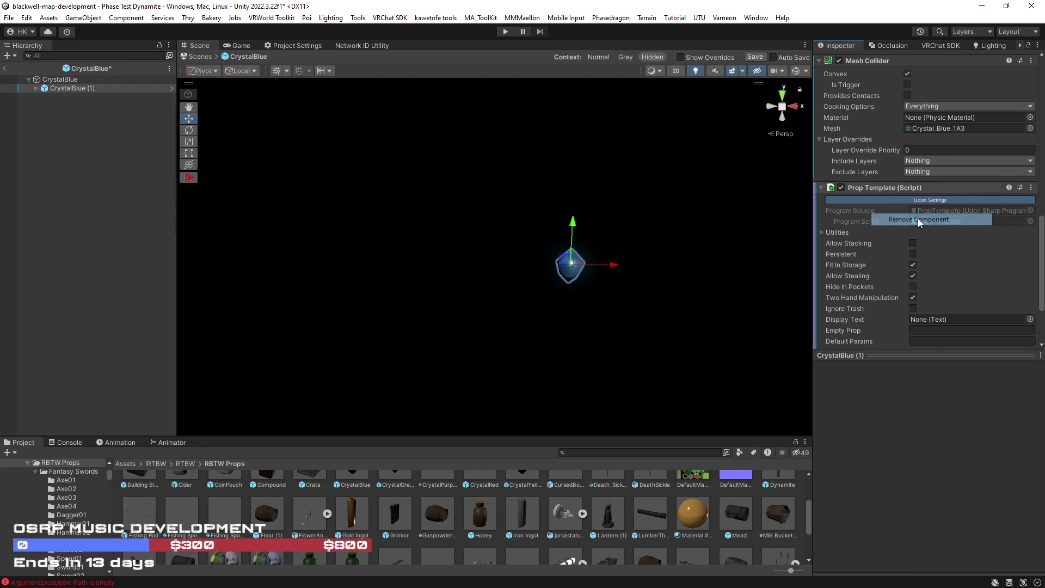
right_click(863, 188)
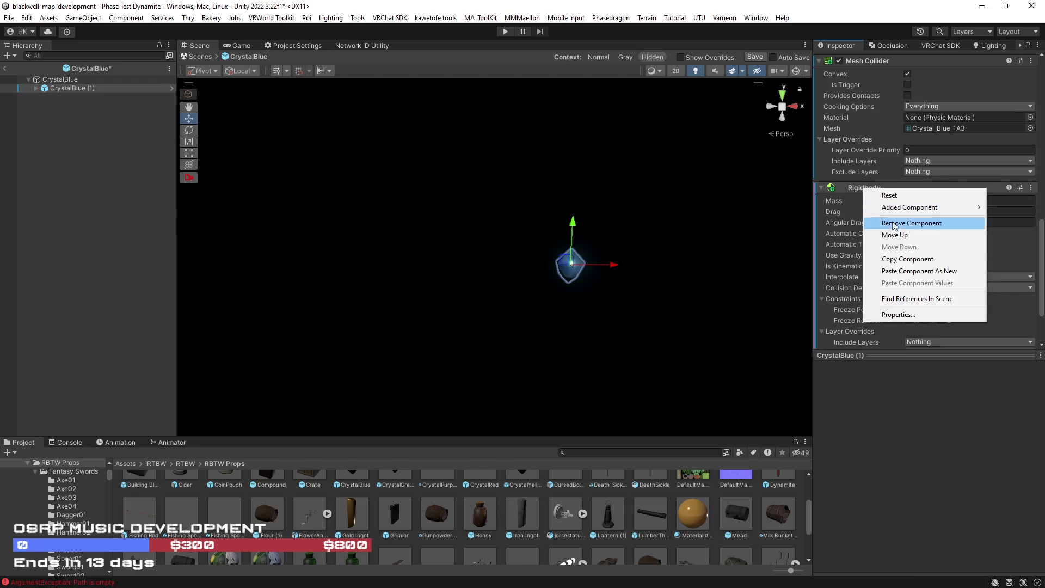
click(893, 221)
right_click(870, 168)
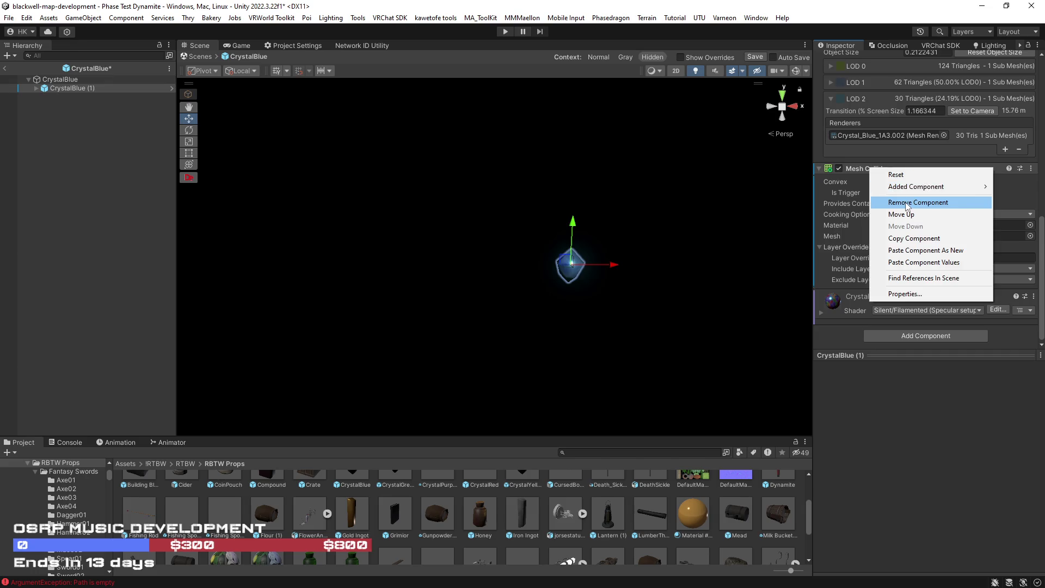
click(906, 201)
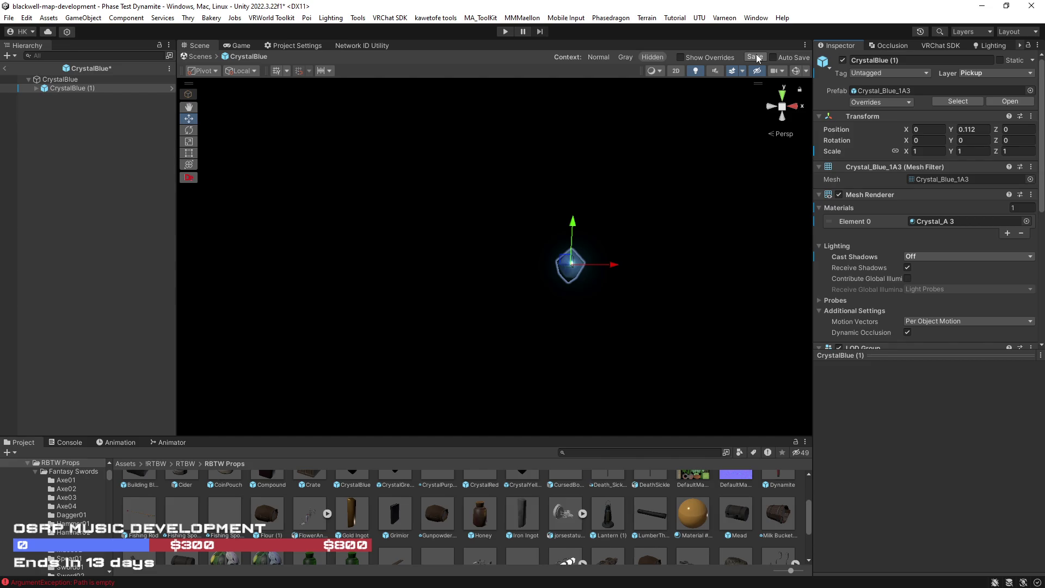
Remove the Mesh Renderer from the CrystalBlue root object, keeping its Mesh Filter.
click(109, 80)
mouse_move(898, 267)
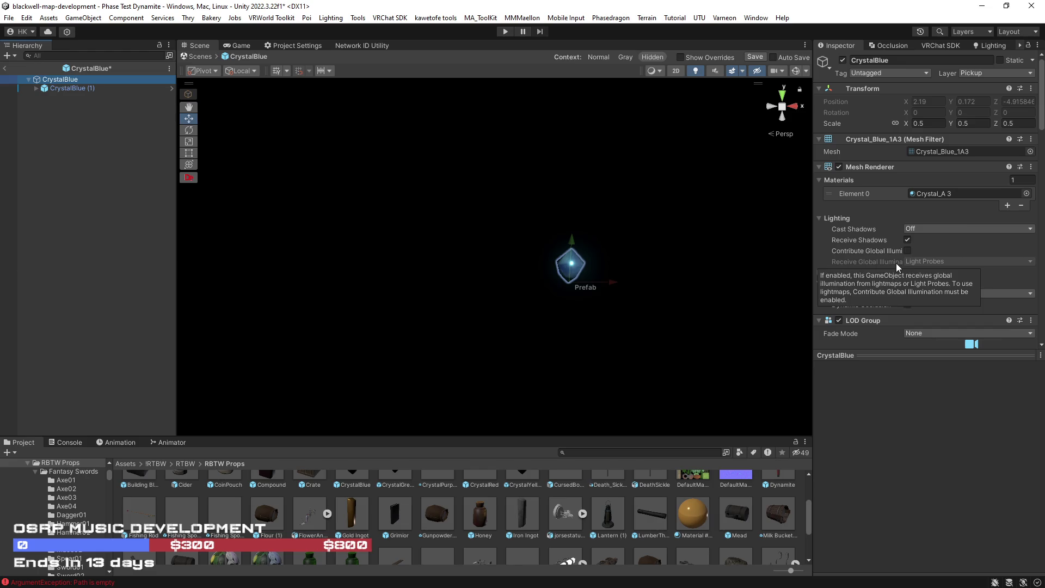
right_click(867, 167)
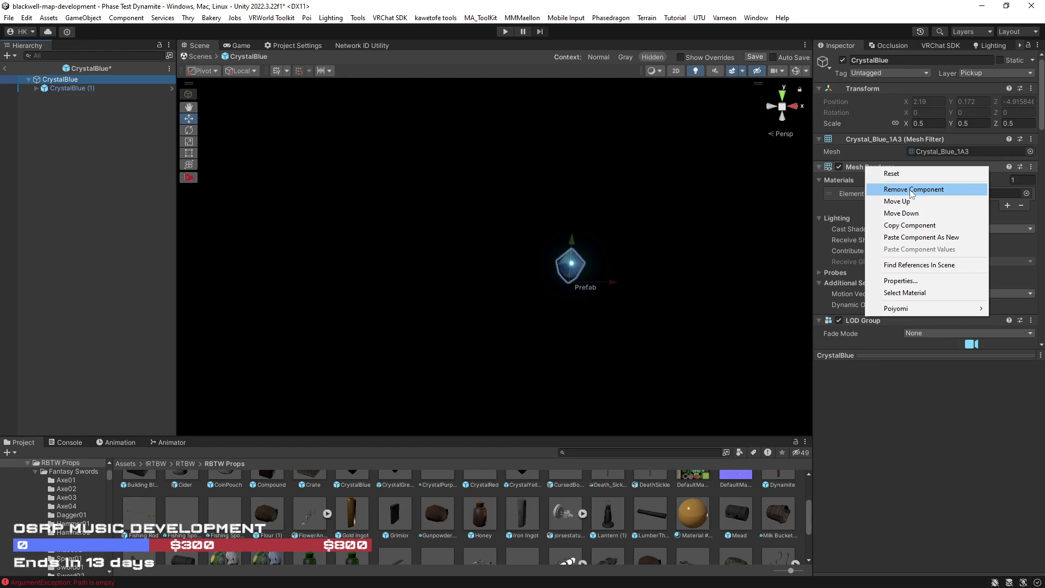
click(912, 191)
right_click(868, 140)
key(Escape)
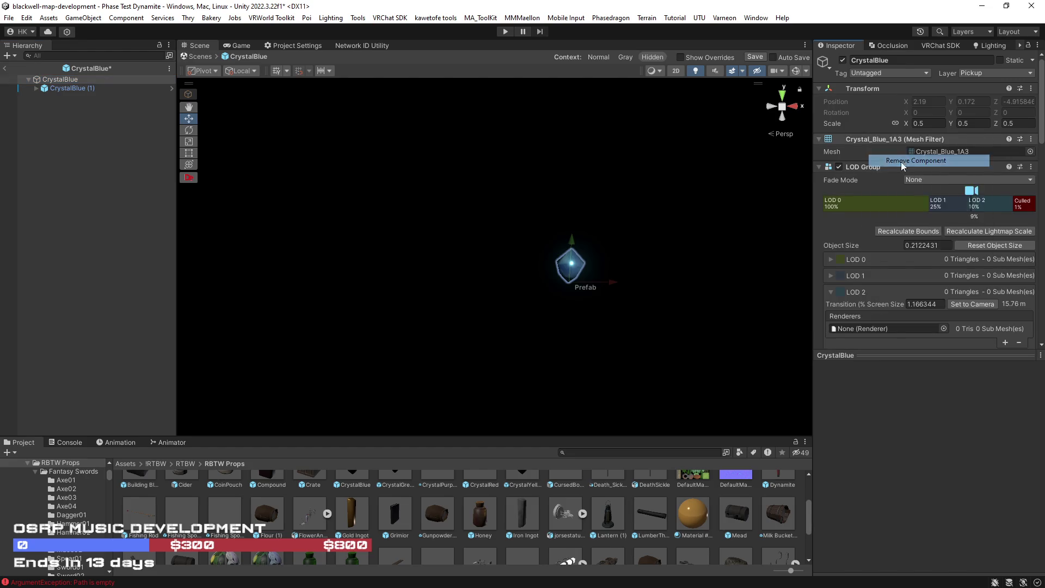
scroll(901, 187, down, 3)
scroll(899, 218, down, 5)
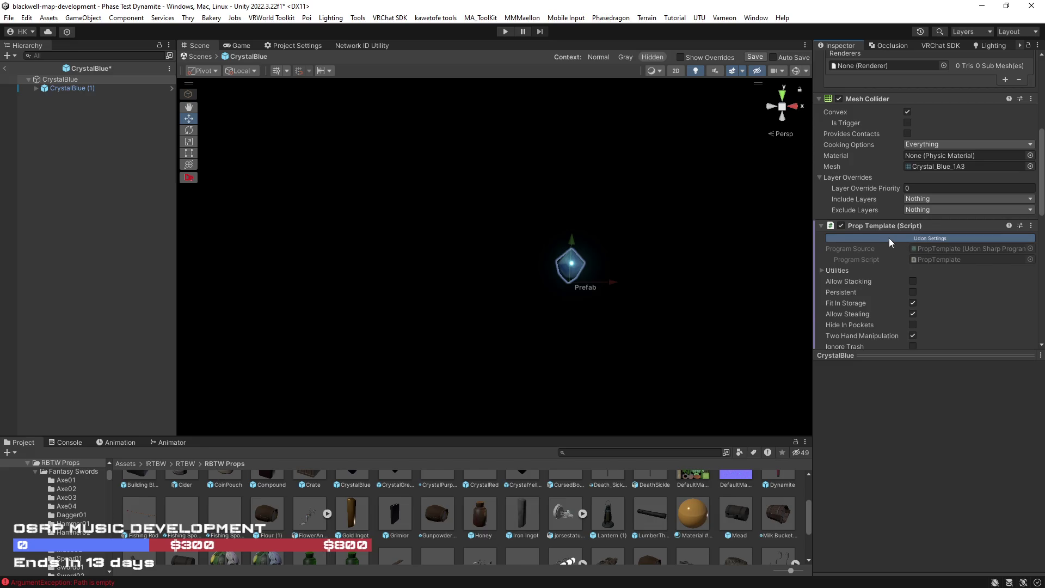
scroll(890, 241, down, 2)
scroll(893, 241, down, 6)
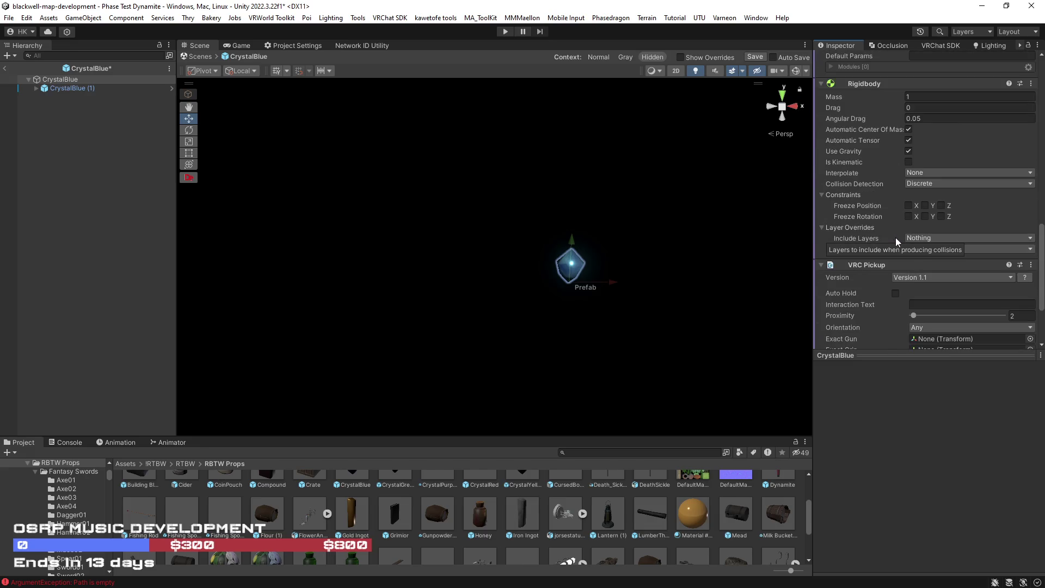
scroll(904, 241, up, 8)
Inspect the Crystal_Blue_1A3.001 mesh child, then save the CrystalBlue prefab and return to the scene.
click(39, 87)
click(36, 88)
click(68, 88)
click(87, 97)
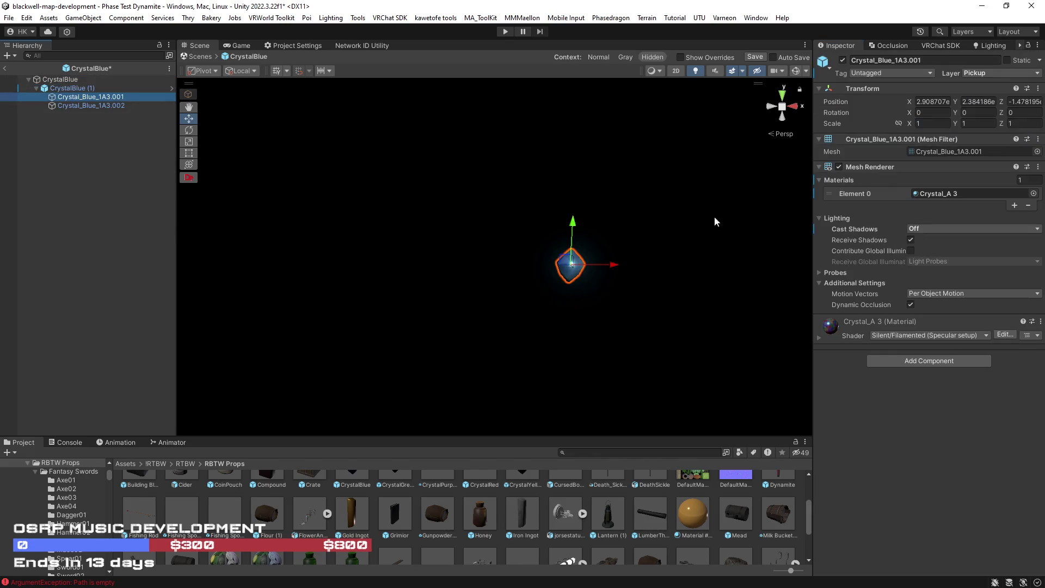
click(755, 58)
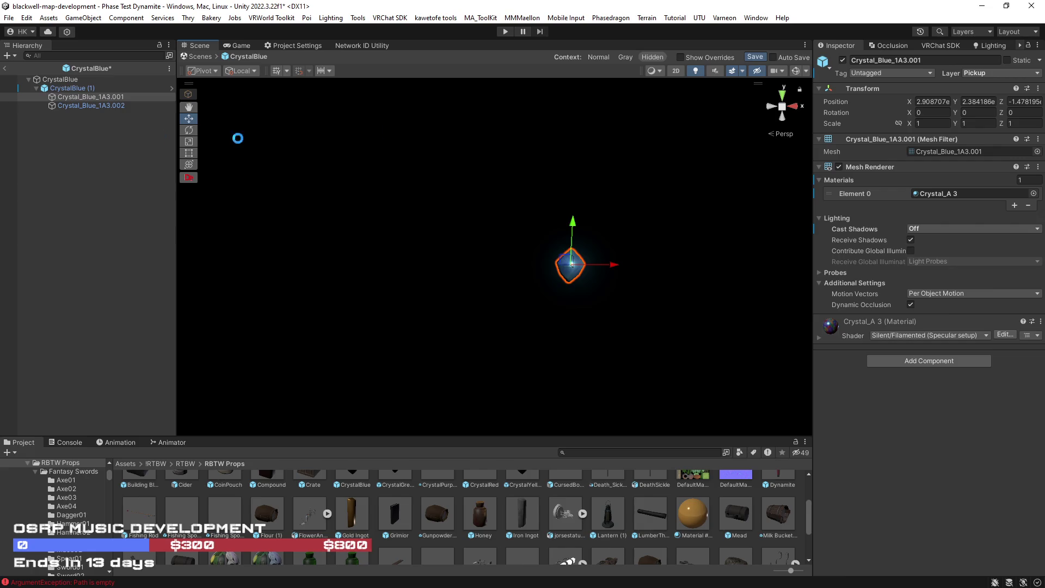
click(6, 70)
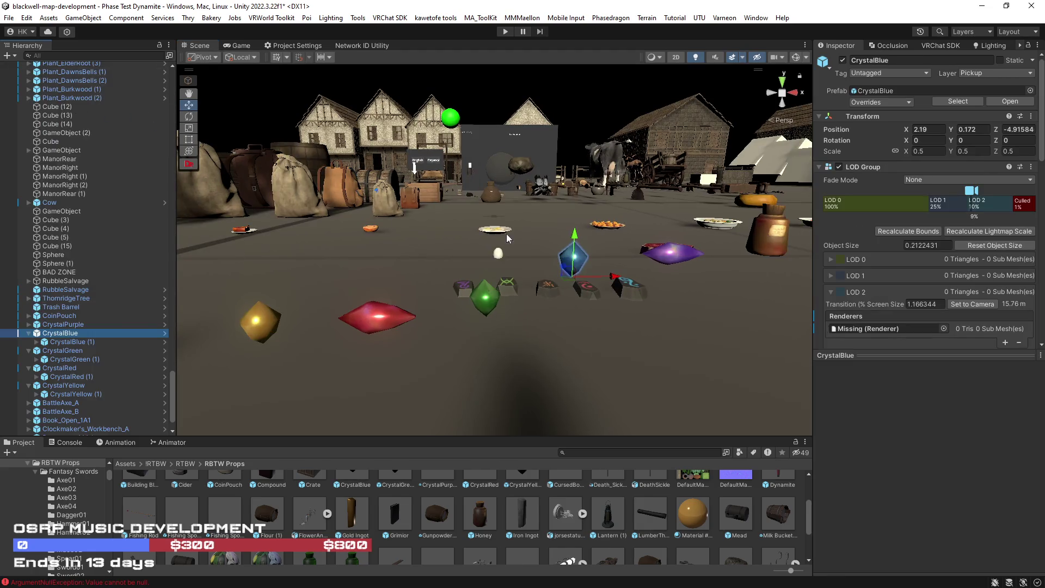
Open the CrystalPurple prefab and remove the root's Mesh Filter.
click(670, 256)
click(1009, 101)
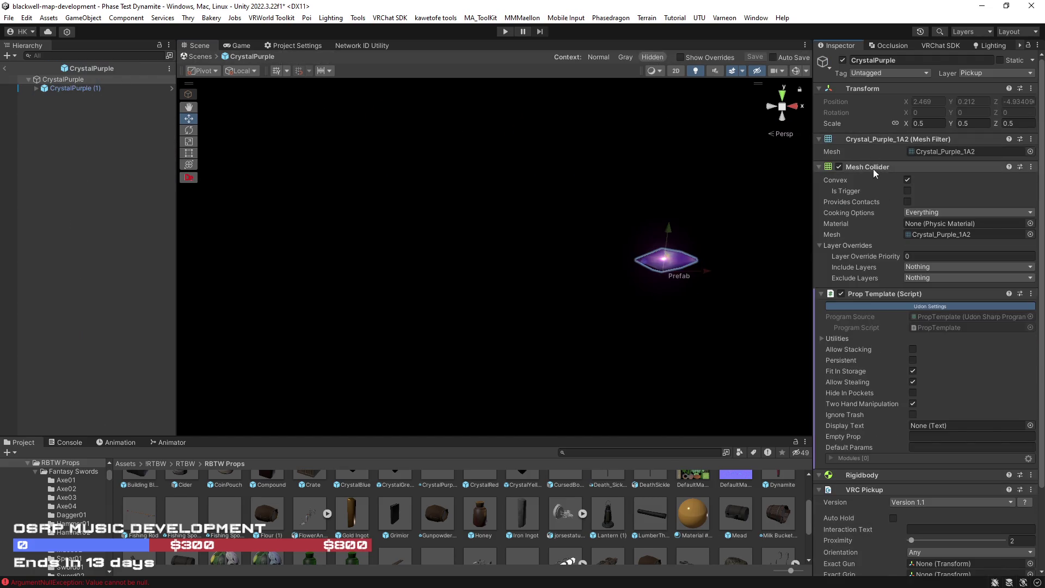
right_click(871, 144)
click(882, 156)
scroll(917, 234, down, 3)
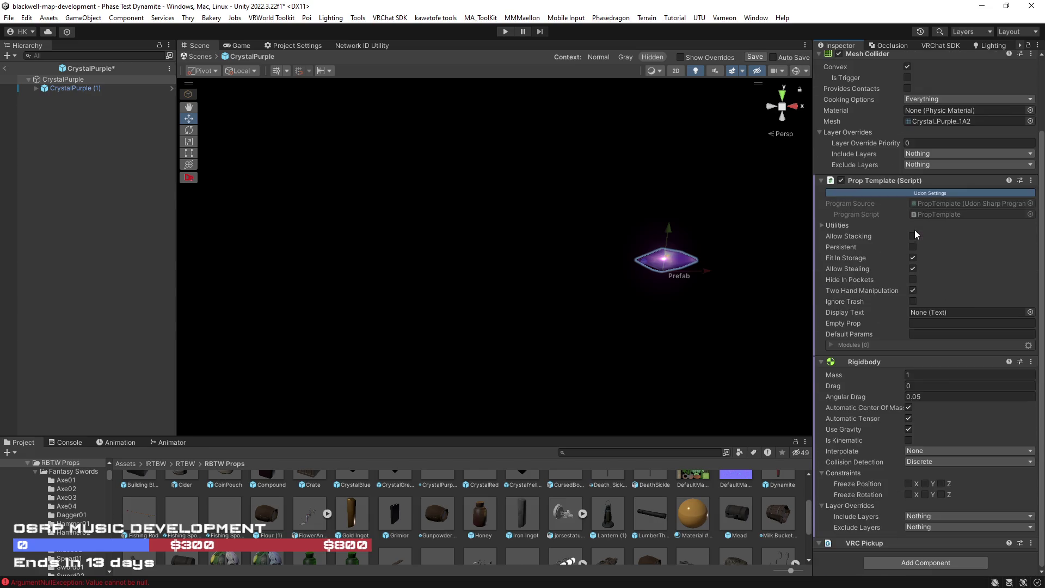
Remove VRC Pickup, Prop Template and Rigidbody from CrystalPurple (1) and save the prefab.
click(71, 88)
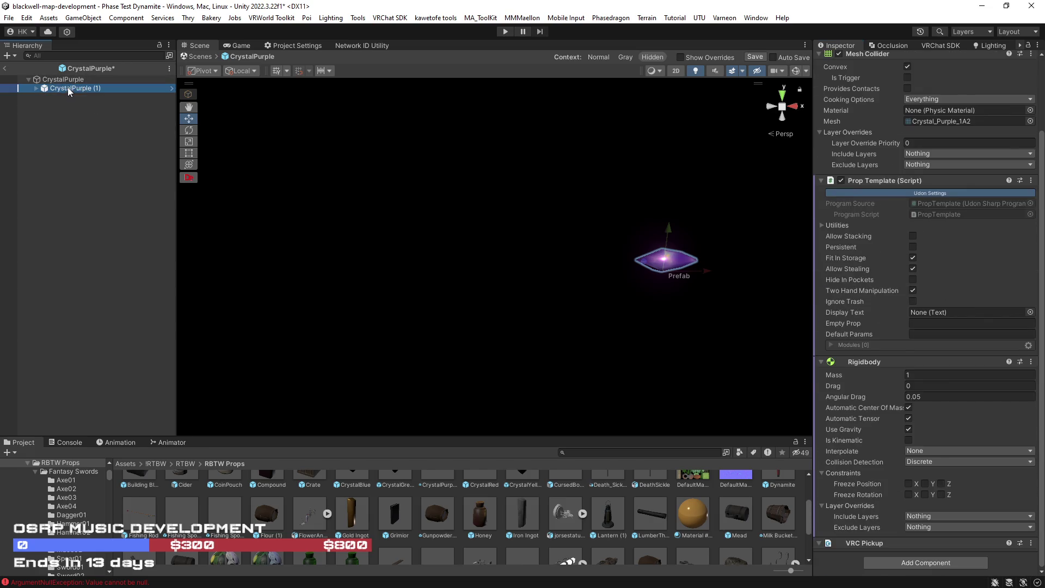
scroll(876, 242, down, 10)
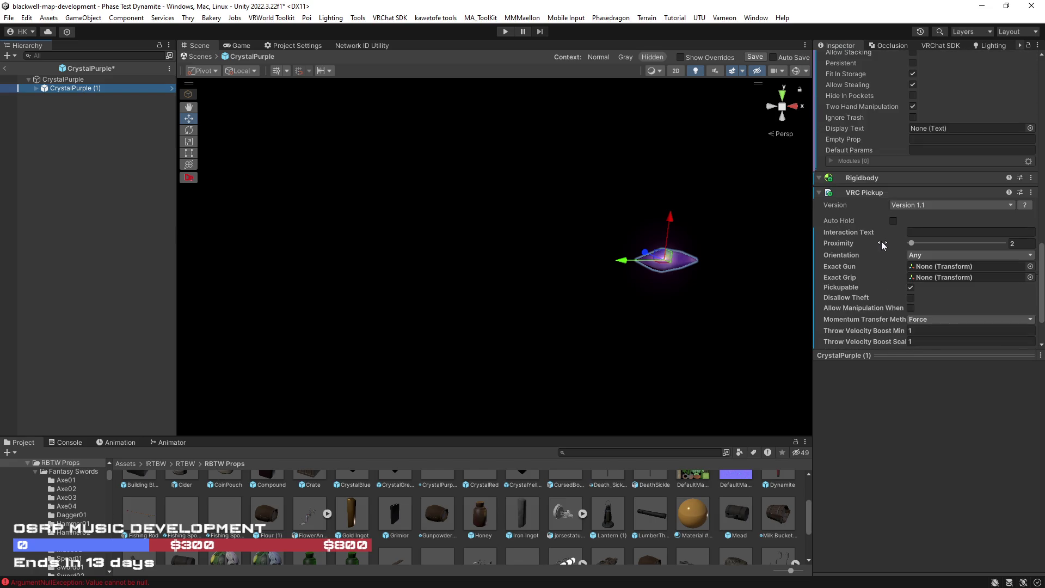
right_click(867, 197)
click(887, 210)
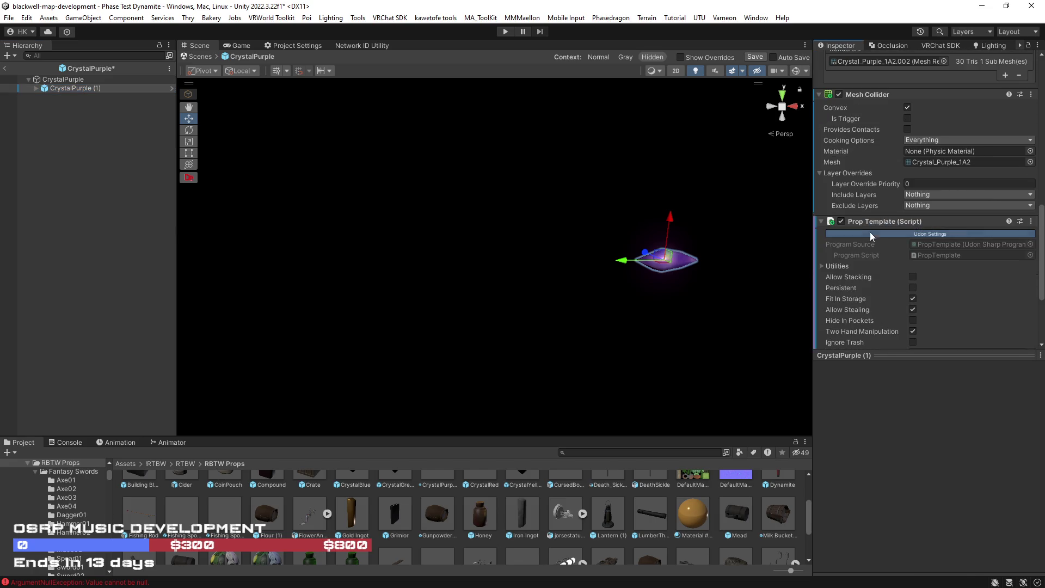
right_click(873, 223)
click(907, 255)
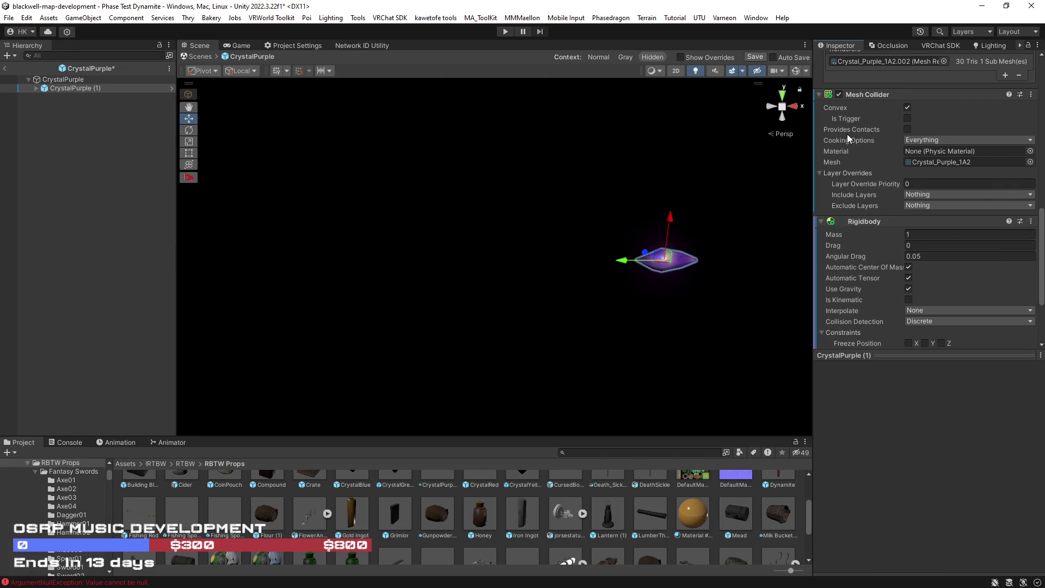
right_click(871, 221)
click(907, 254)
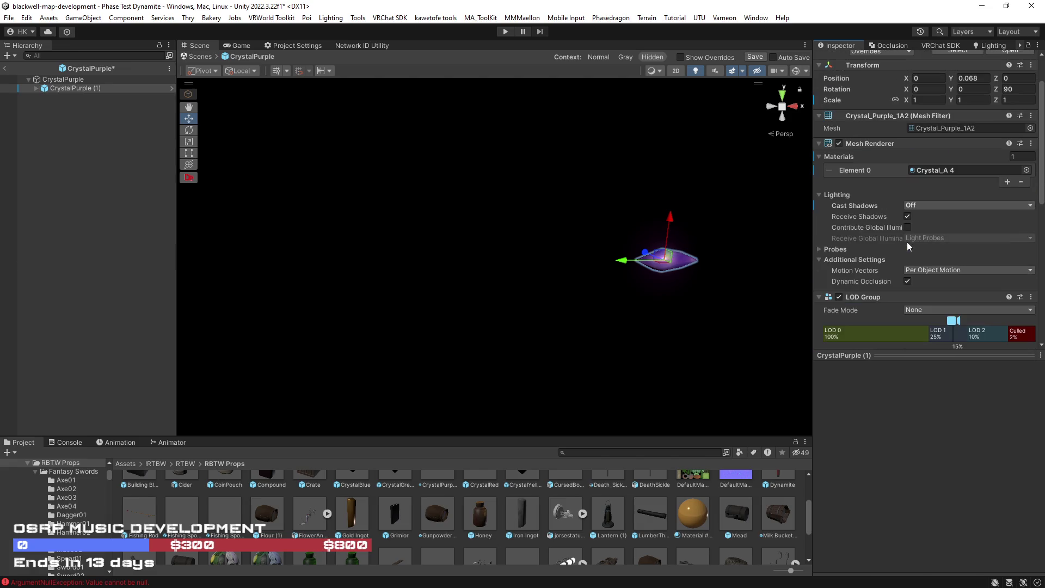
click(755, 57)
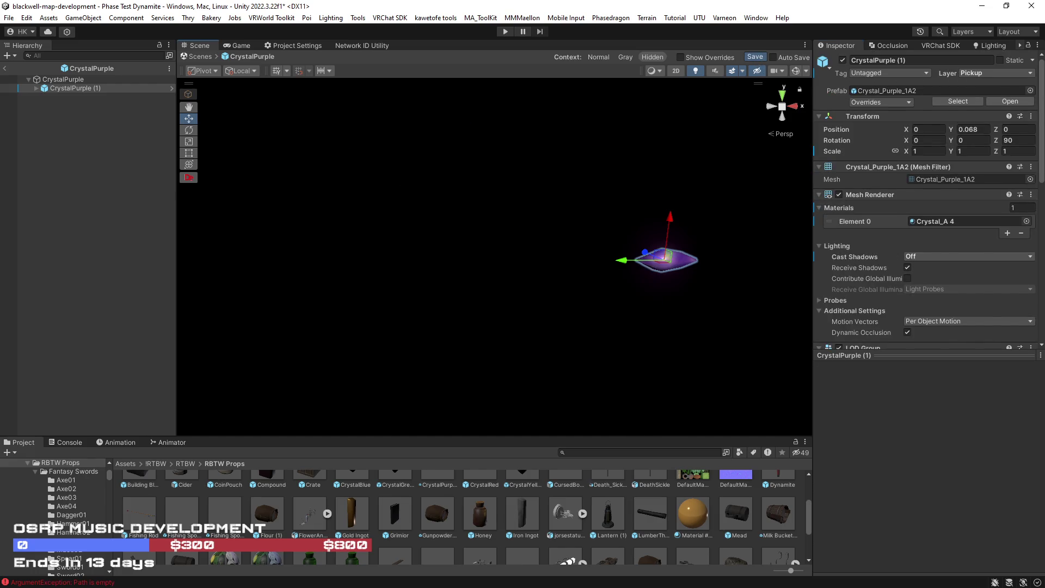
Exit prefab mode and frame the grey cloth roll in the scene view.
click(3, 70)
click(4, 69)
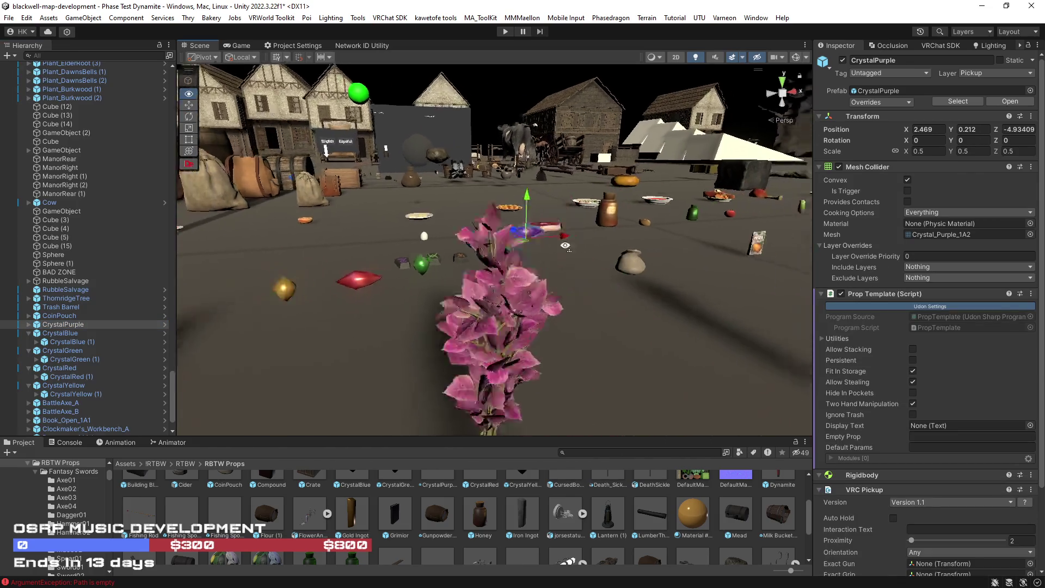
key(w)
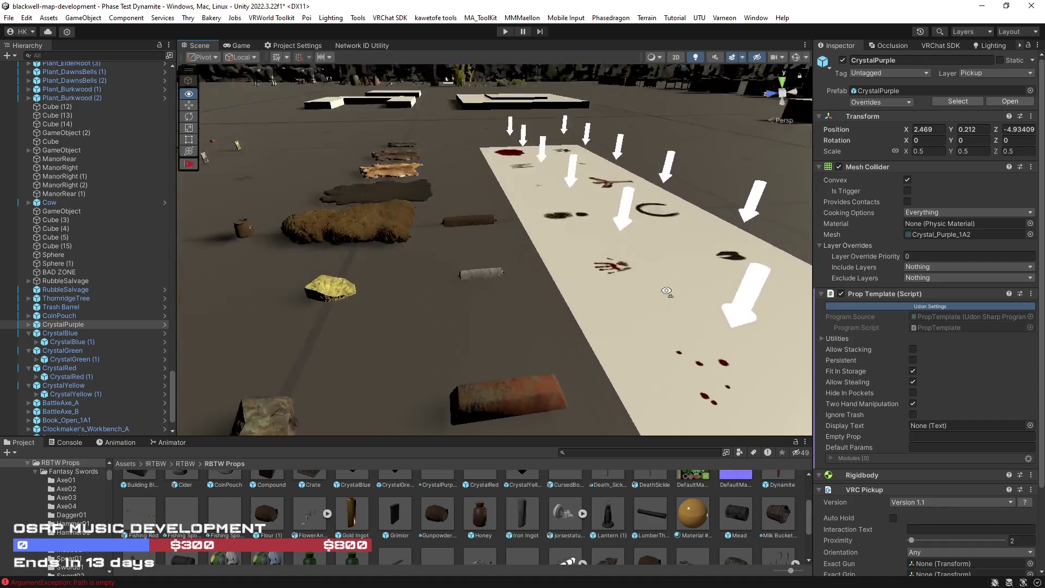
click(582, 221)
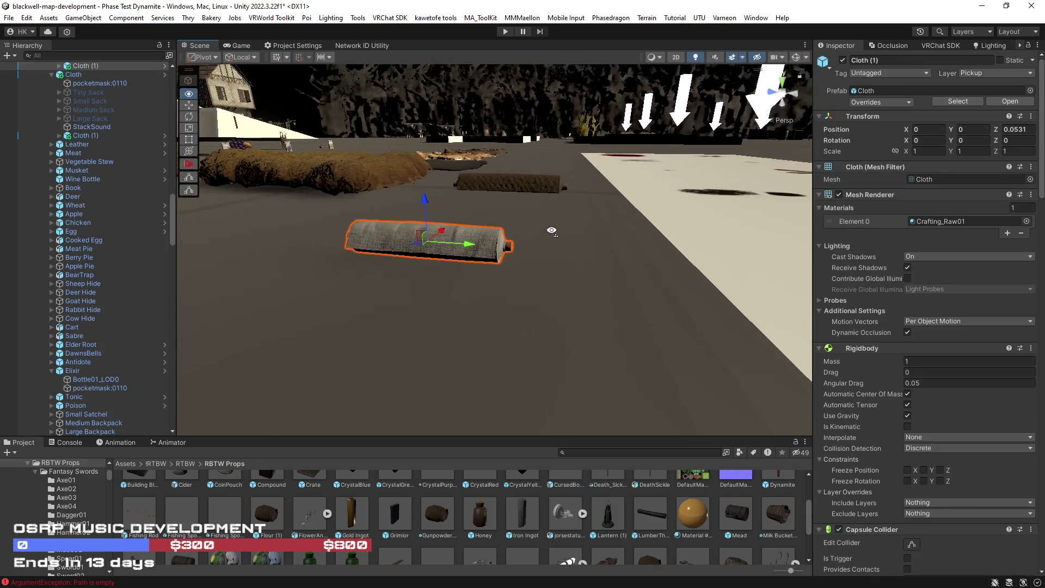
key(f)
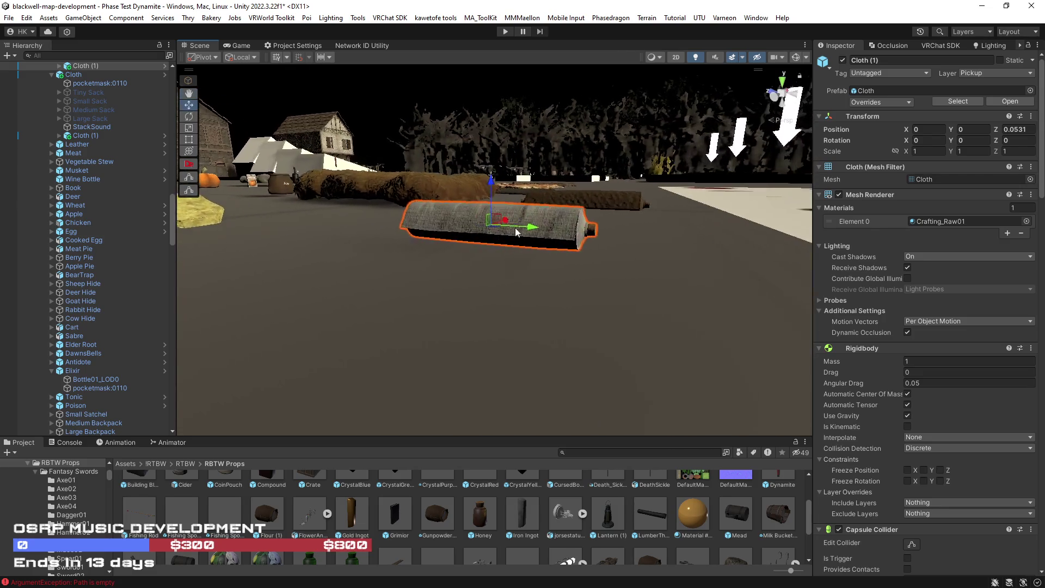
scroll(113, 227, up, 2)
scroll(113, 223, up, 5)
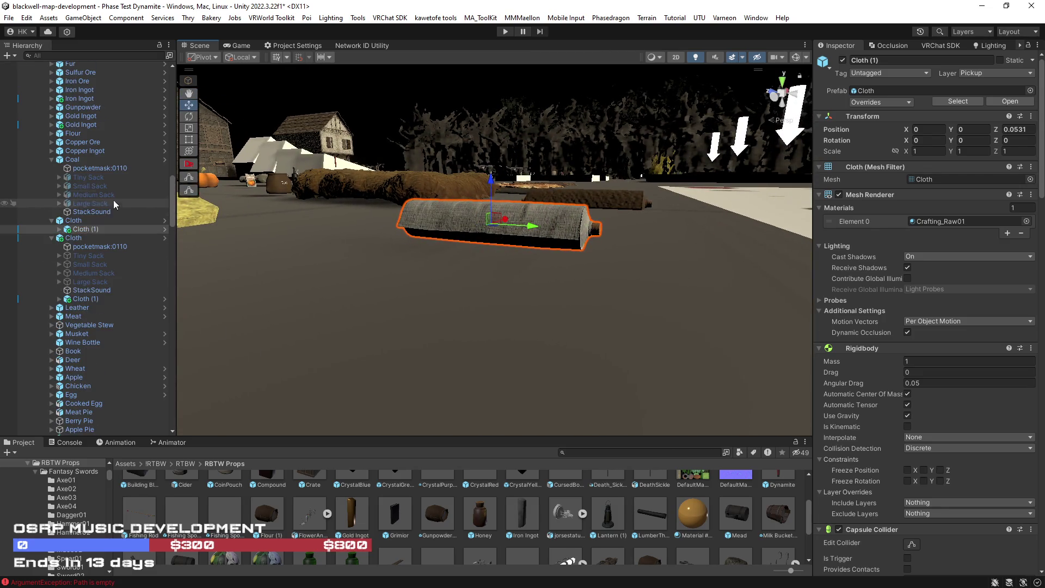
Check Cloth (1)'s children in the hierarchy, then select the other Cloth object.
click(59, 229)
scroll(946, 346, down, 3)
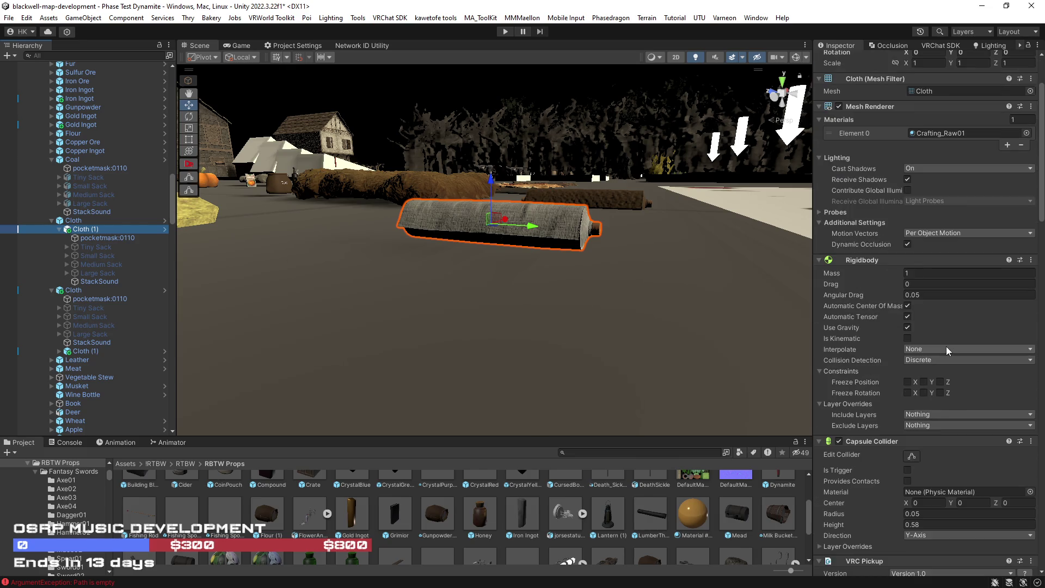
click(60, 231)
click(60, 231)
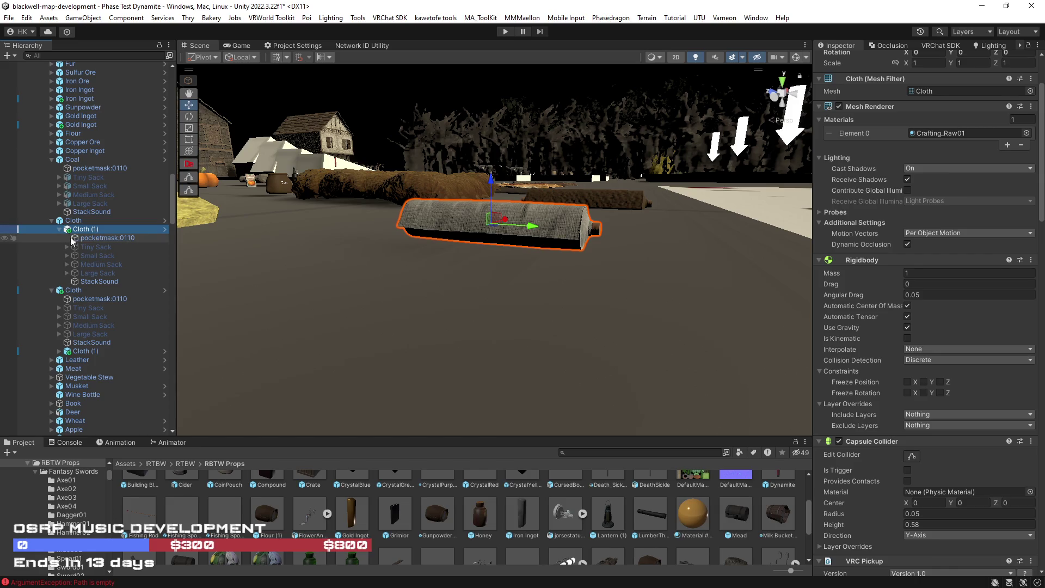
click(59, 231)
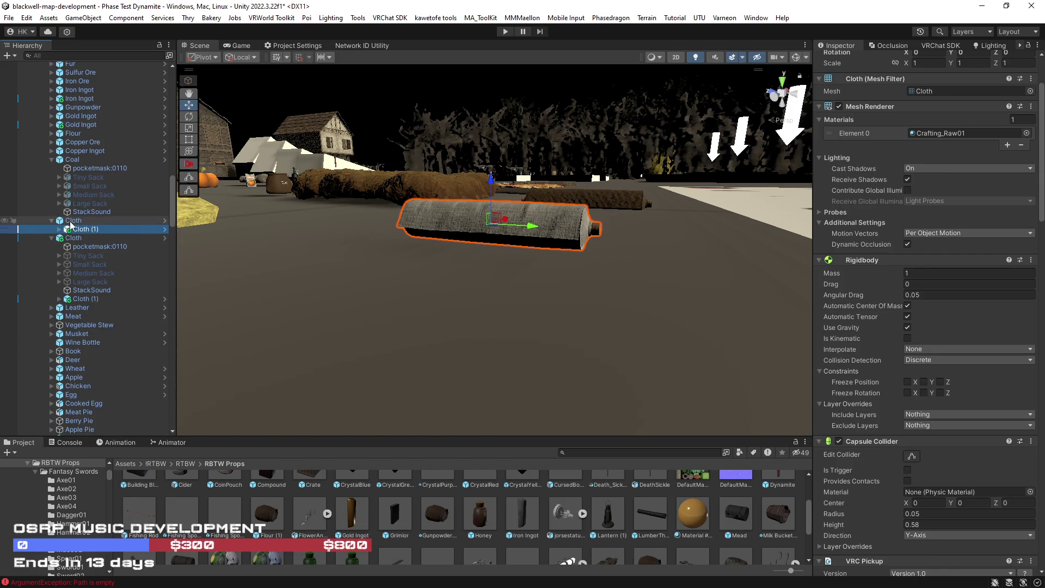
click(75, 240)
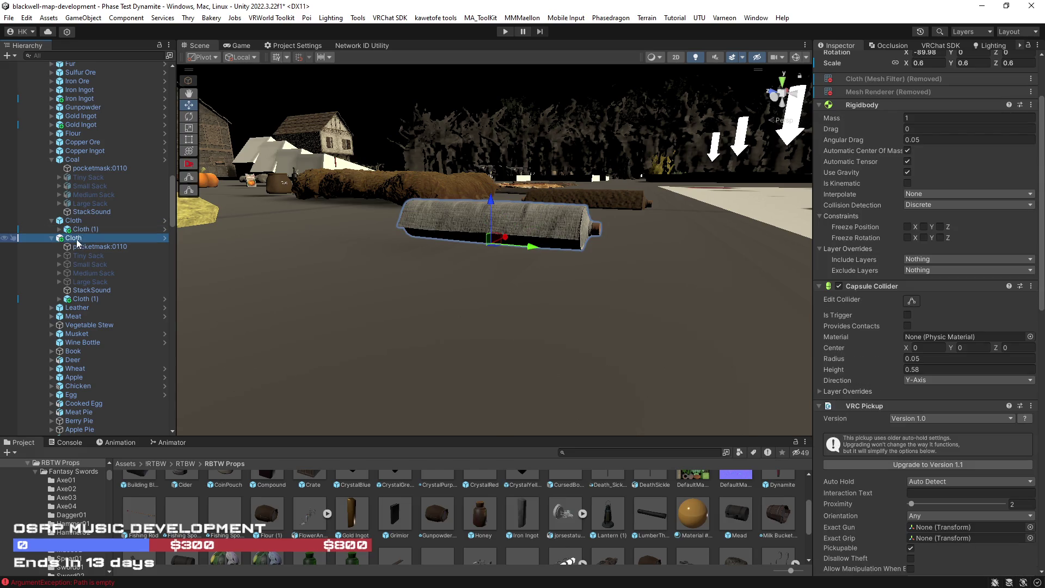
Compare the two Cloth objects and delete the duplicate upper Cloth.
click(73, 221)
key(f)
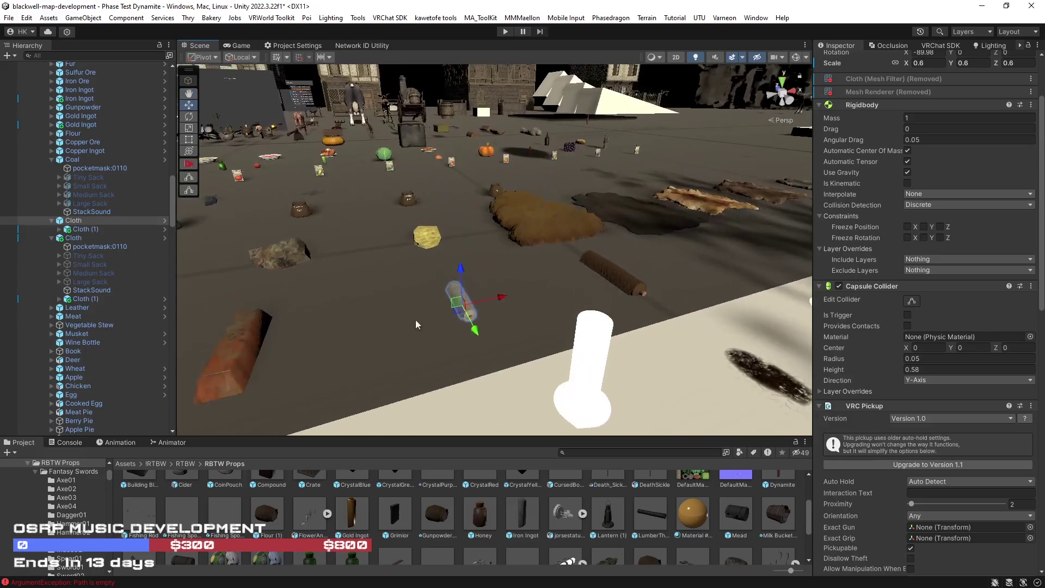
drag(457, 303, 379, 311)
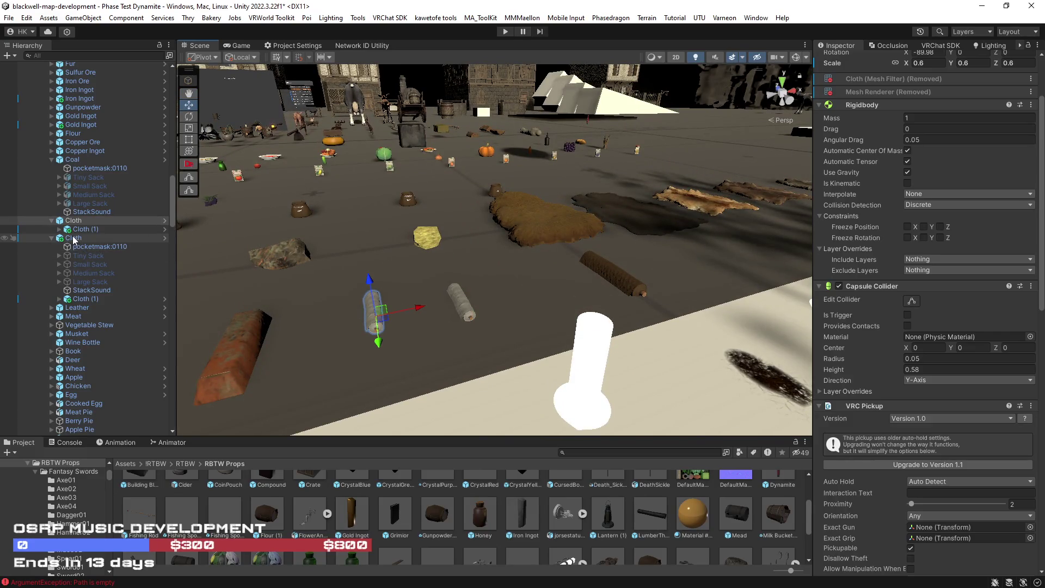
click(74, 240)
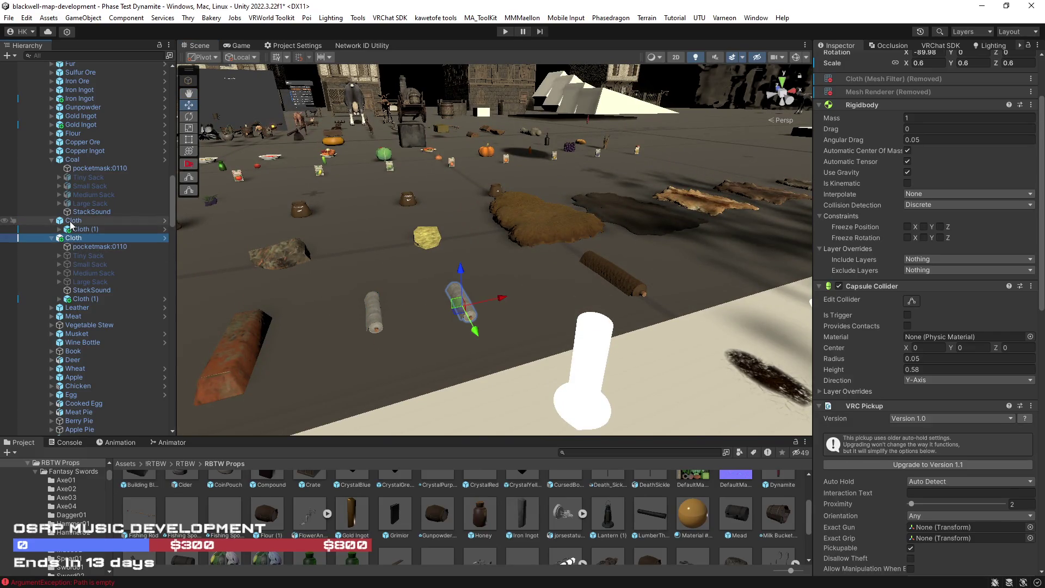
click(70, 221)
key(Delete)
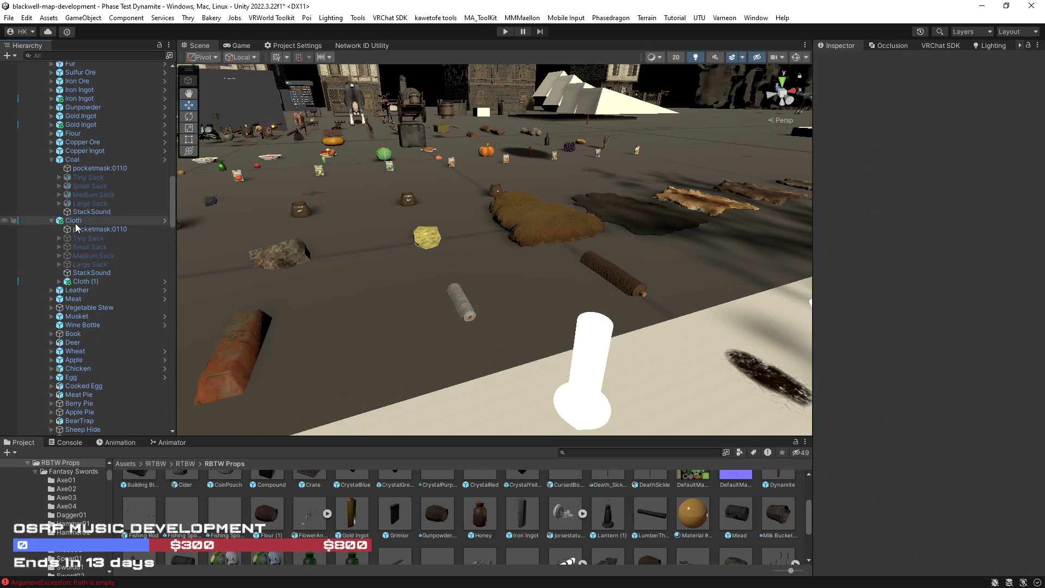
Orbit around the remaining Cloth roll, frame it, and deselect.
mouse_move(560, 266)
mouse_down()
mouse_move(605, 244)
mouse_move(621, 255)
mouse_up()
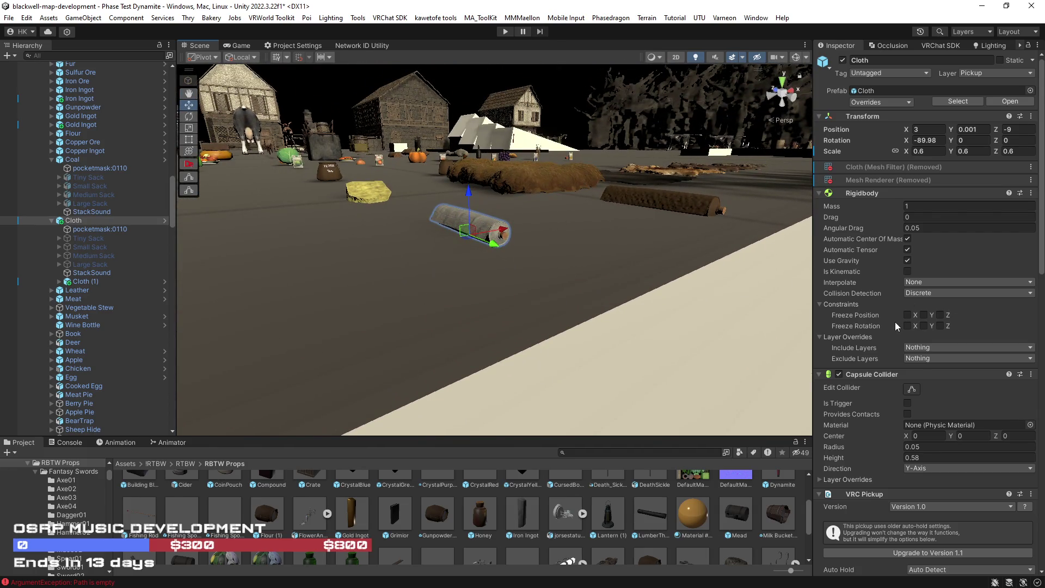
scroll(895, 322, down, 5)
mouse_move(576, 265)
mouse_down()
mouse_move(601, 298)
mouse_move(619, 264)
mouse_move(662, 250)
mouse_move(500, 242)
mouse_up()
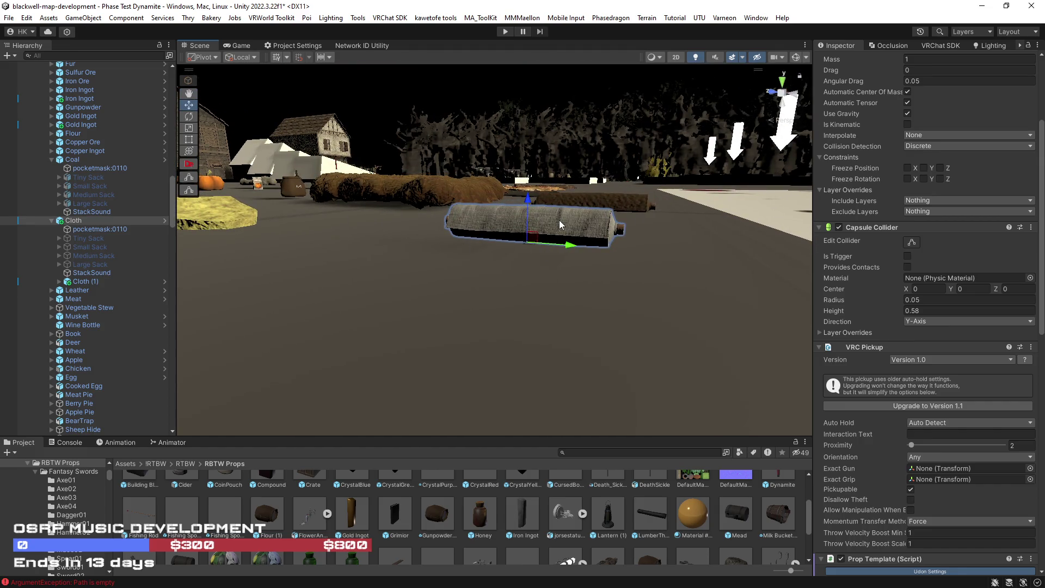
click(562, 226)
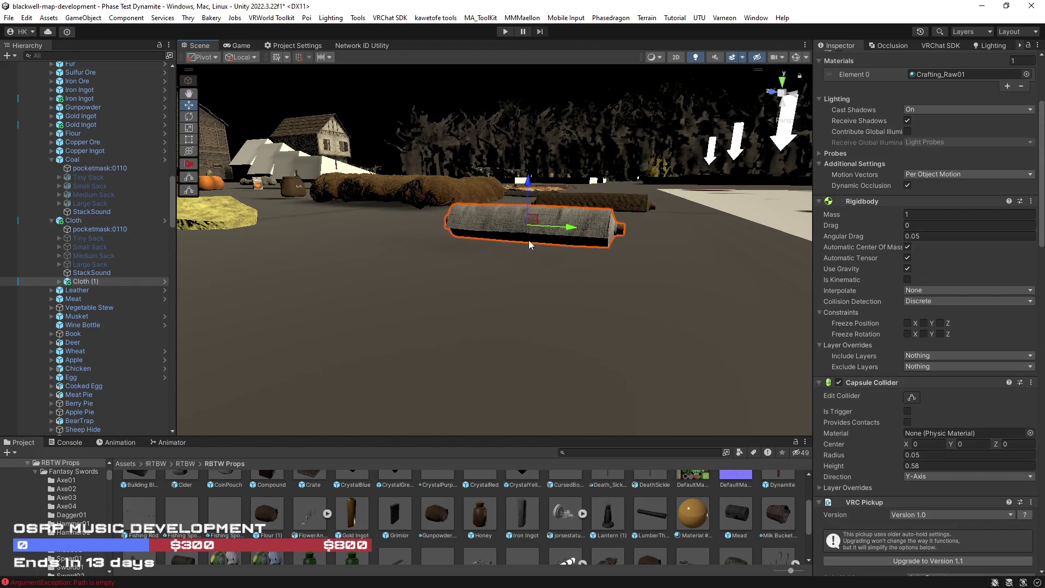
click(87, 220)
drag(452, 259, 384, 253)
double_click(86, 223)
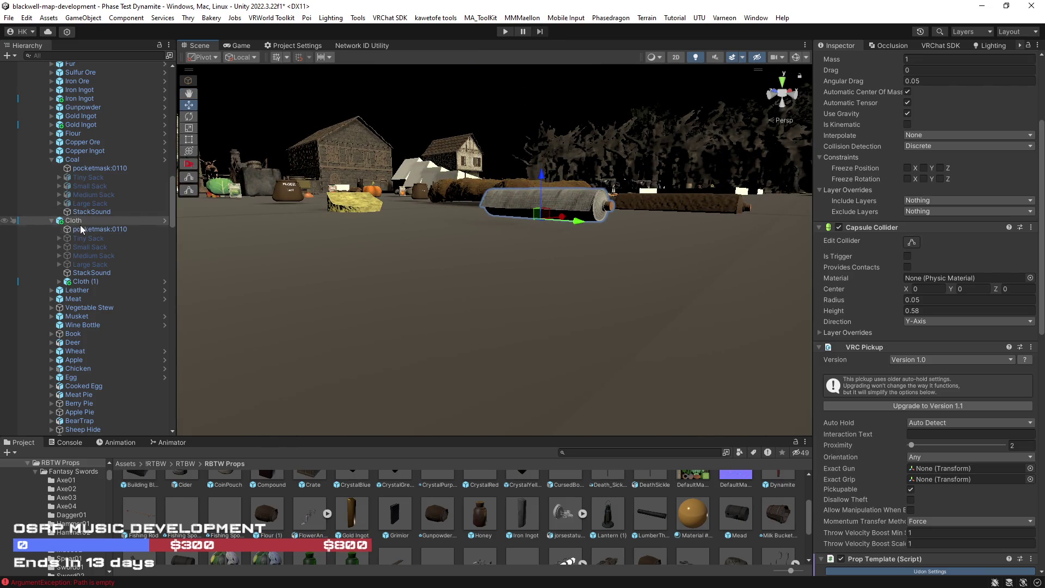
click(341, 250)
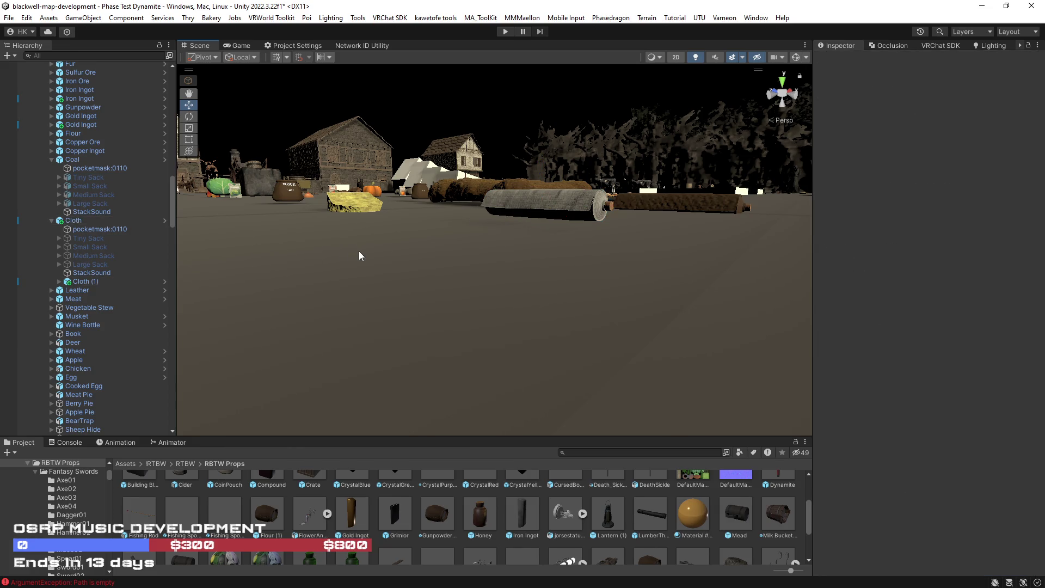
Paste a Cloth copy and set Cloth (1)'s Z position to 0.
key(ctrl+v)
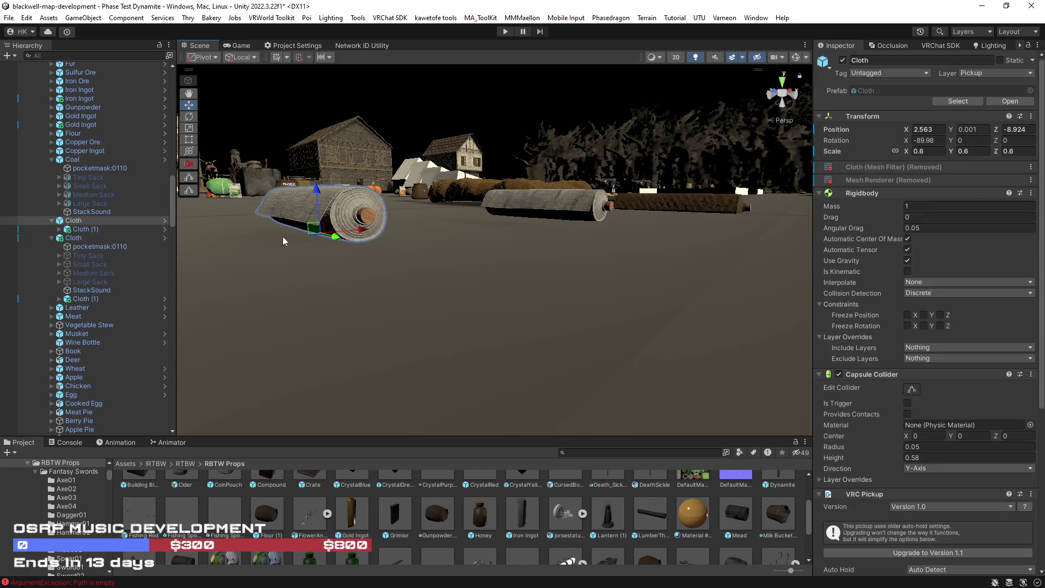
click(93, 231)
key(f)
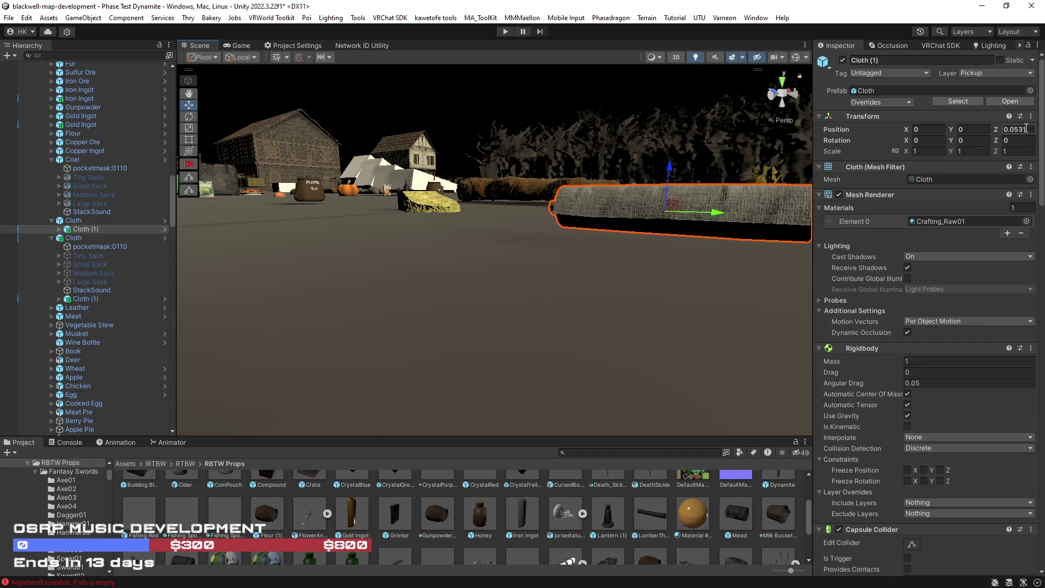
double_click(1015, 129)
text(0)
key(Return)
key(f)
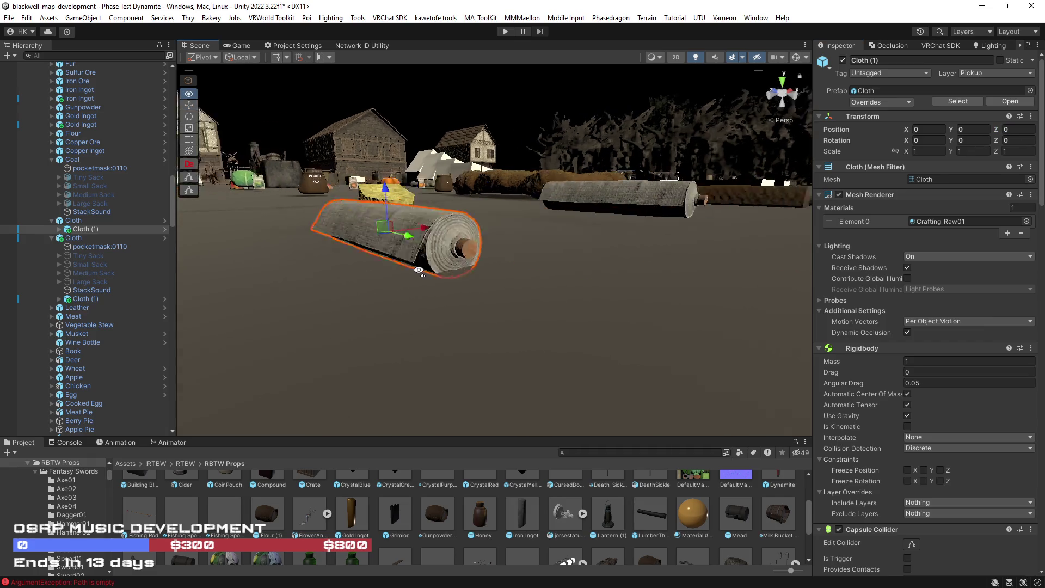
Delete the upper Cloth prop and the nested Cloth (1) under the remaining Cloth.
click(78, 238)
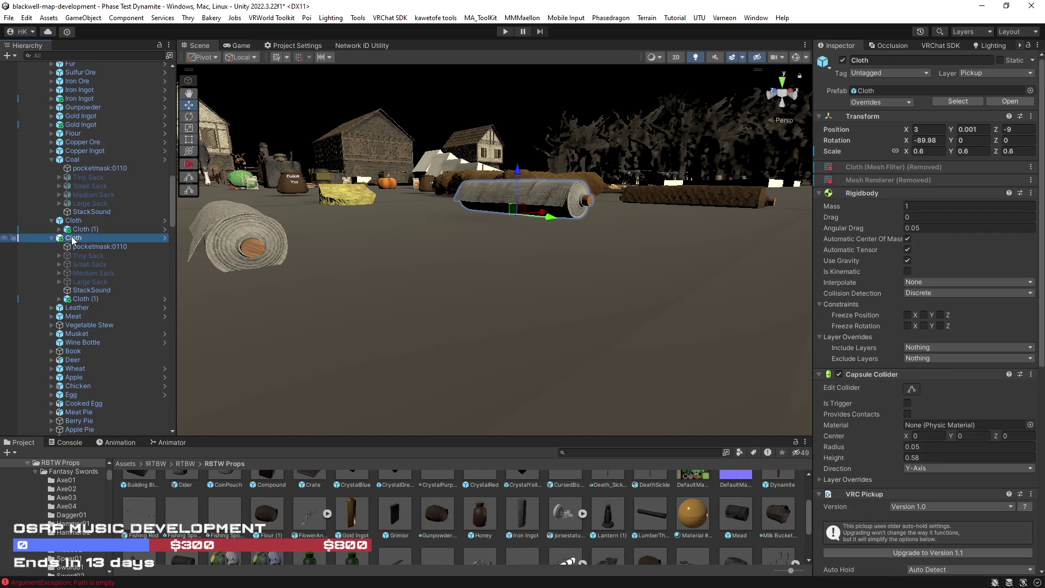
click(59, 229)
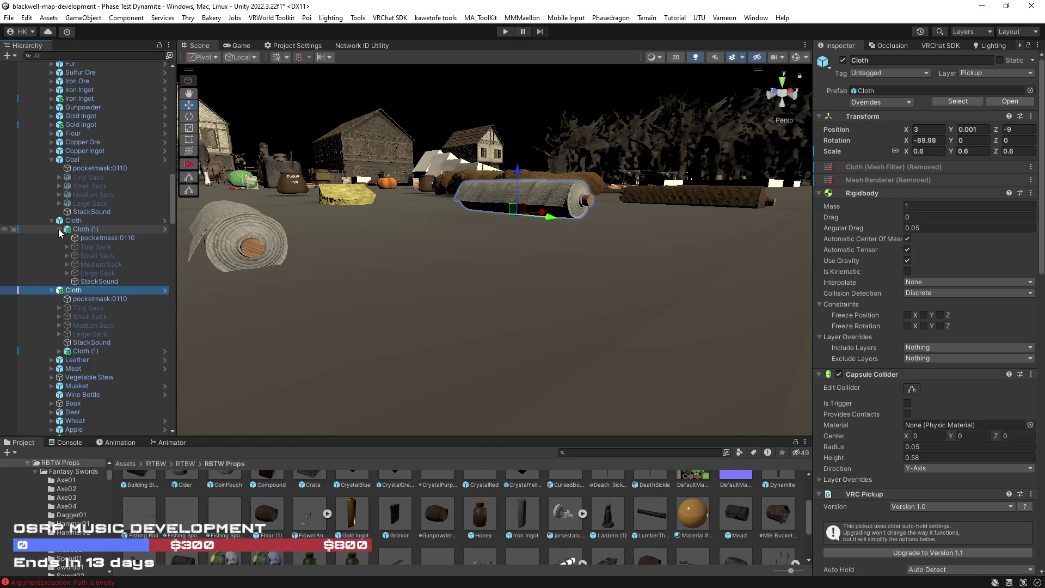
click(59, 229)
click(75, 220)
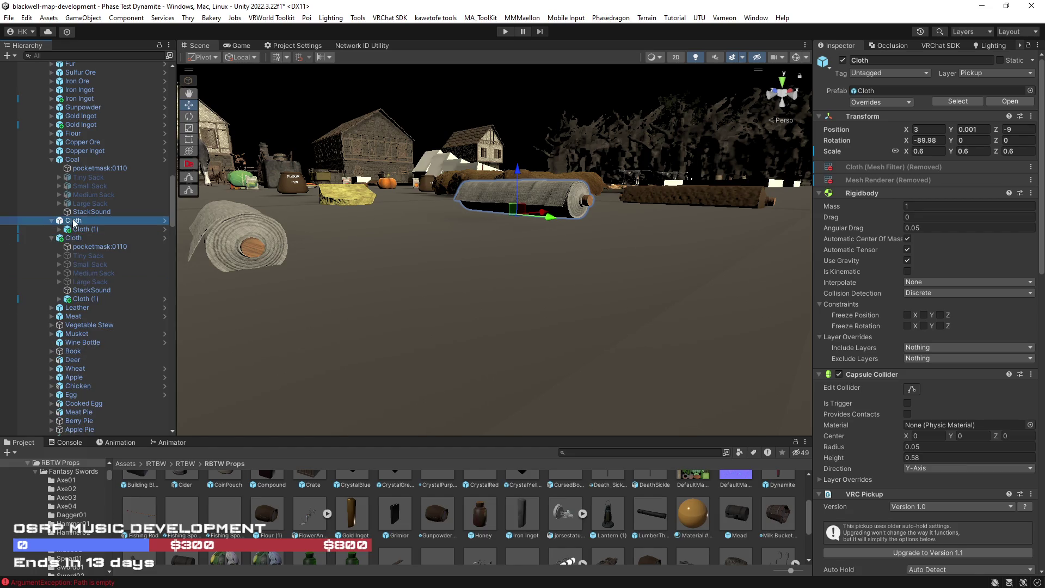
key(Delete)
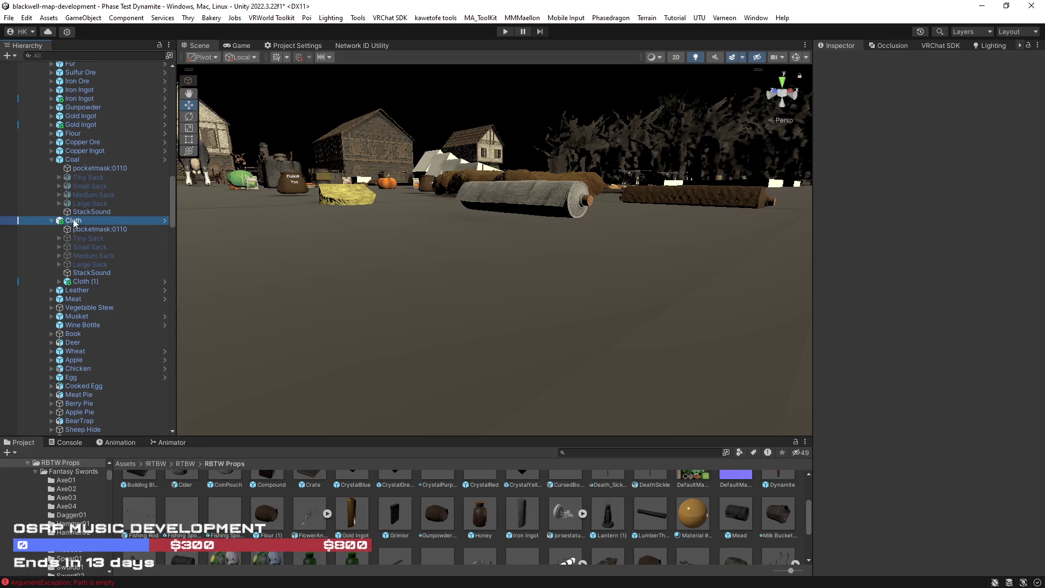
click(84, 282)
key(Delete)
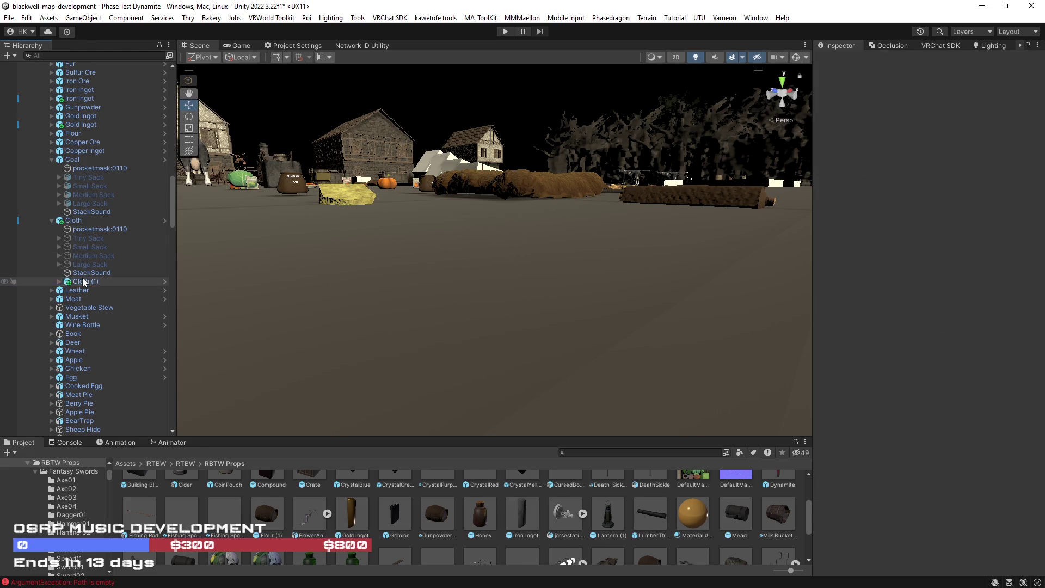
Paste Cloth (1) back under Cloth and delete its six child objects.
click(73, 221)
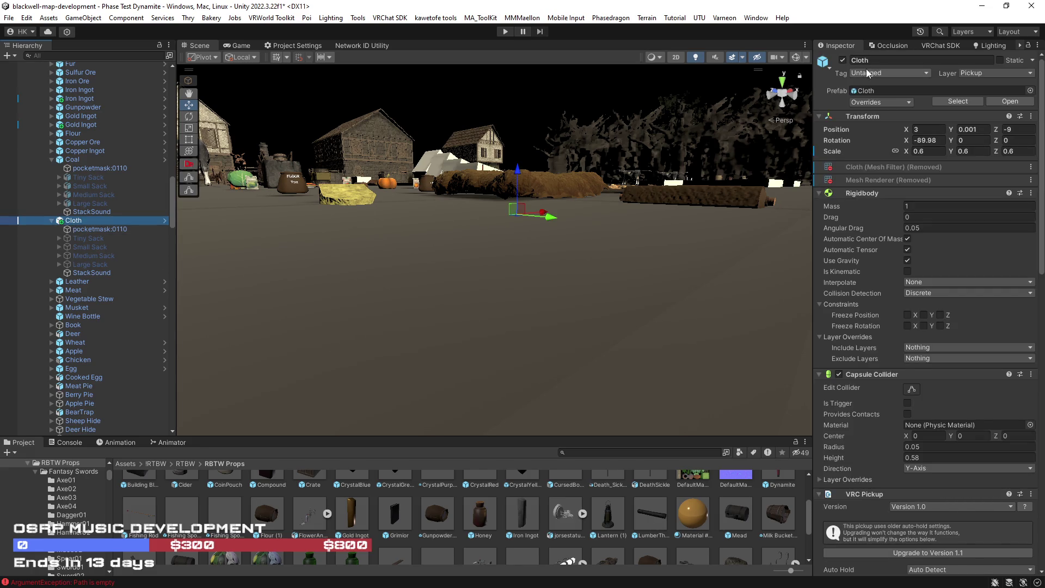
click(481, 241)
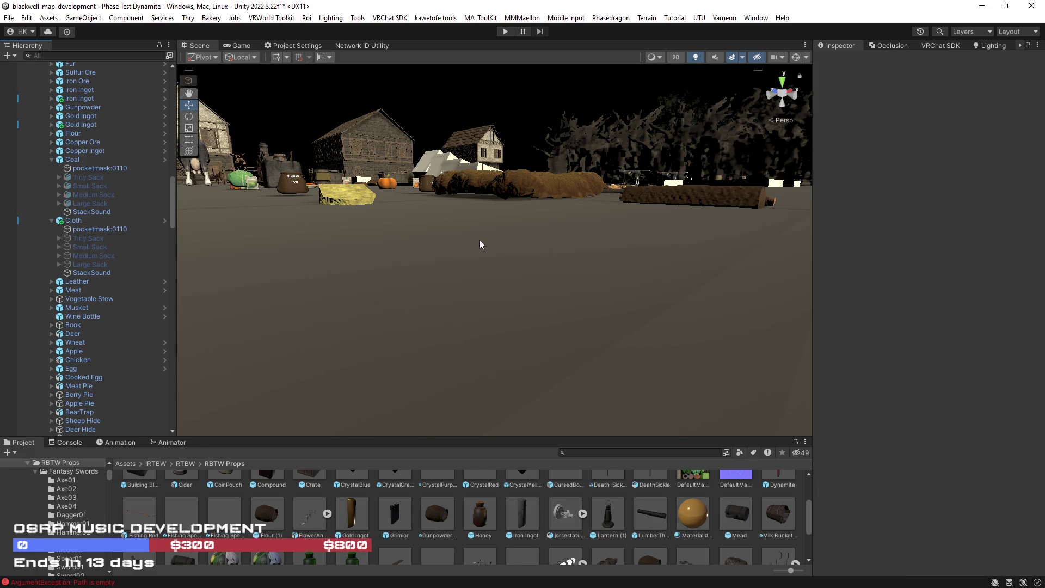
key(ctrl+v)
click(58, 281)
click(90, 290)
shift+click(109, 334)
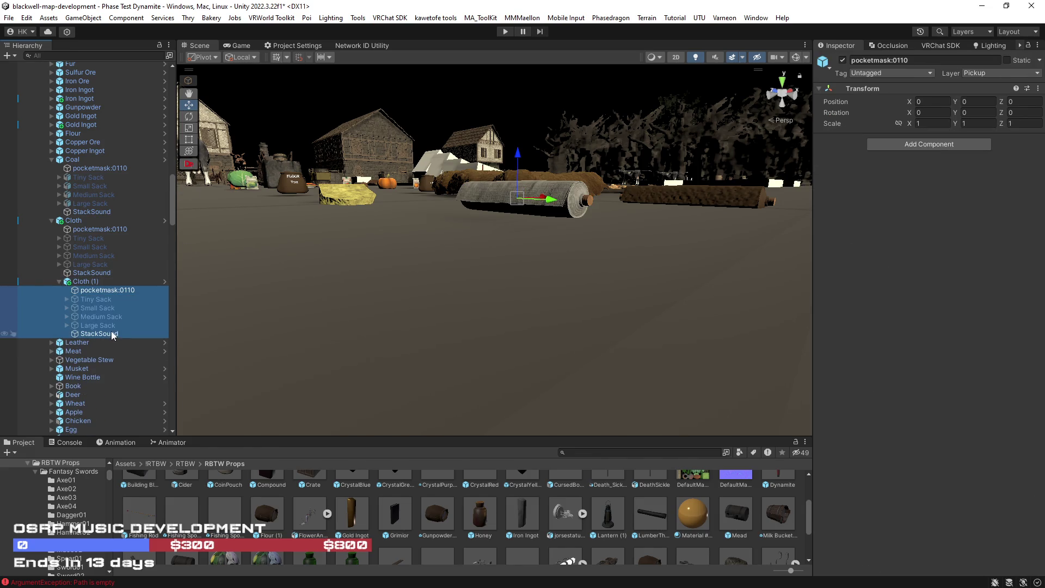
key(Delete)
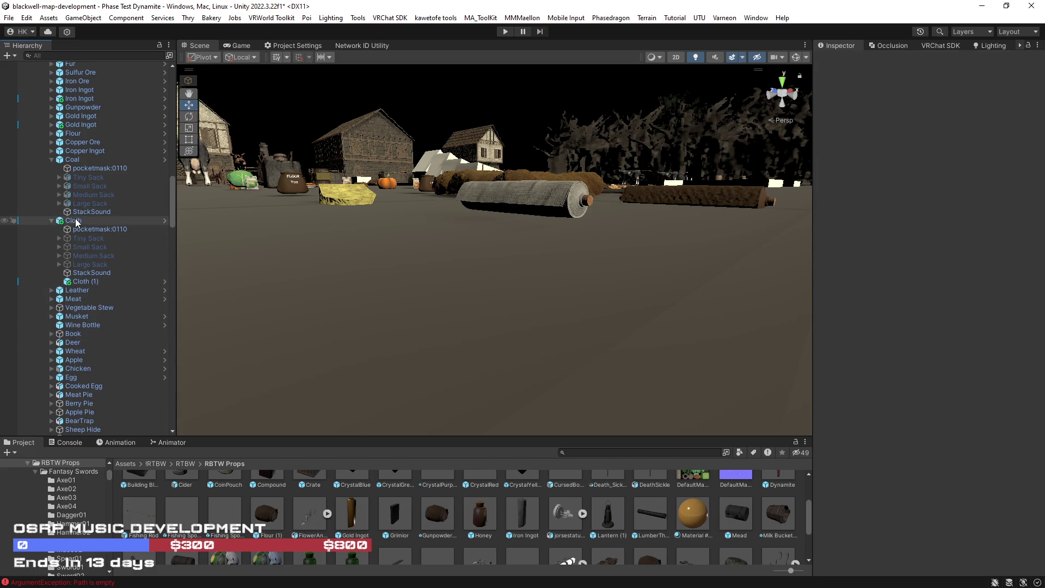
click(81, 223)
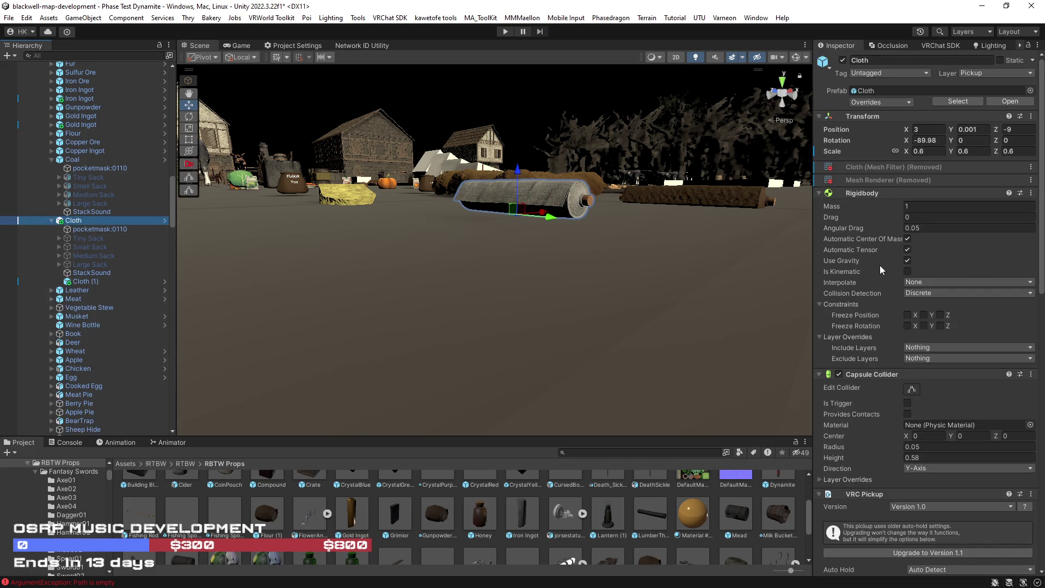
Widen the Inspector and locate the row-0 Stack Colliders object in Cloth's Prop Template.
scroll(879, 266, down, 3)
scroll(884, 275, down, 10)
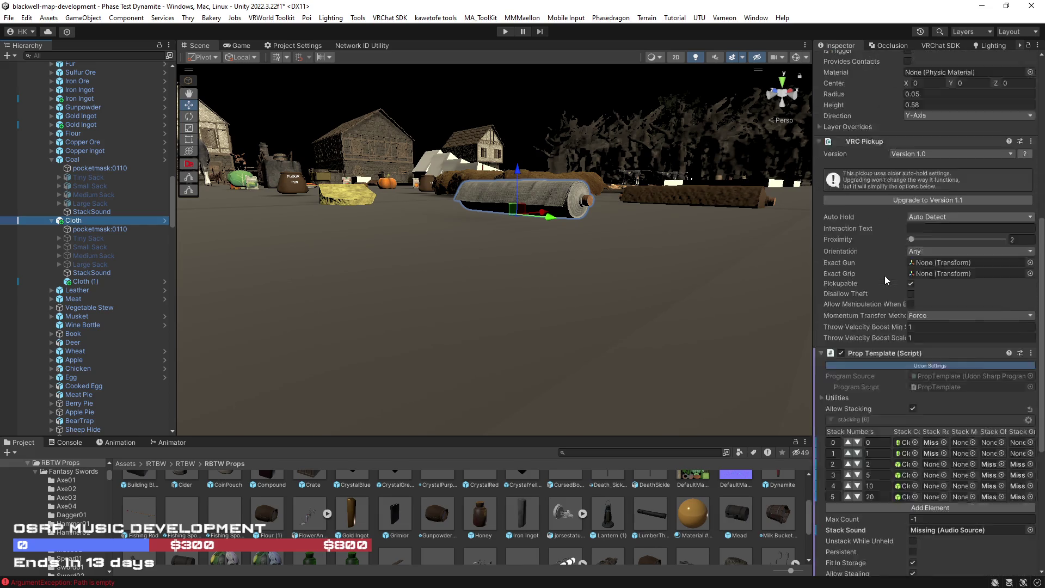
drag(812, 292, 577, 281)
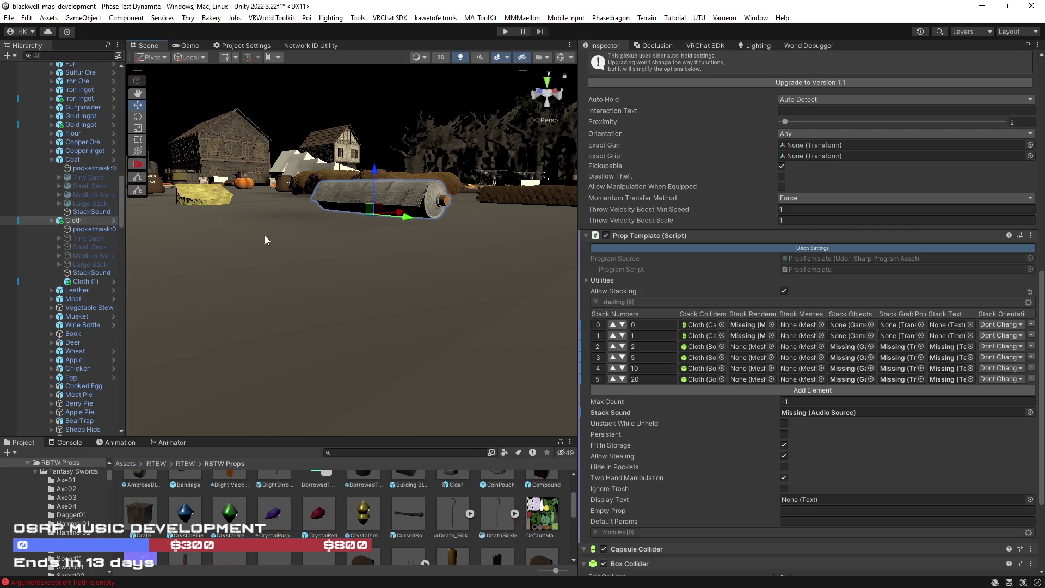
click(696, 327)
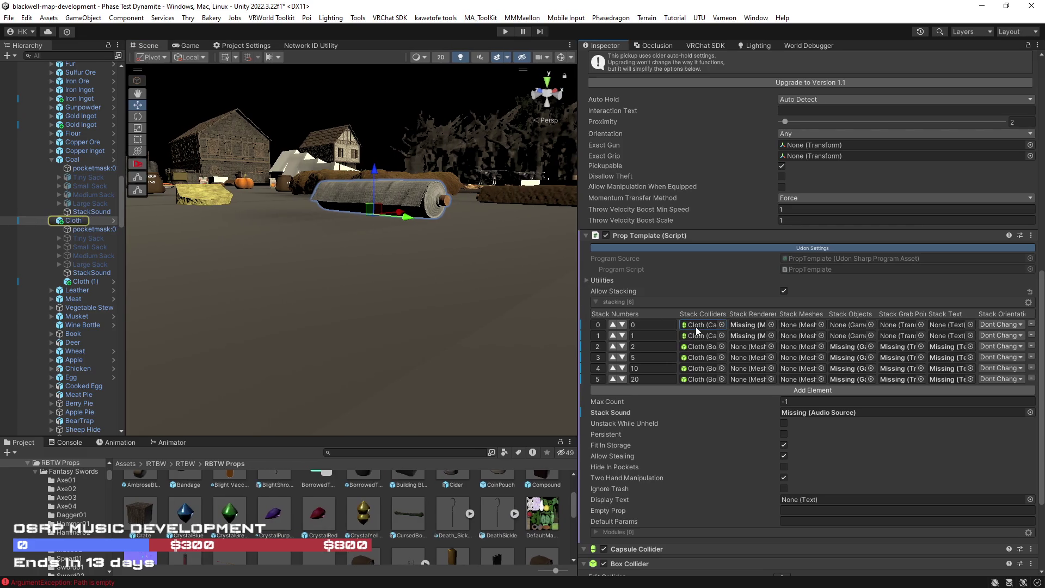
drag(533, 312, 530, 318)
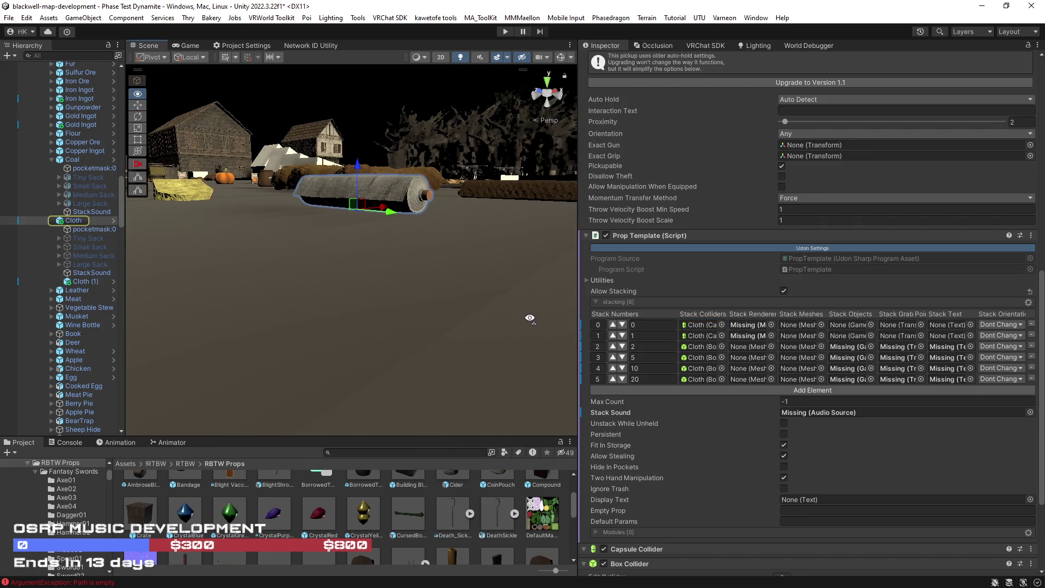
Clear the selection, then pick Cloth (1)'s pocketmask child and Cloth (1) itself.
click(521, 317)
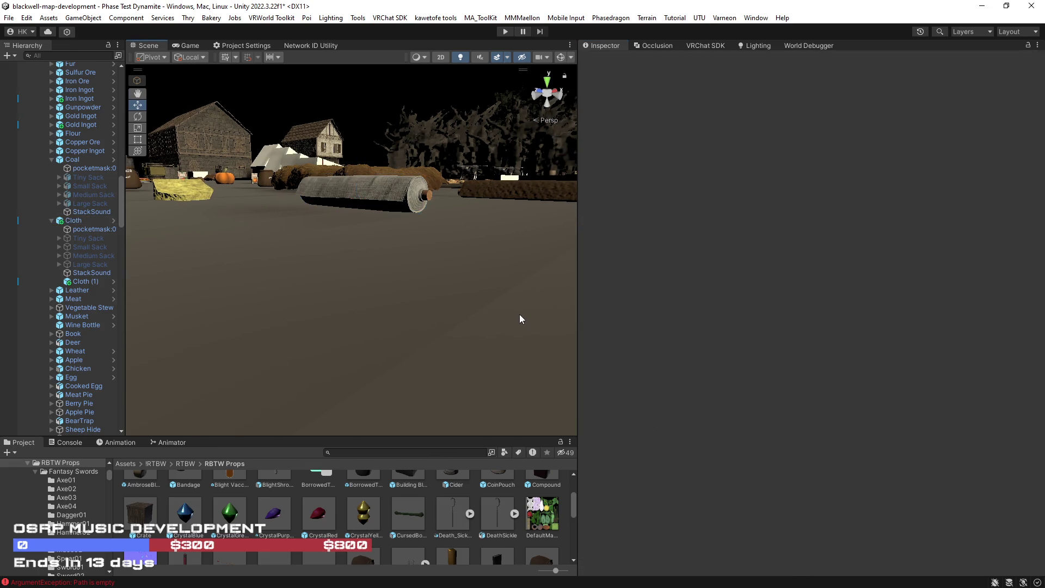
click(520, 319)
click(520, 314)
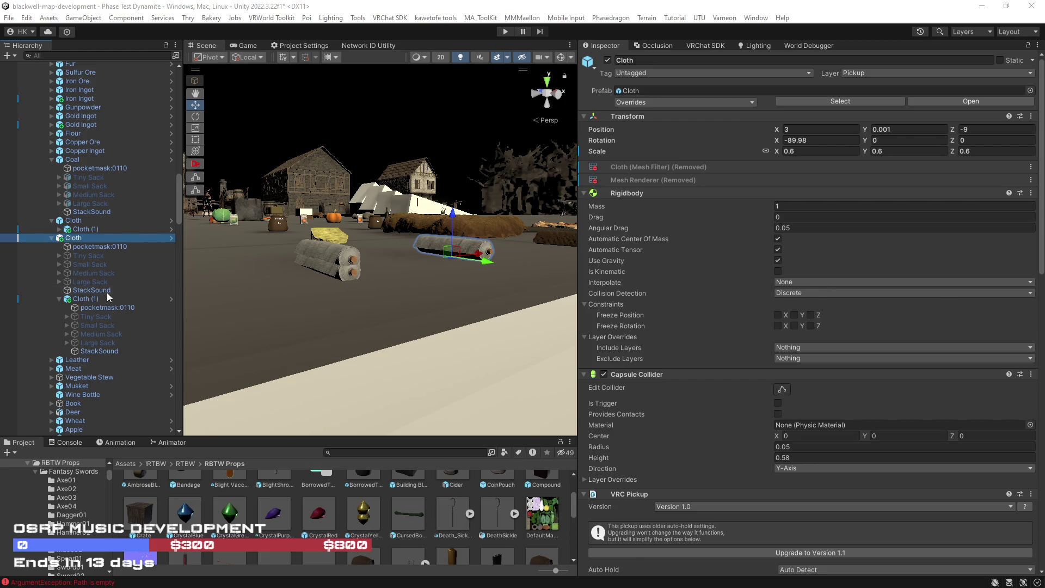
click(454, 261)
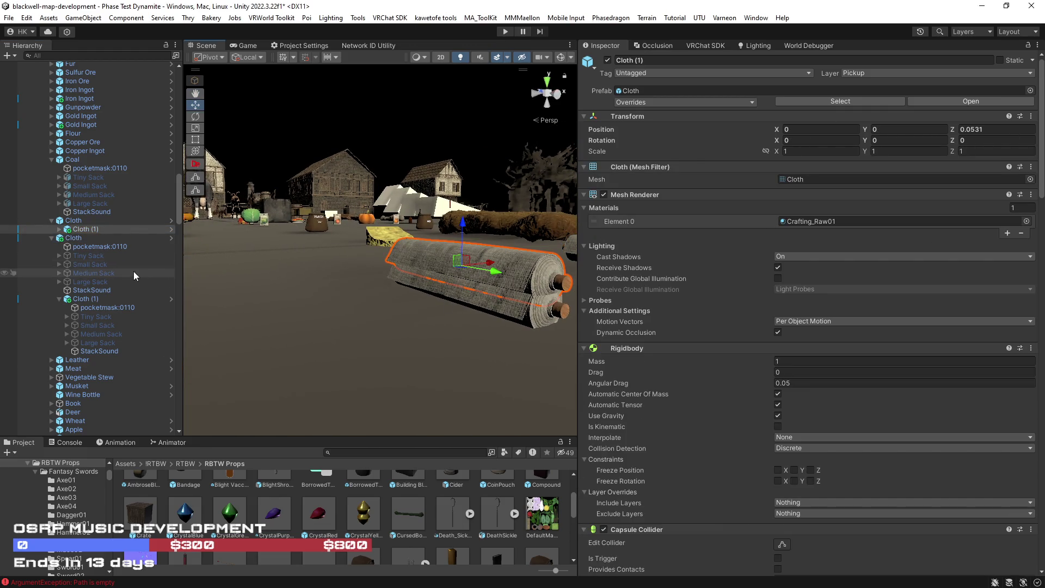
double_click(76, 220)
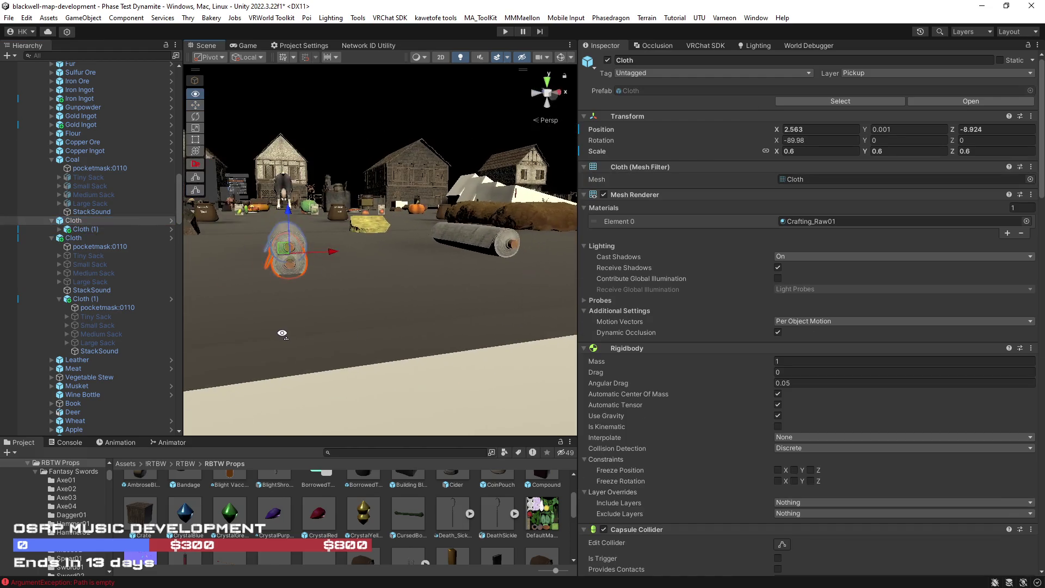
click(106, 239)
key(ctrl+z)
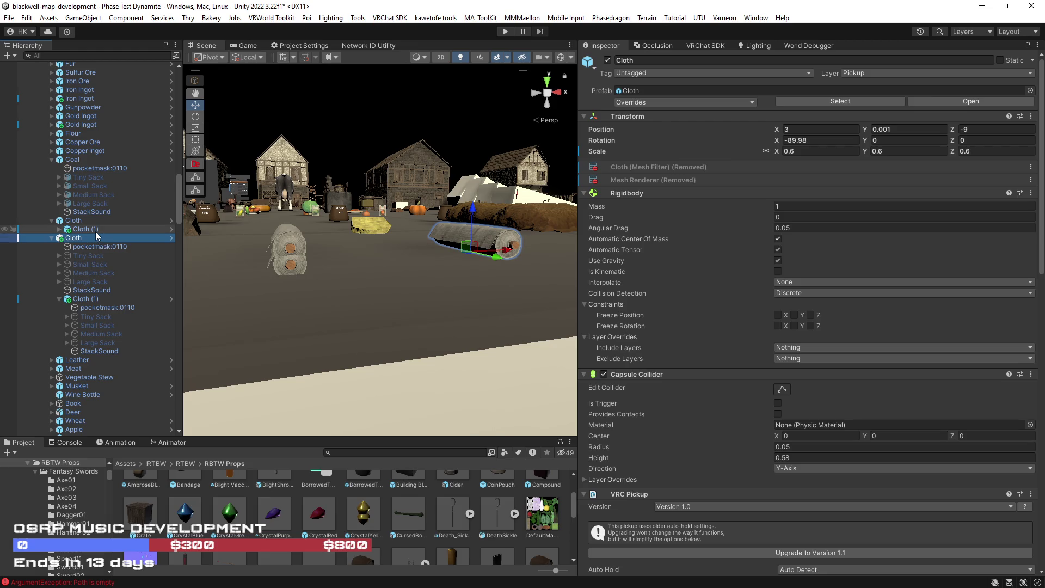
click(93, 299)
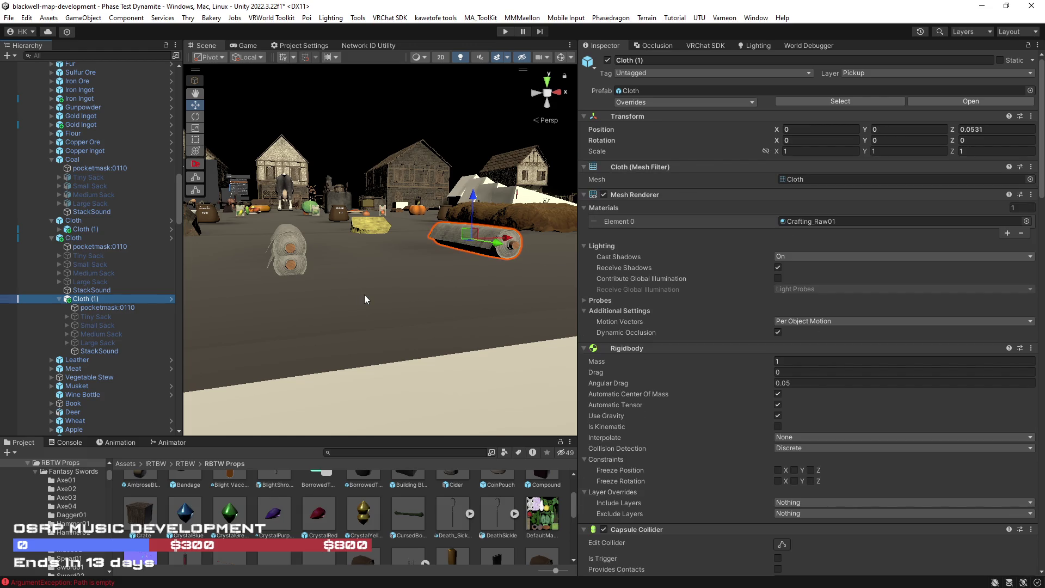
mouse_move(579, 416)
mouse_down()
mouse_move(728, 416)
mouse_move(619, 416)
mouse_up()
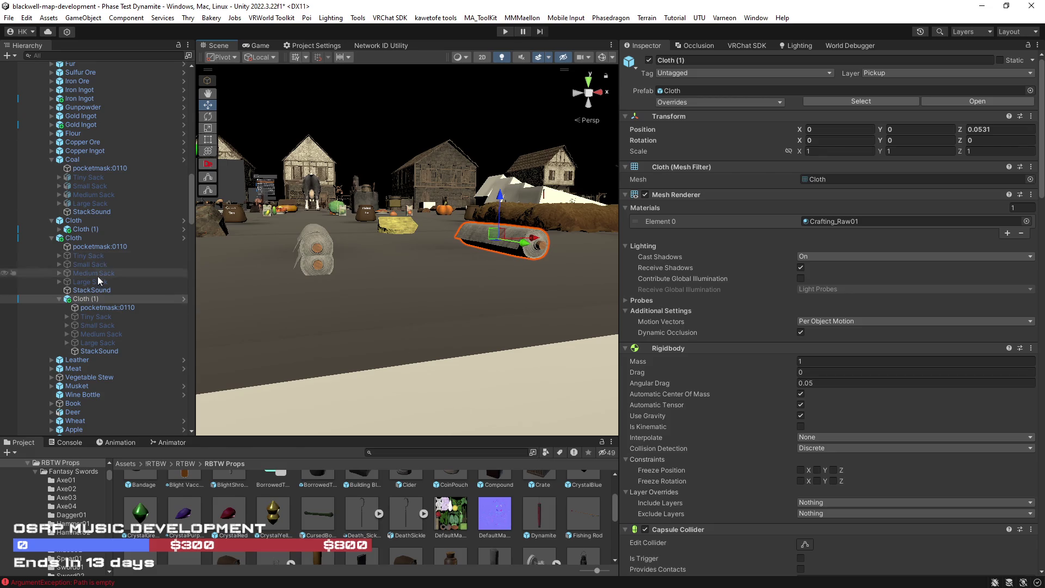
double_click(119, 297)
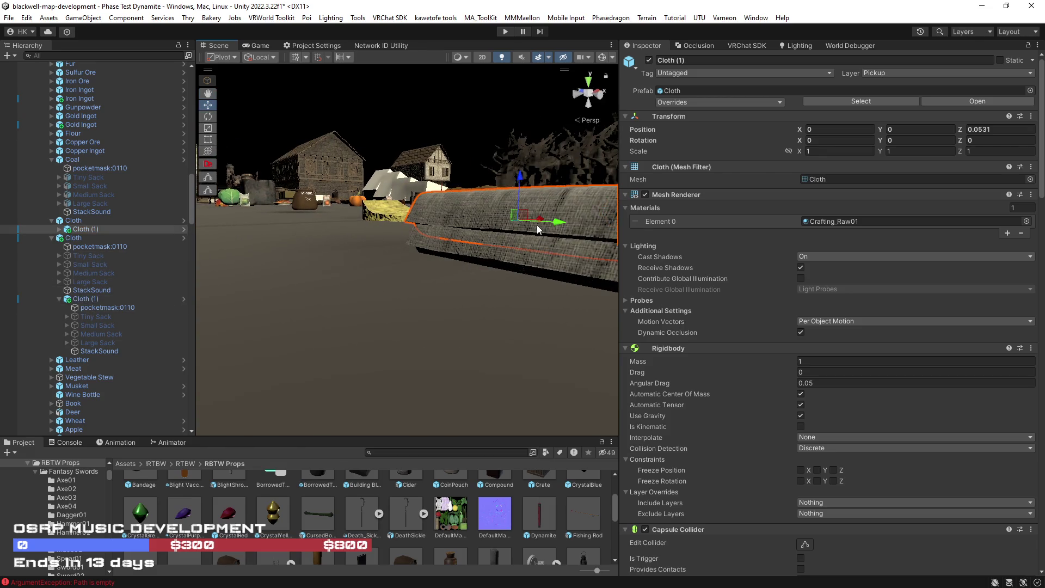
click(76, 221)
scroll(736, 310, down, 5)
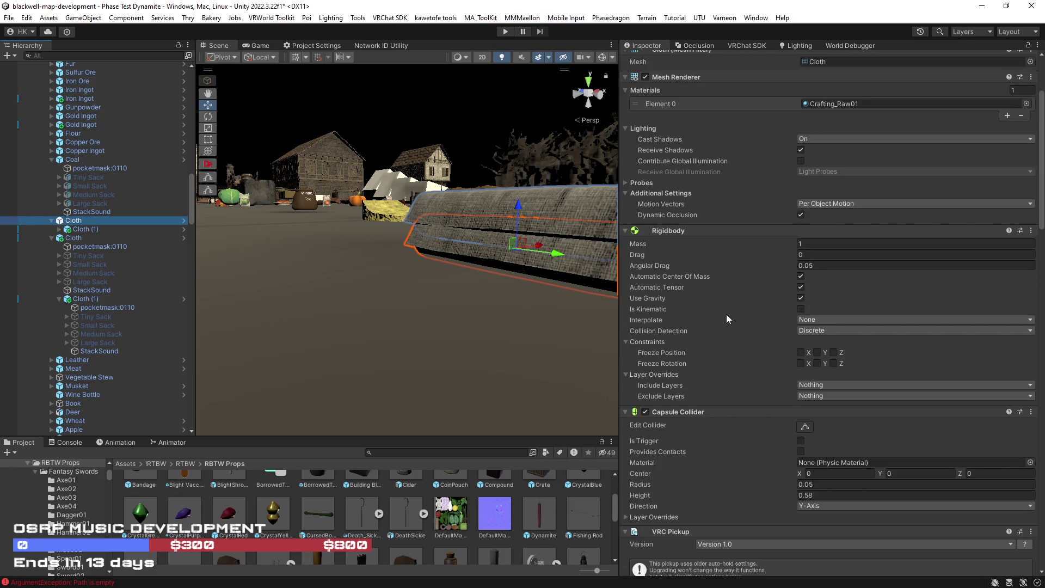
scroll(726, 315, down, 20)
Revert the lower Cloth's removed Mesh Filter and Mesh Renderer so it shows Crafting_Raw01 again.
right_click(422, 308)
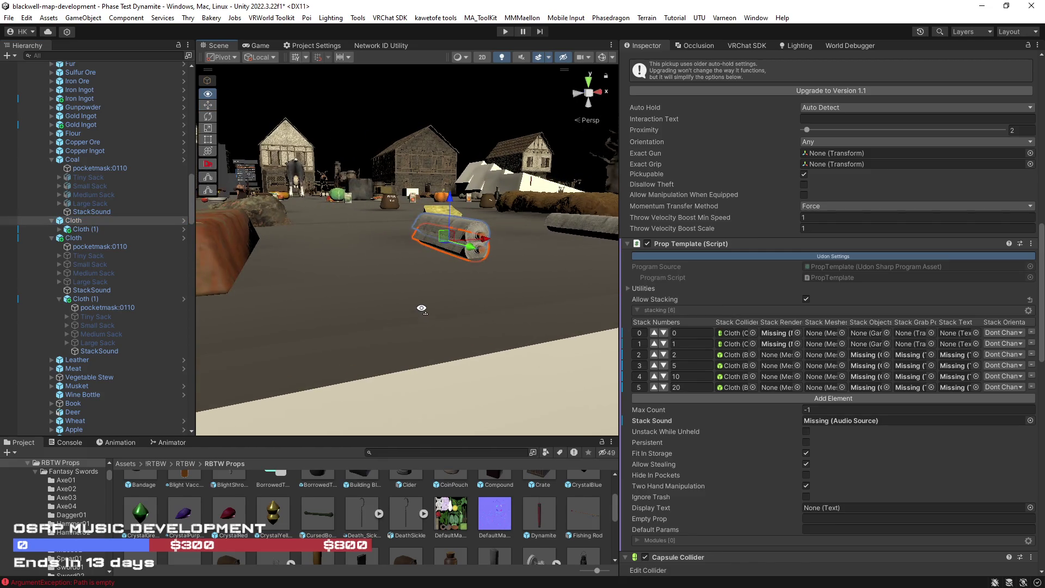
click(452, 234)
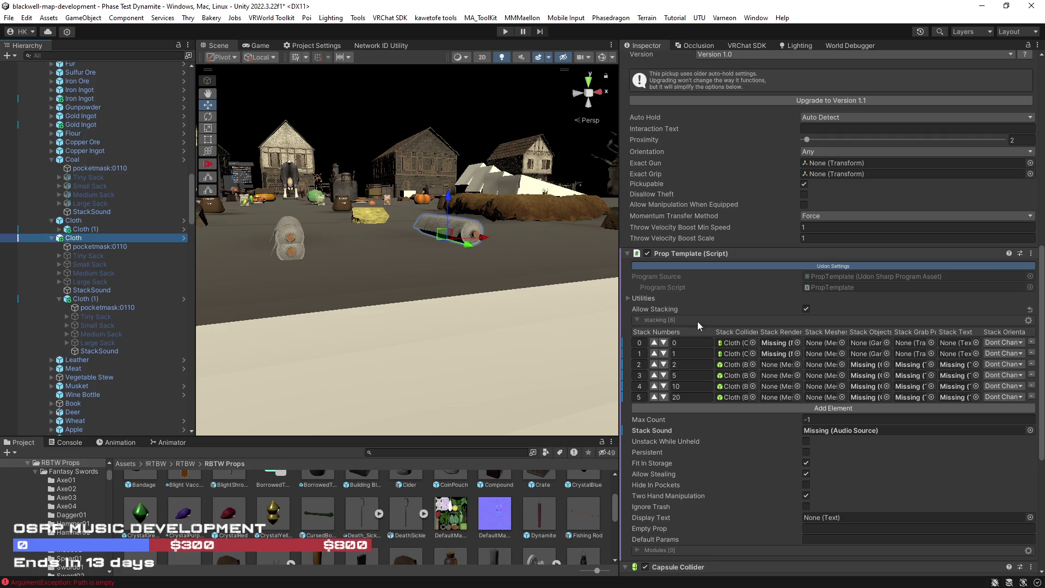
scroll(760, 233, up, 10)
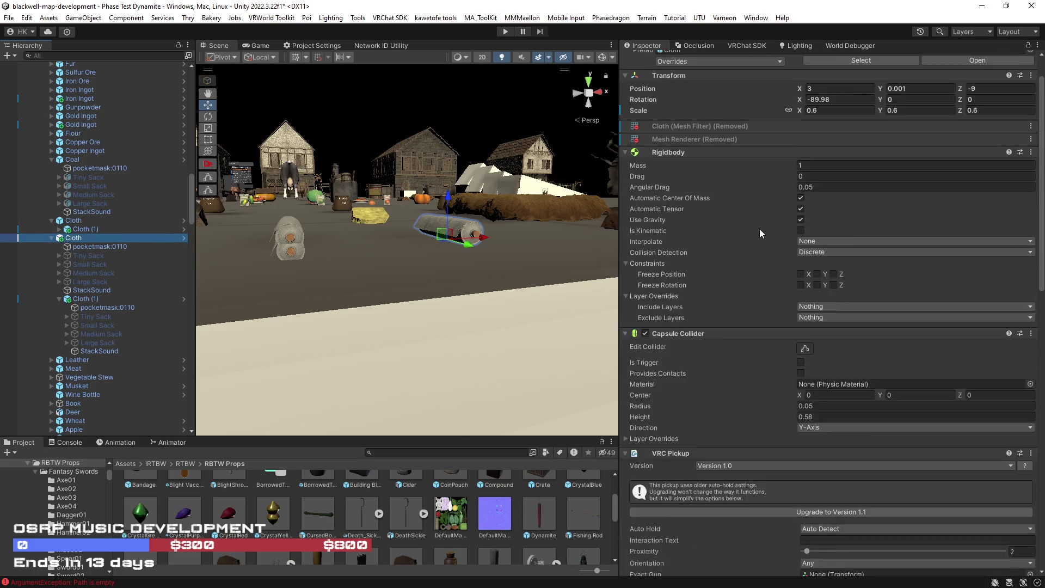
scroll(761, 233, up, 1)
right_click(667, 168)
mouse_move(708, 174)
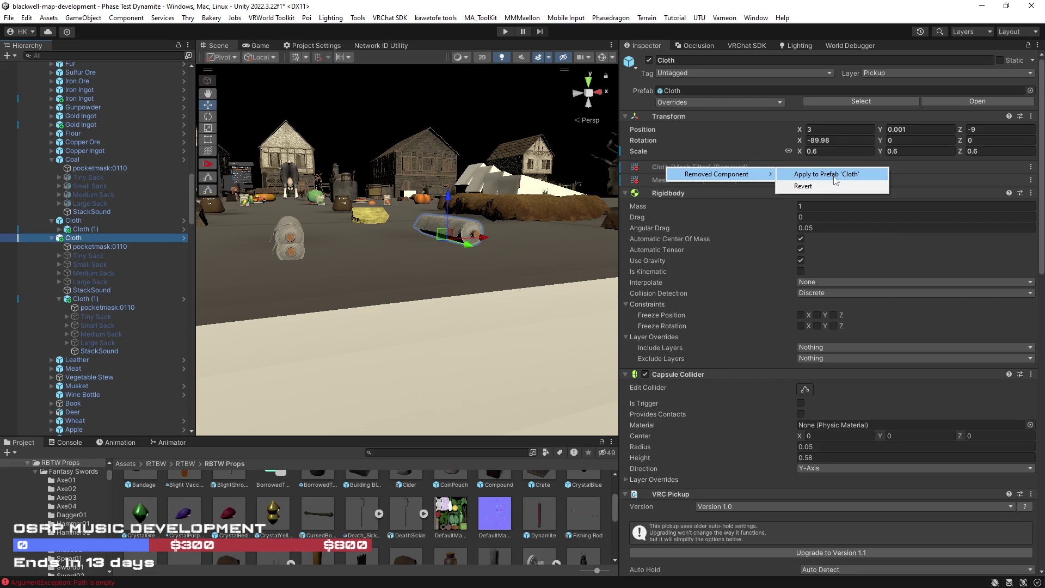
click(804, 185)
right_click(684, 196)
mouse_move(762, 203)
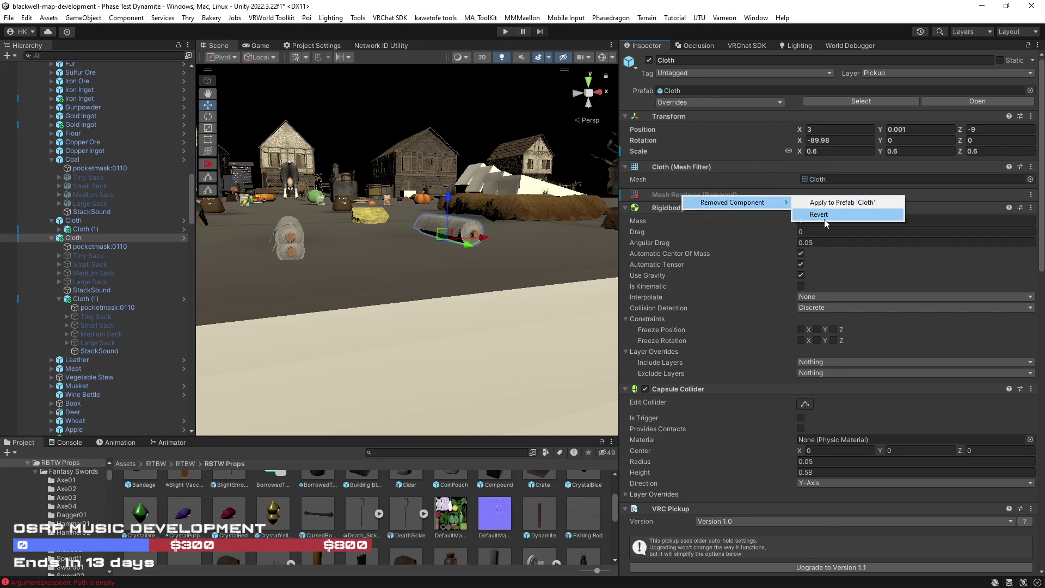
click(820, 215)
click(285, 251)
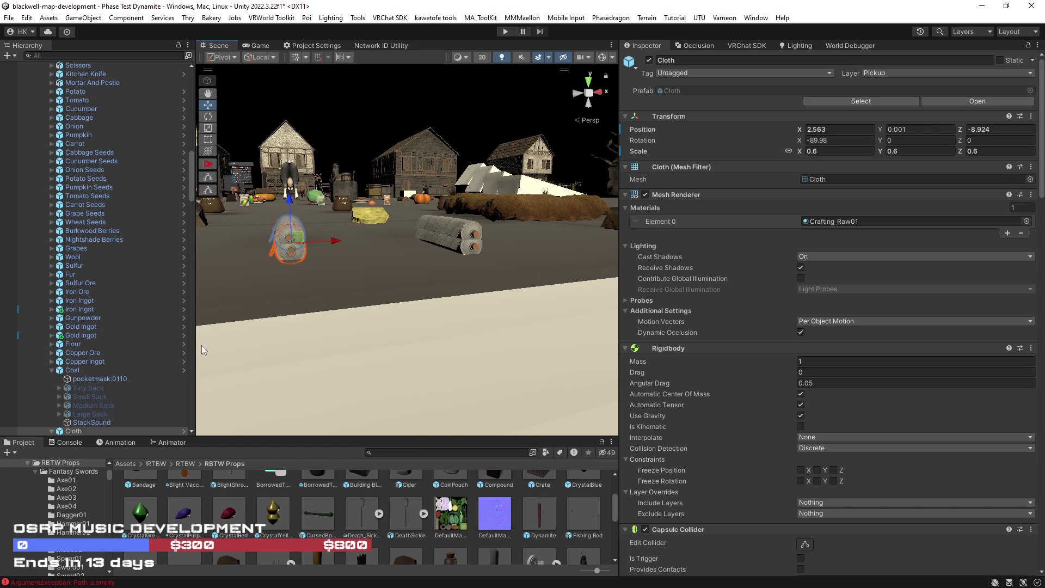
Delete the duplicate Cloth (1) copy from the Hierarchy.
key(shift+d)
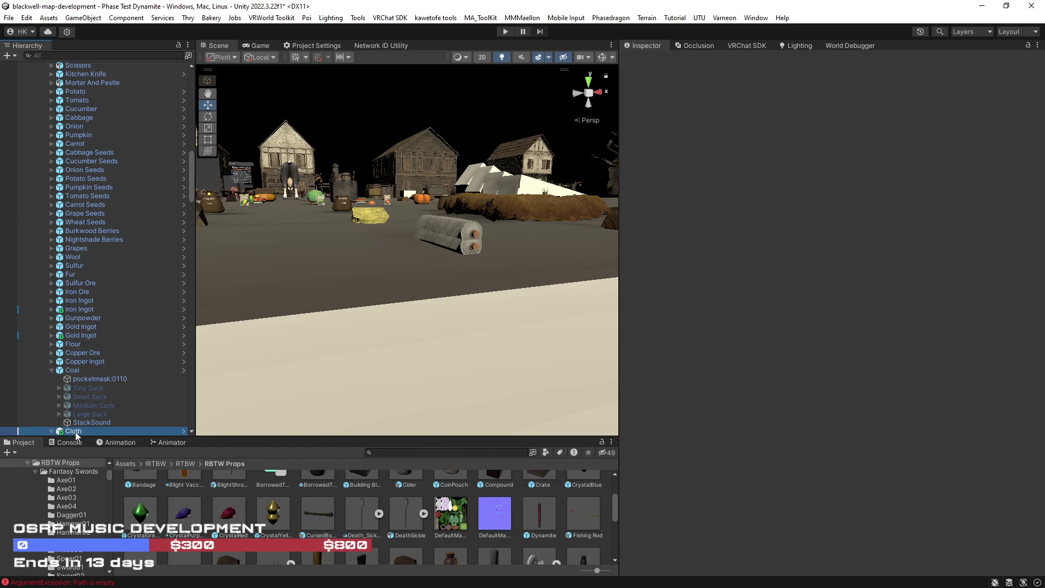
scroll(76, 430, down, 3)
click(85, 395)
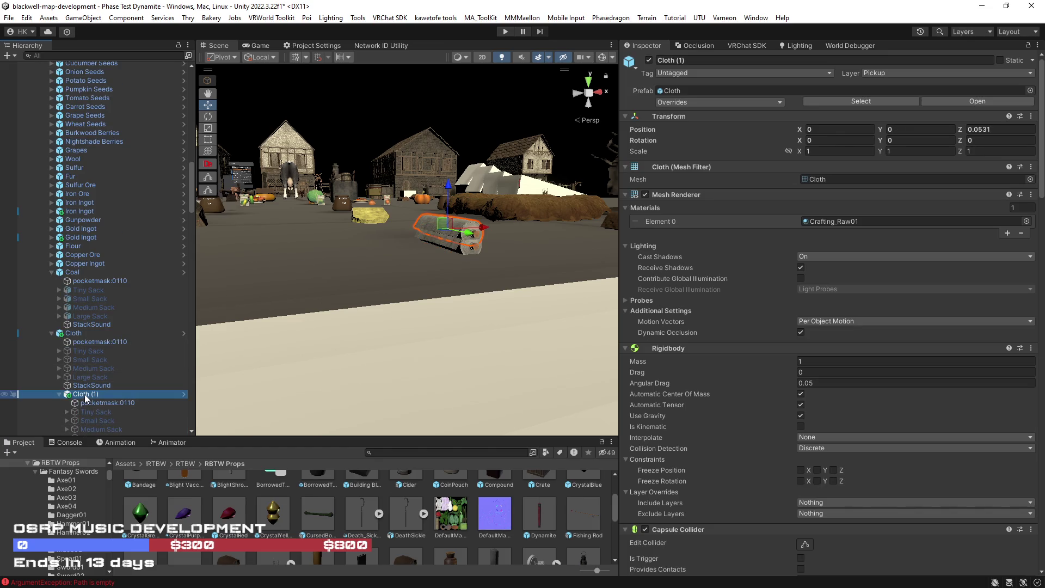
key(Delete)
Select and frame the original Cloth, then scroll the Inspector to its Prop Template.
click(74, 333)
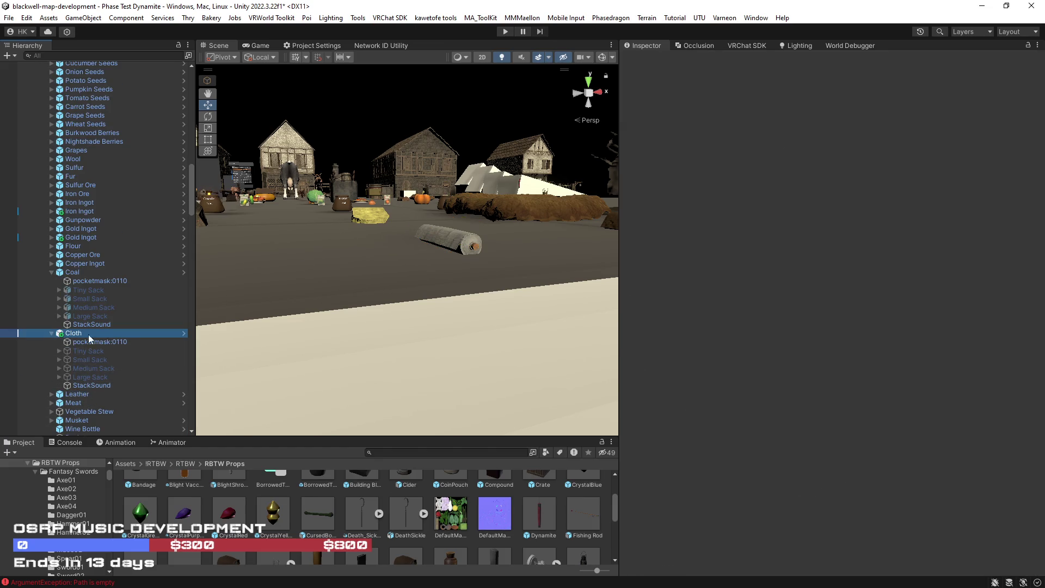
key(f)
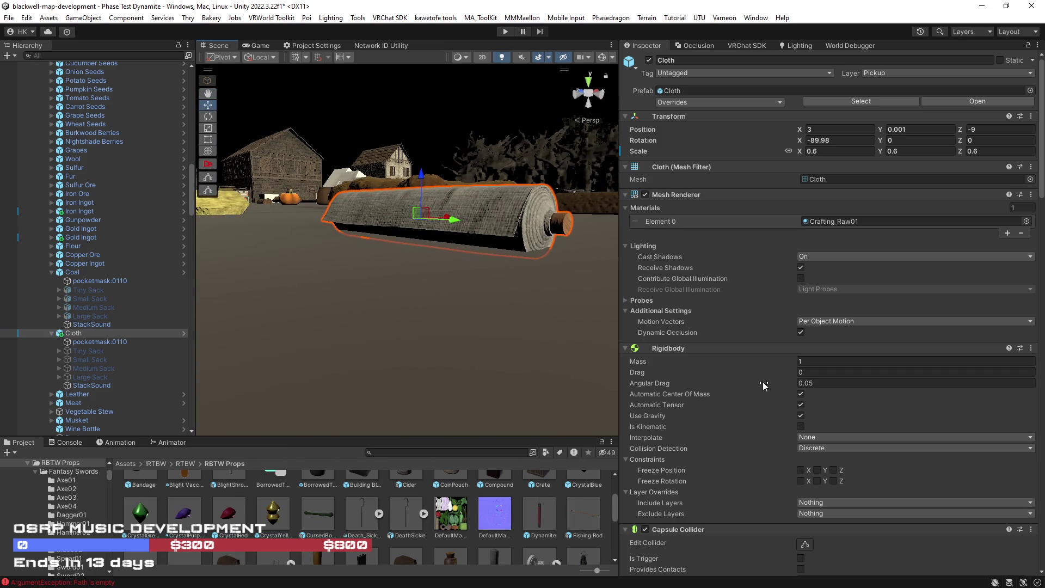
scroll(735, 365, down, 3)
scroll(734, 366, down, 1)
scroll(741, 368, down, 3)
scroll(764, 374, down, 3)
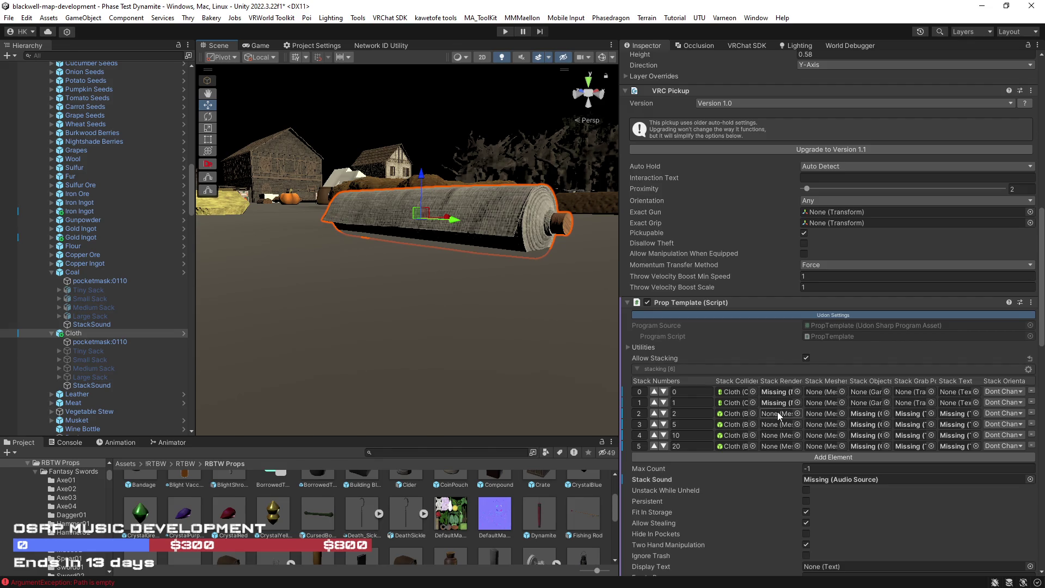
Widen the Inspector and toggle Allow Stacking, revealing Cloth's six stack entries (0–20).
drag(620, 362, 513, 323)
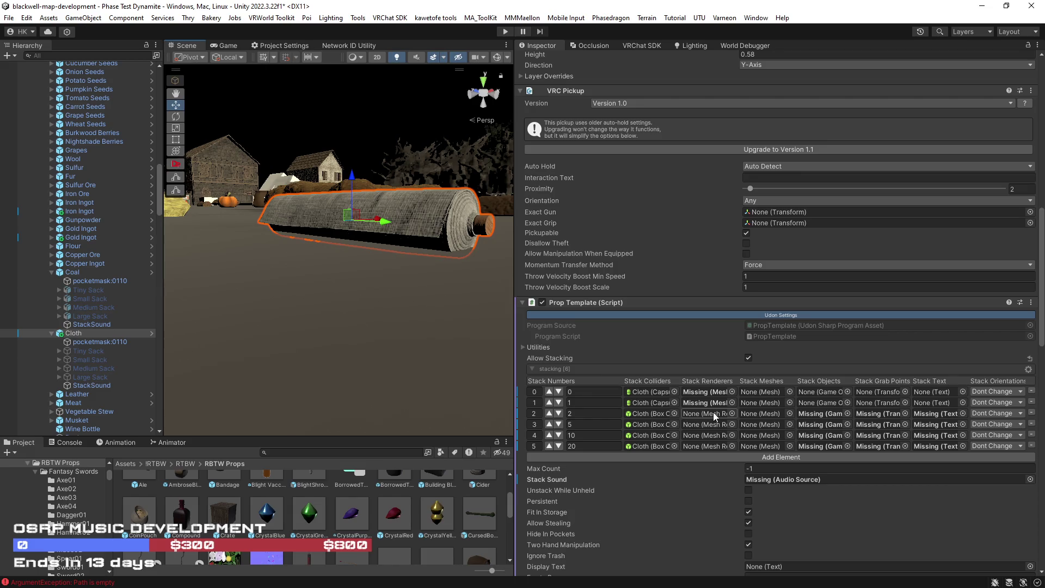
click(748, 358)
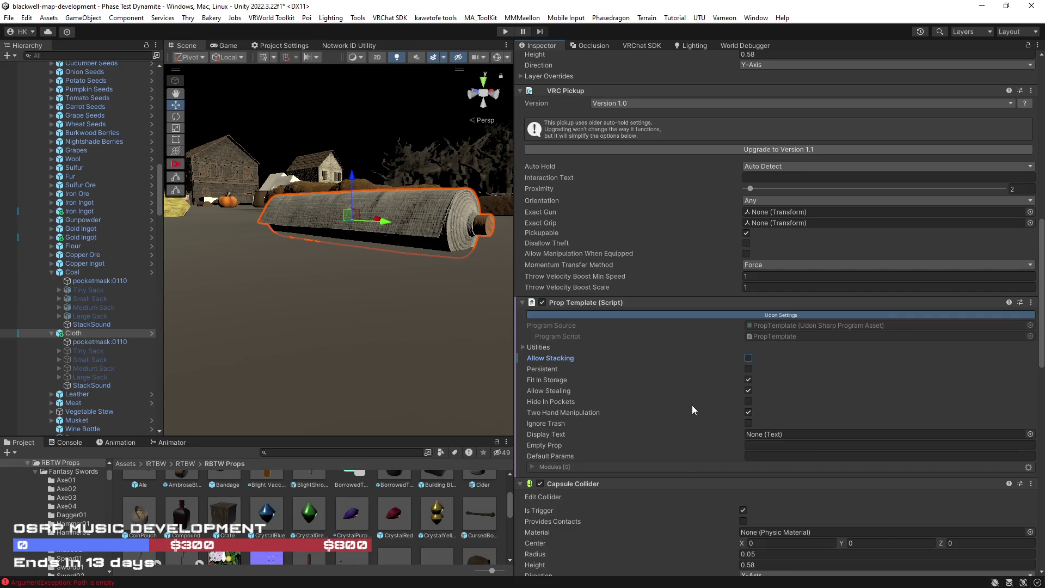
scroll(697, 406, down, 7)
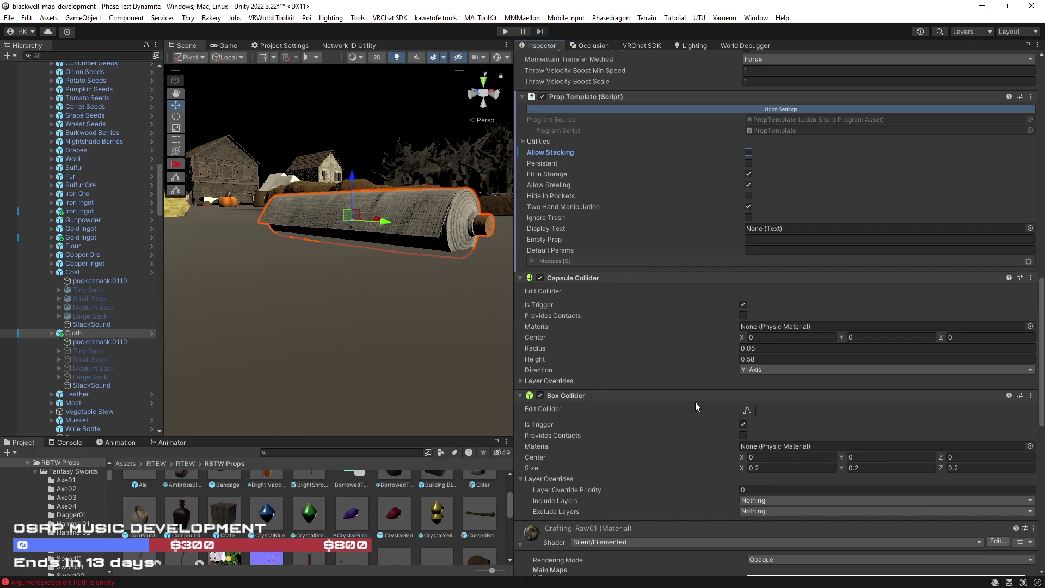
scroll(374, 318, down, 5)
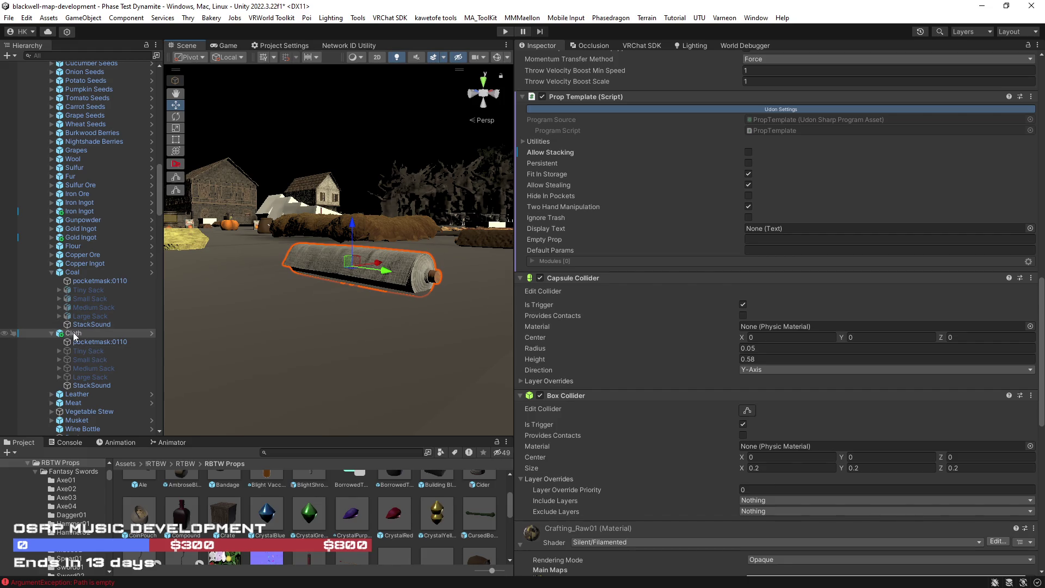
ctrl+click(74, 337)
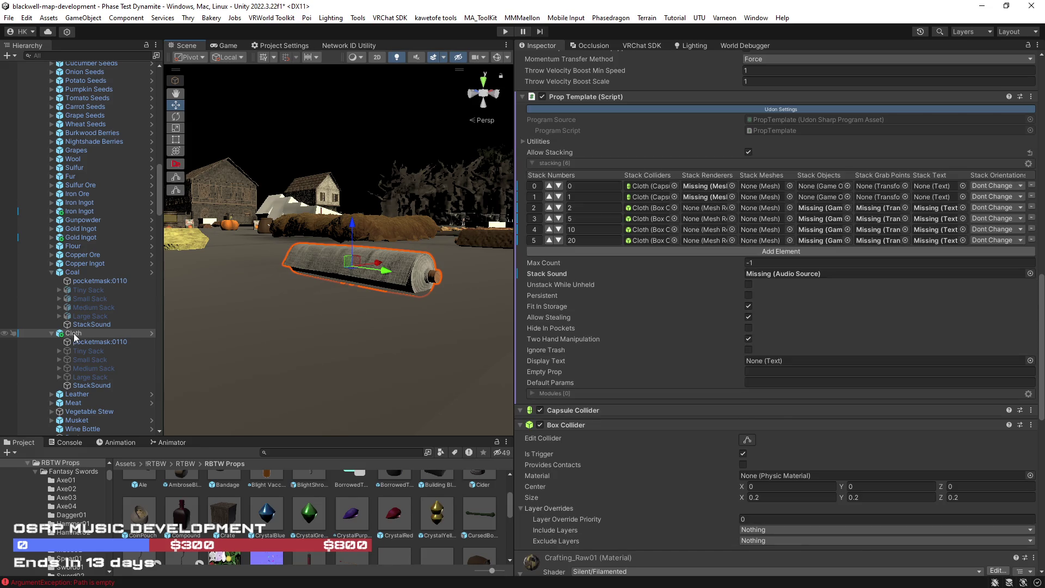
Duplicate Cloth, move the copy above the original and rename it Cloth.
key(ctrl+d)
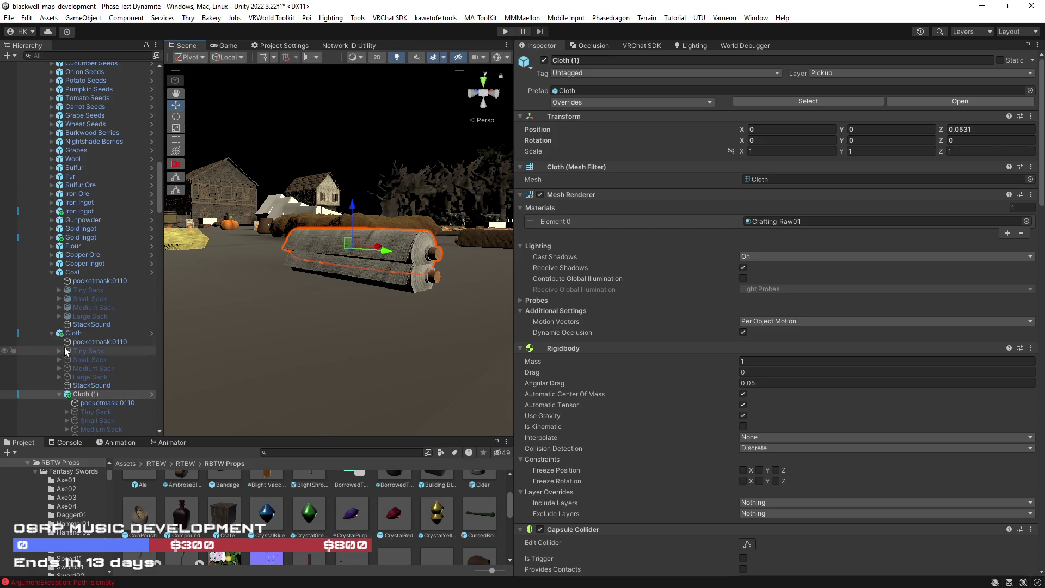
click(53, 333)
click(53, 333)
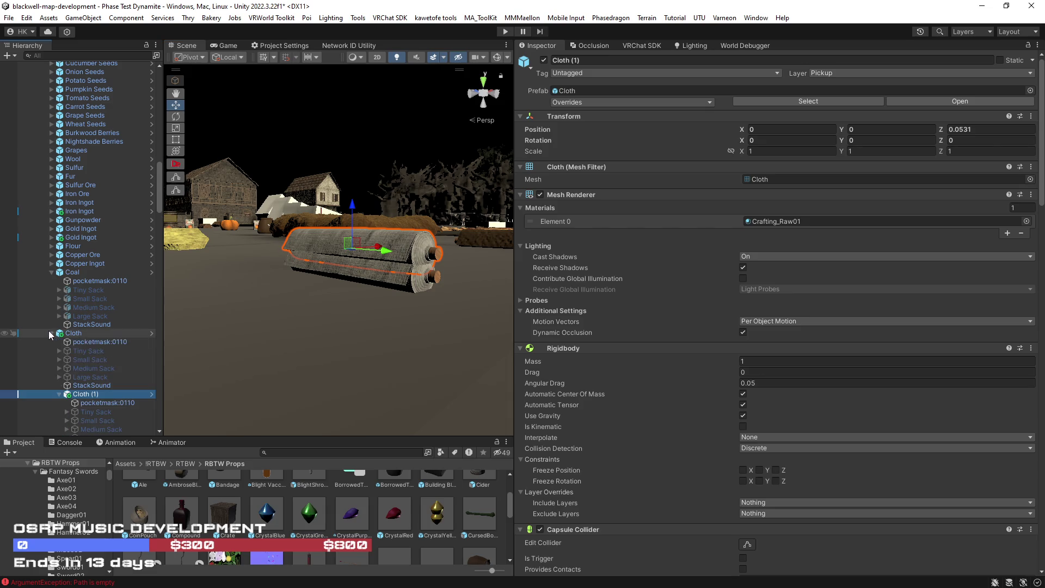
drag(87, 394, 59, 332)
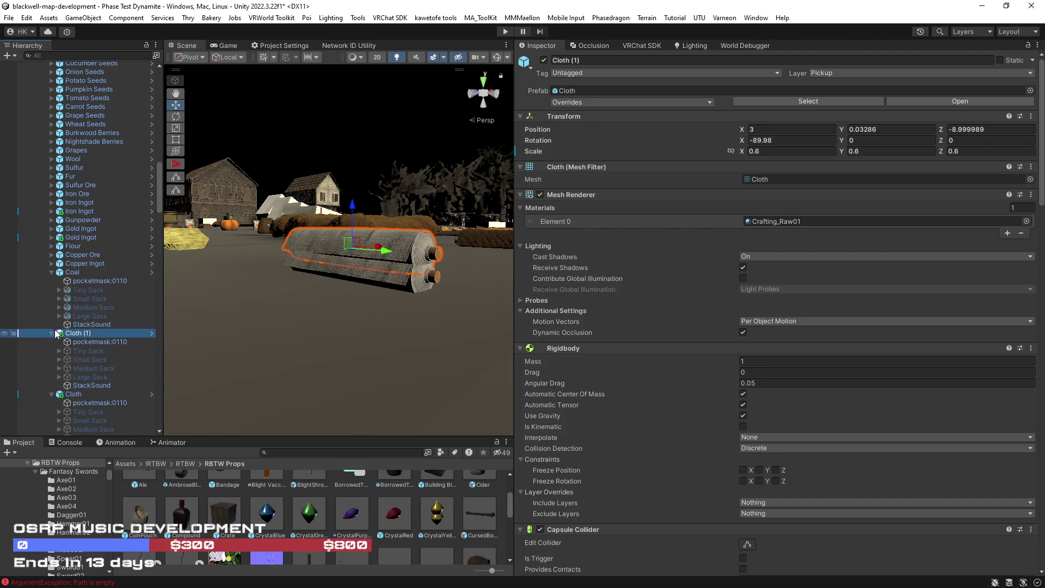
click(52, 395)
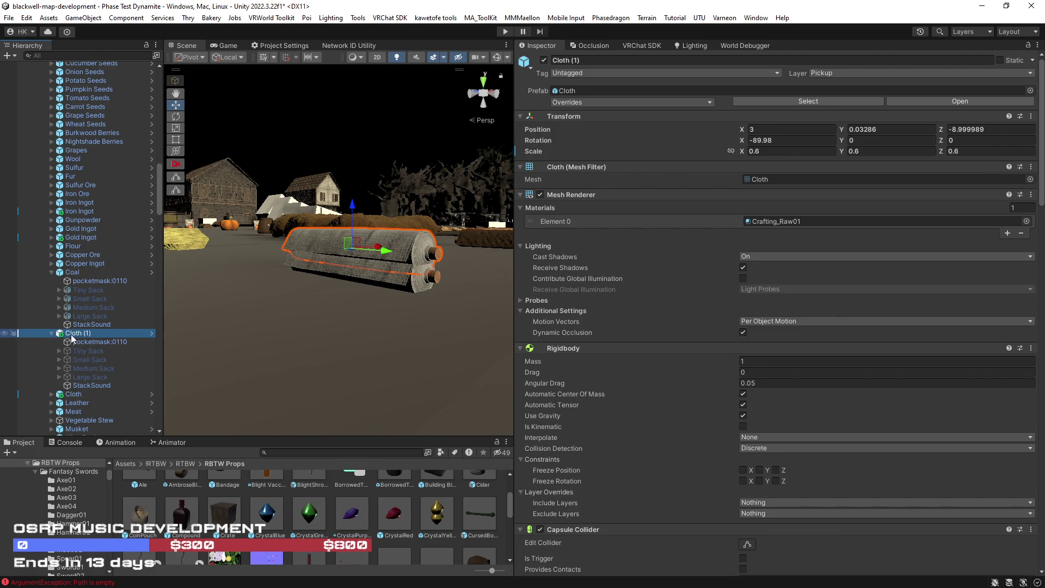
click(76, 334)
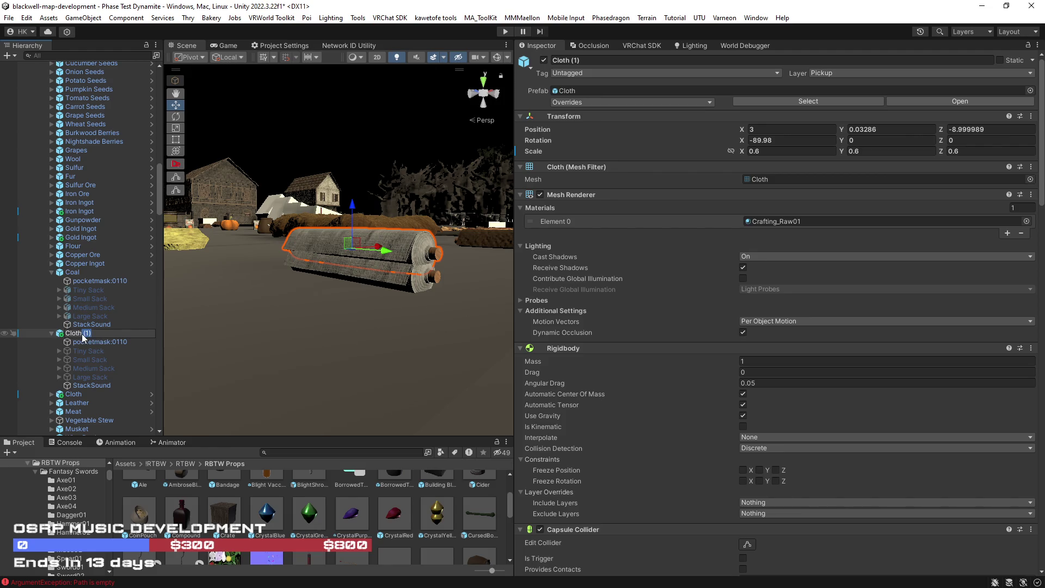
key(BackSpace)
key(BackSpace)
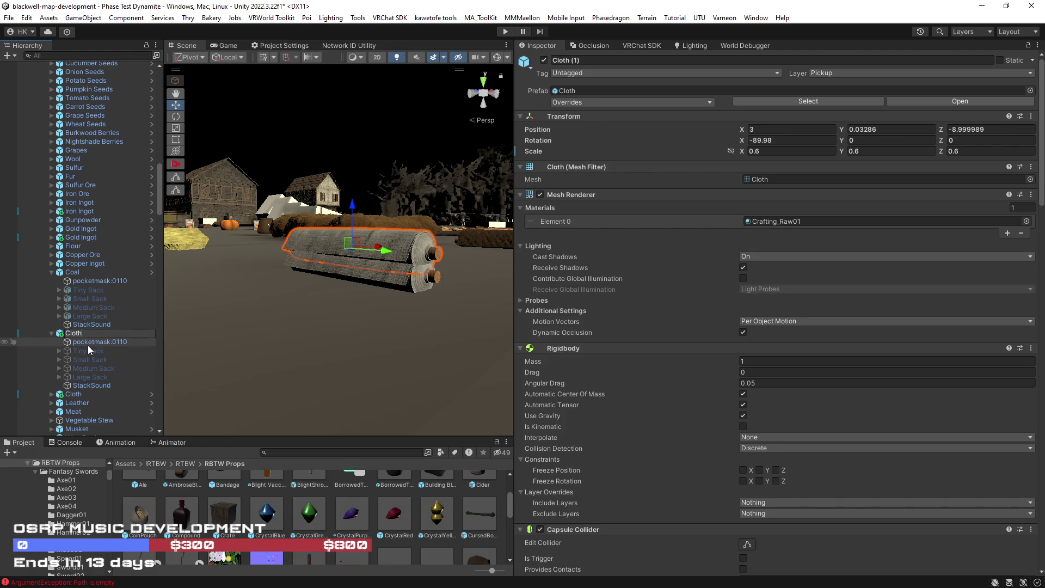
click(87, 345)
Delete the copy's sack children and StackSound, then shift it along X to 2.7529.
click(88, 354)
shift+click(93, 377)
shift+click(98, 385)
key(Delete)
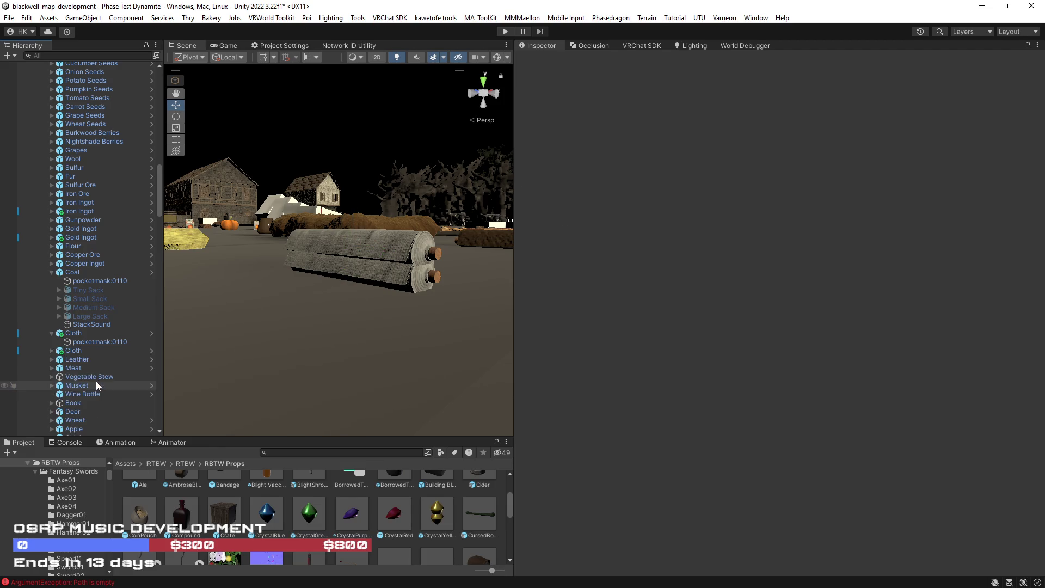
click(81, 333)
mouse_move(379, 248)
mouse_down()
mouse_move(356, 251)
mouse_move(371, 309)
mouse_move(374, 292)
mouse_move(366, 303)
mouse_move(417, 314)
mouse_up()
Duplicate the top Cloth as its child Cloth (1) and remove the parent's Mesh Filter and Mesh Renderer.
key(f)
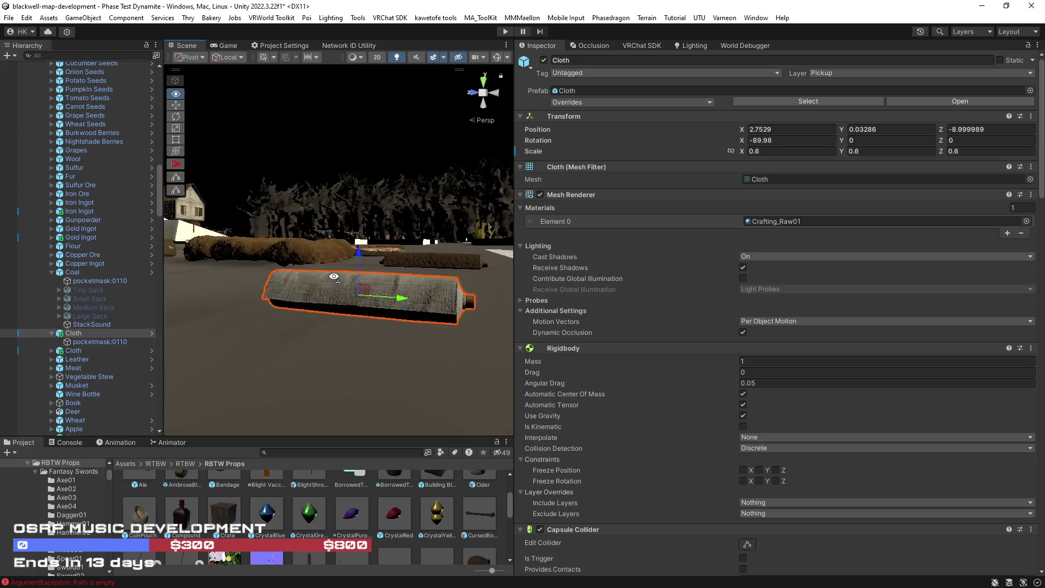
key(ctrl+d)
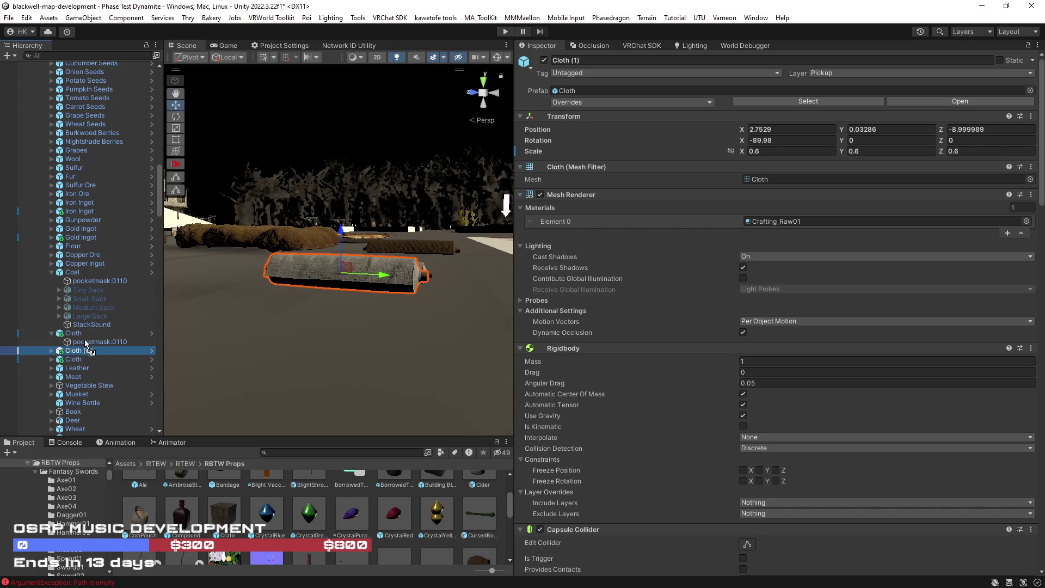
drag(84, 351, 73, 334)
click(73, 333)
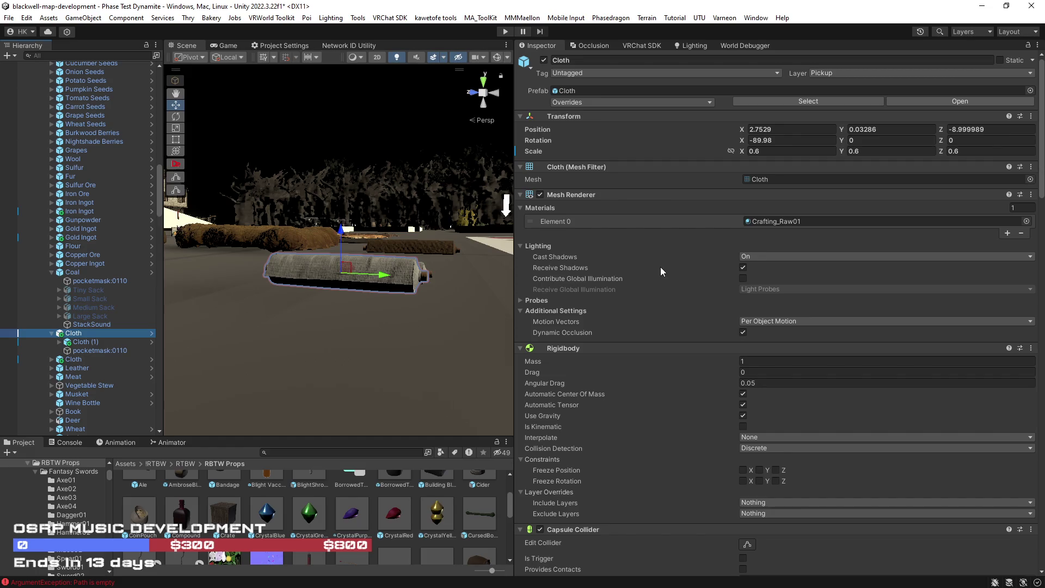
right_click(631, 166)
click(671, 187)
right_click(607, 181)
click(669, 201)
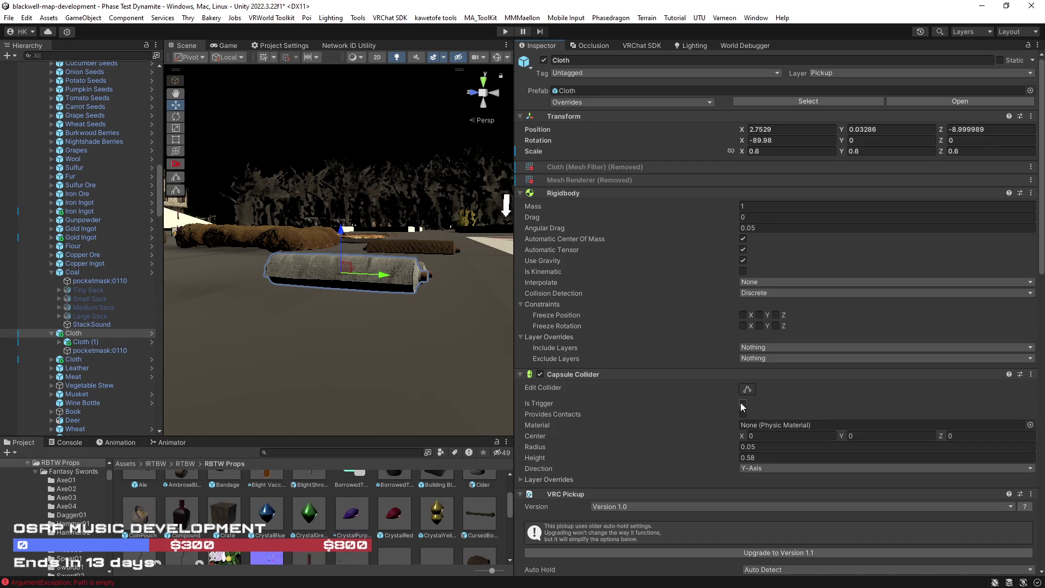
Raise the child Cloth (1) slightly above the parent.
right_click(647, 377)
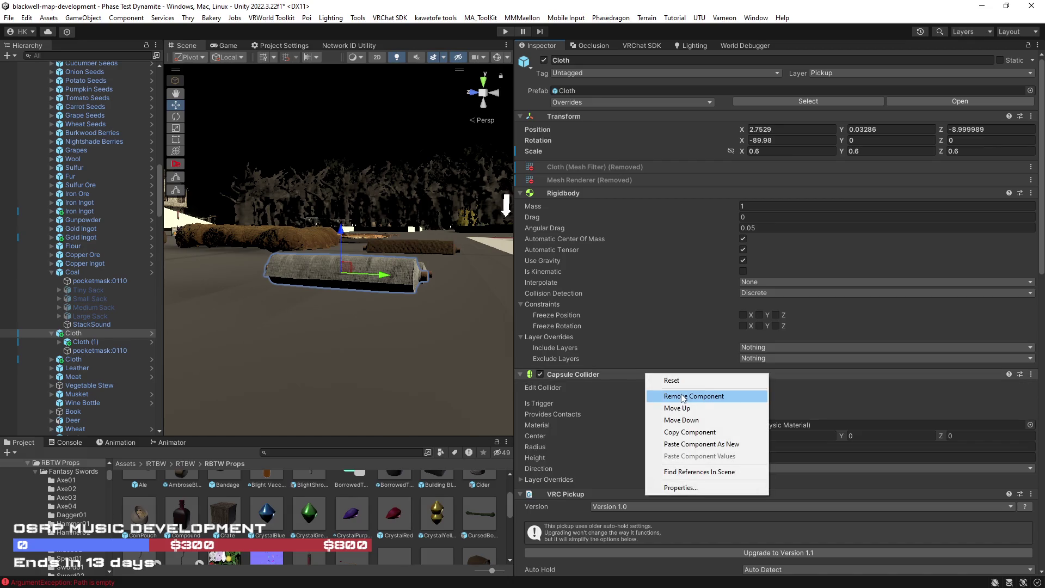
click(374, 362)
mouse_move(374, 362)
mouse_down()
mouse_move(374, 373)
mouse_move(392, 350)
mouse_up()
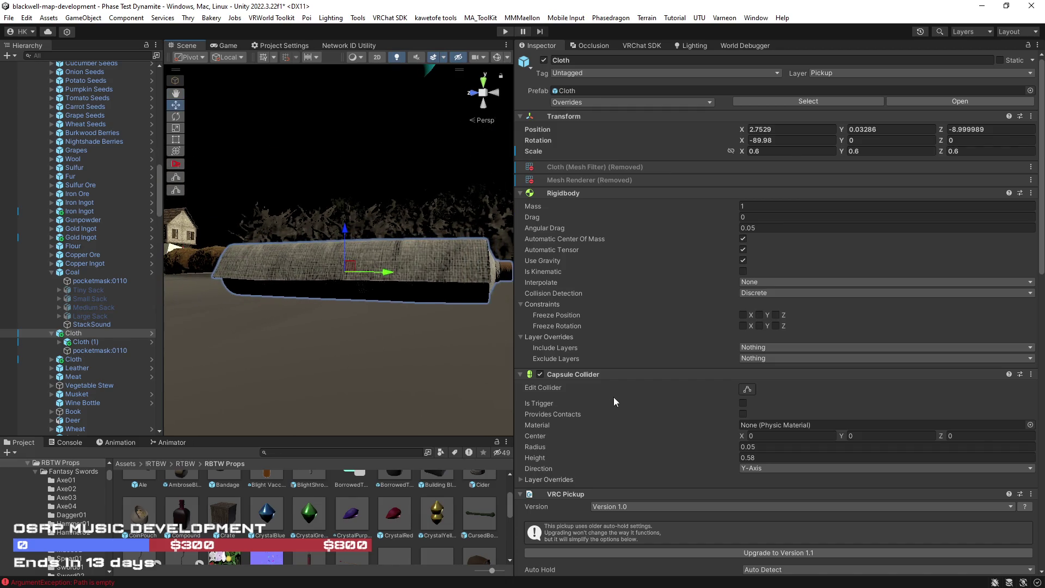
right_click(594, 377)
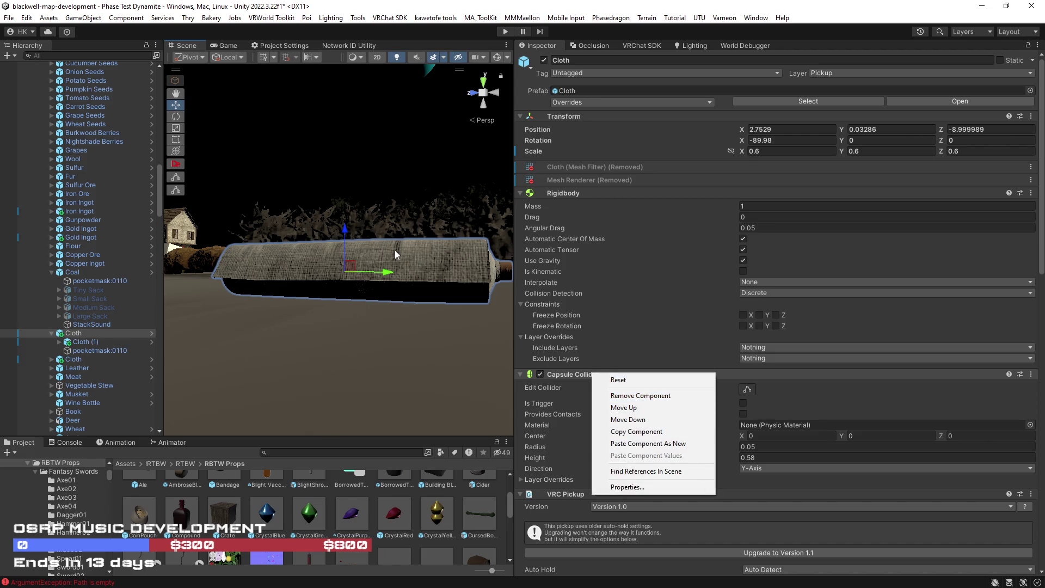
click(97, 342)
drag(346, 227, 346, 194)
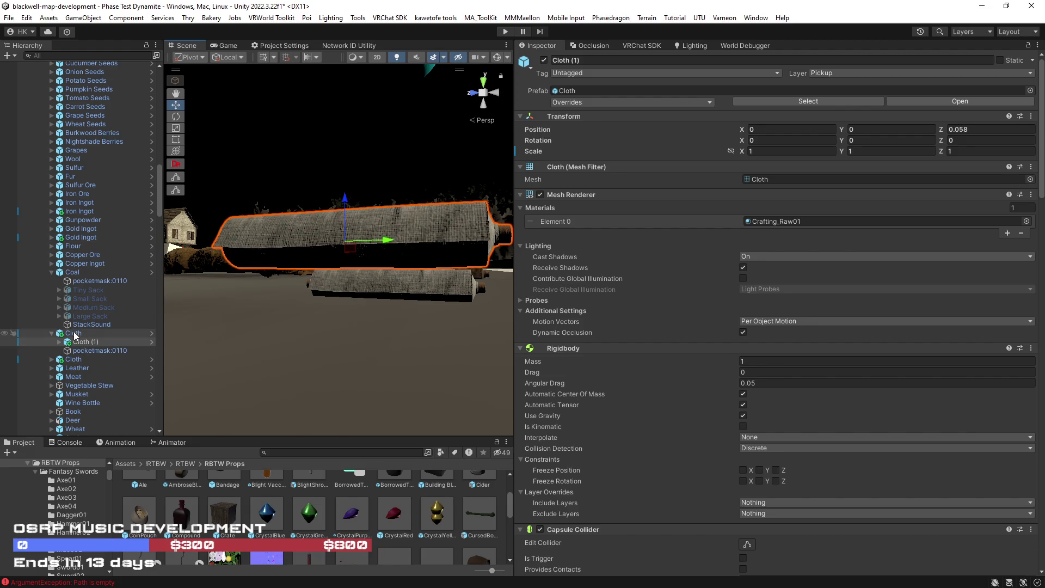
click(75, 334)
click(96, 342)
drag(352, 202, 347, 206)
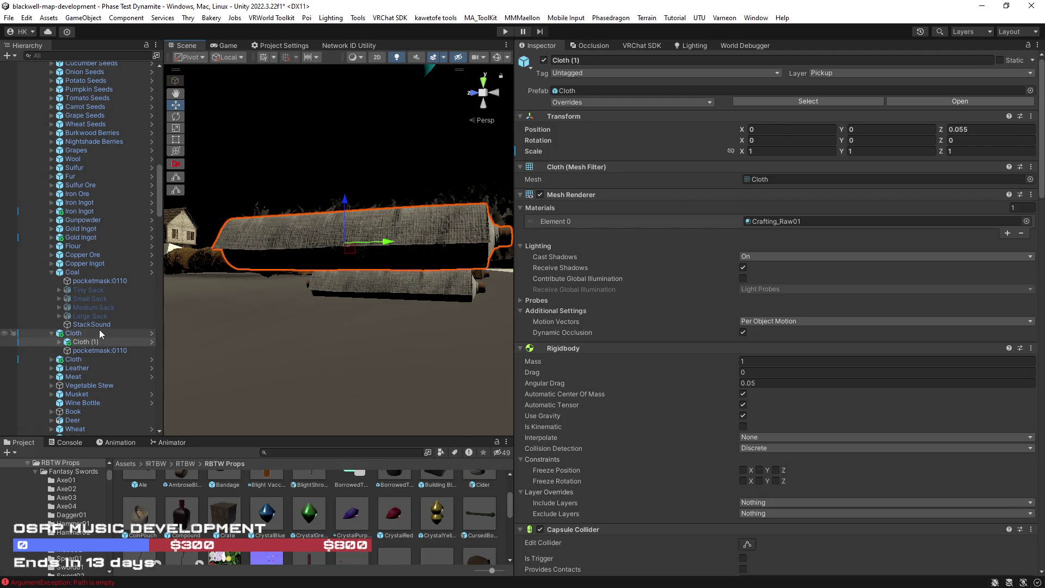
click(74, 333)
Enable Gizmos to show the cloth colliders and turn off Allow Stacking on the Prop Template.
scroll(715, 332, down, 5)
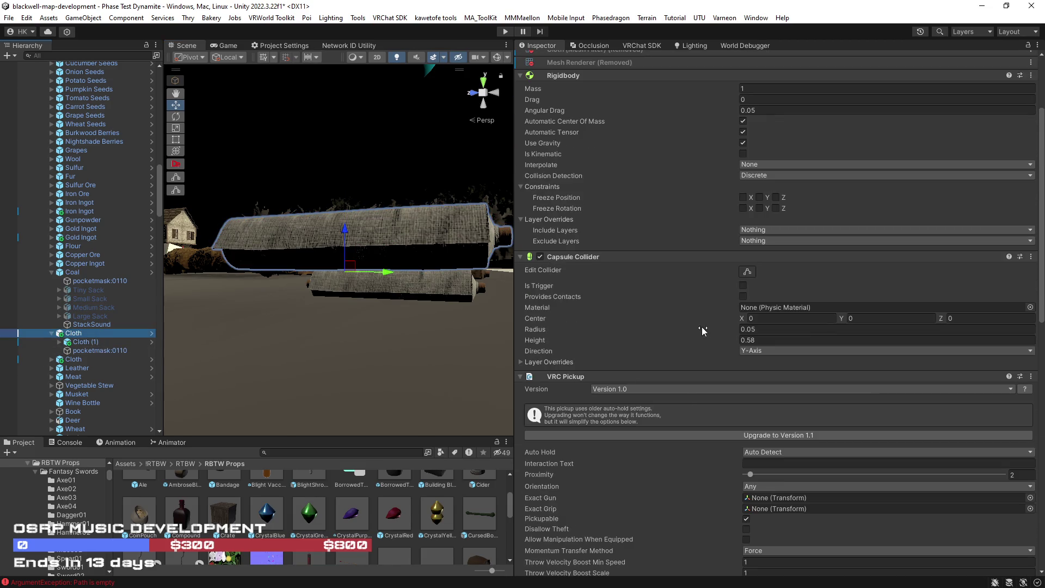
click(496, 57)
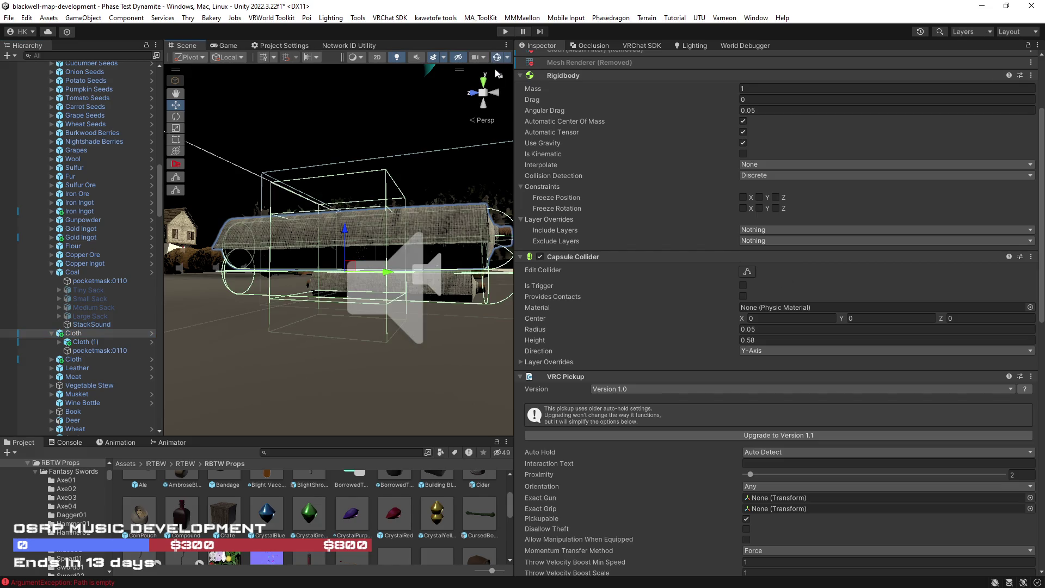
mouse_move(381, 245)
mouse_down()
mouse_move(331, 362)
mouse_move(277, 342)
mouse_up()
scroll(652, 338, up, 5)
scroll(614, 318, down, 20)
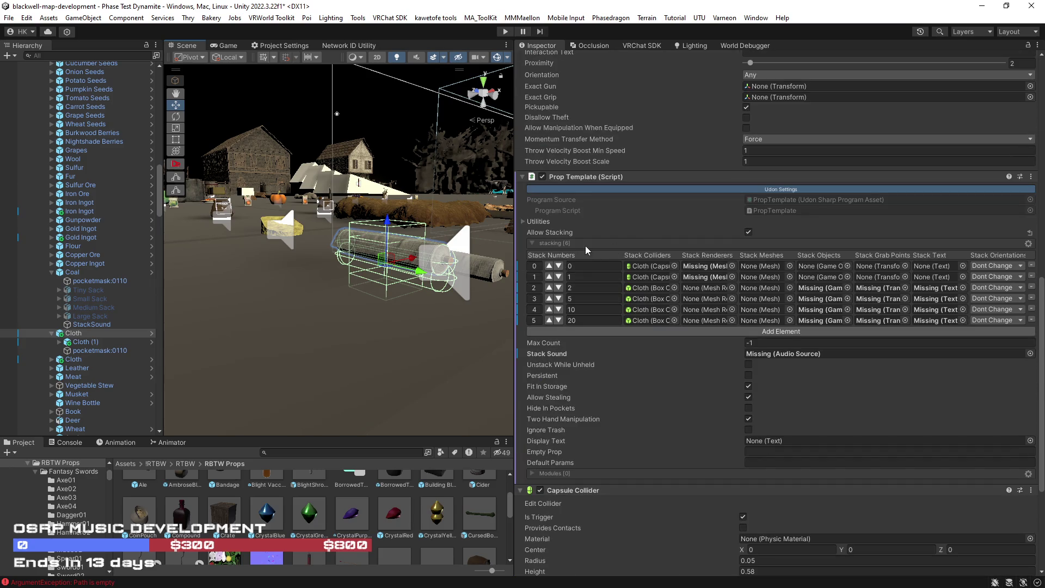
click(749, 233)
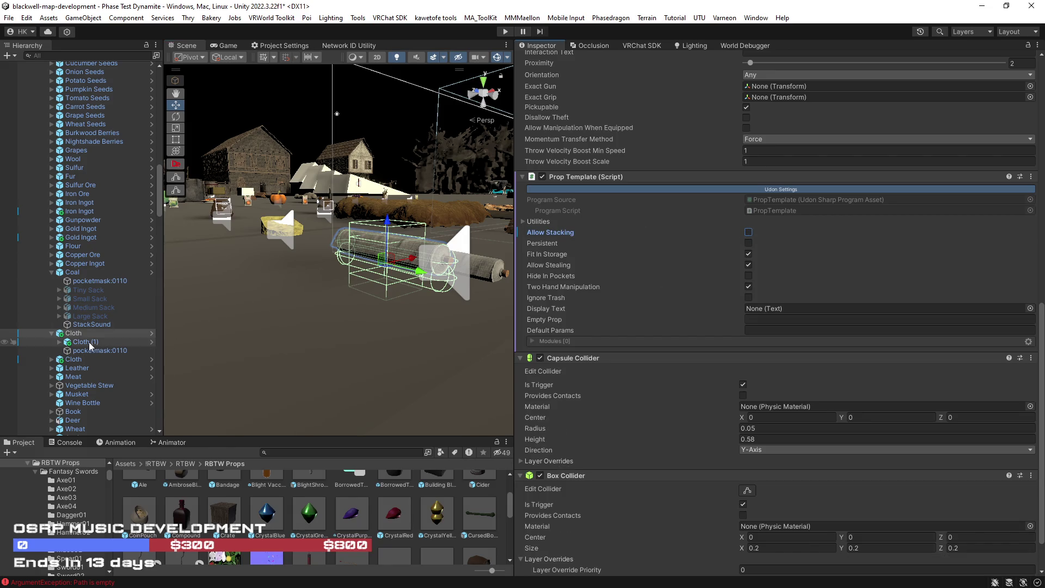
Remove the Prop Template and Box Collider components from Cloth (1).
click(86, 342)
right_click(593, 332)
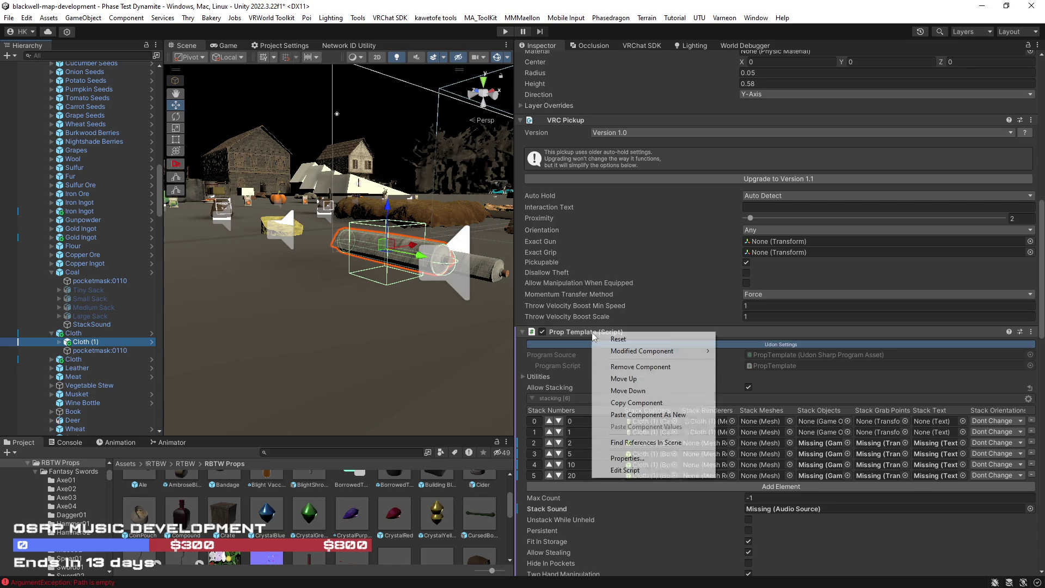
click(640, 367)
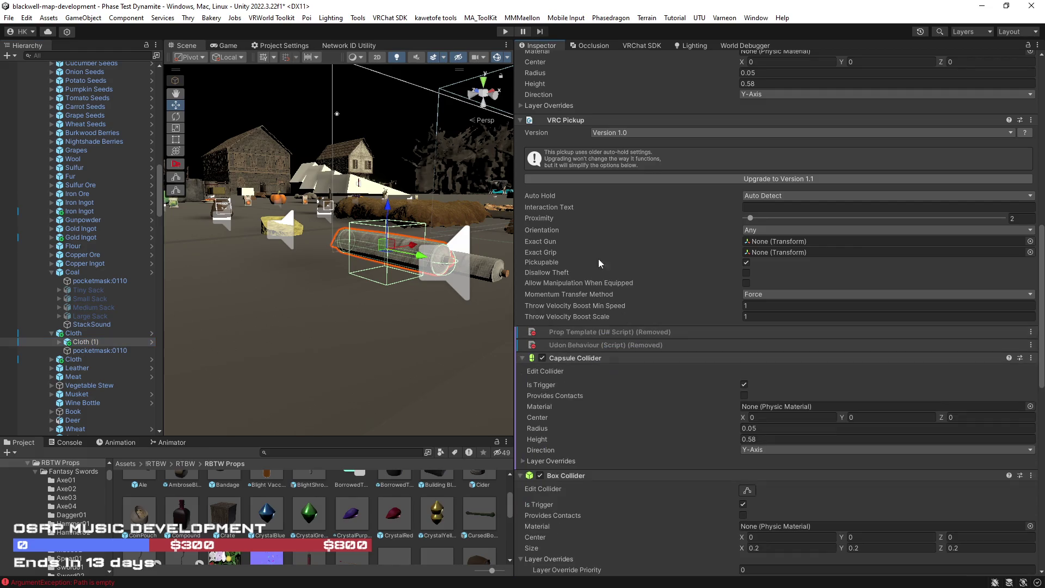
right_click(570, 121)
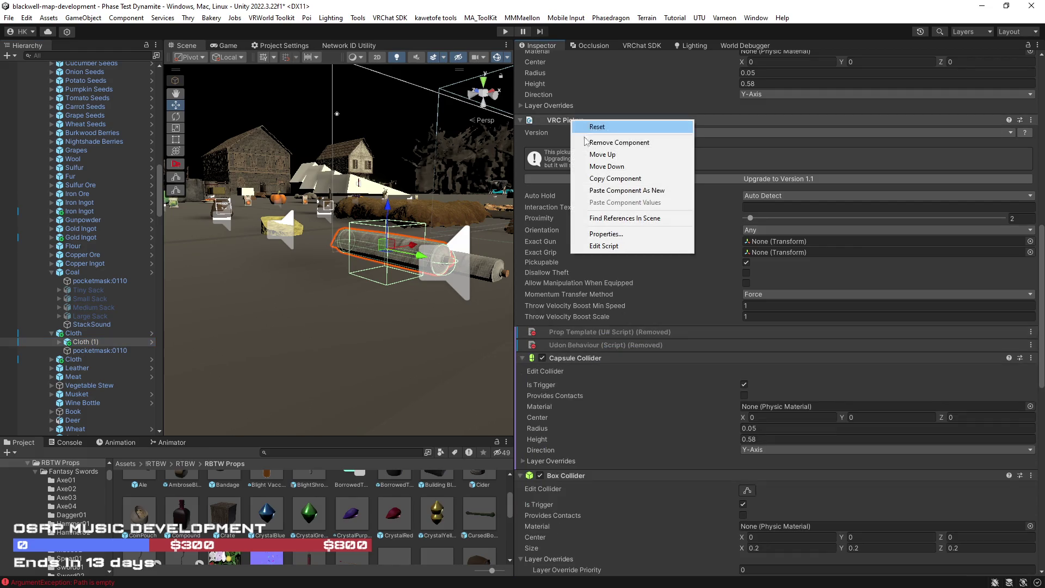
right_click(574, 478)
click(611, 378)
right_click(572, 477)
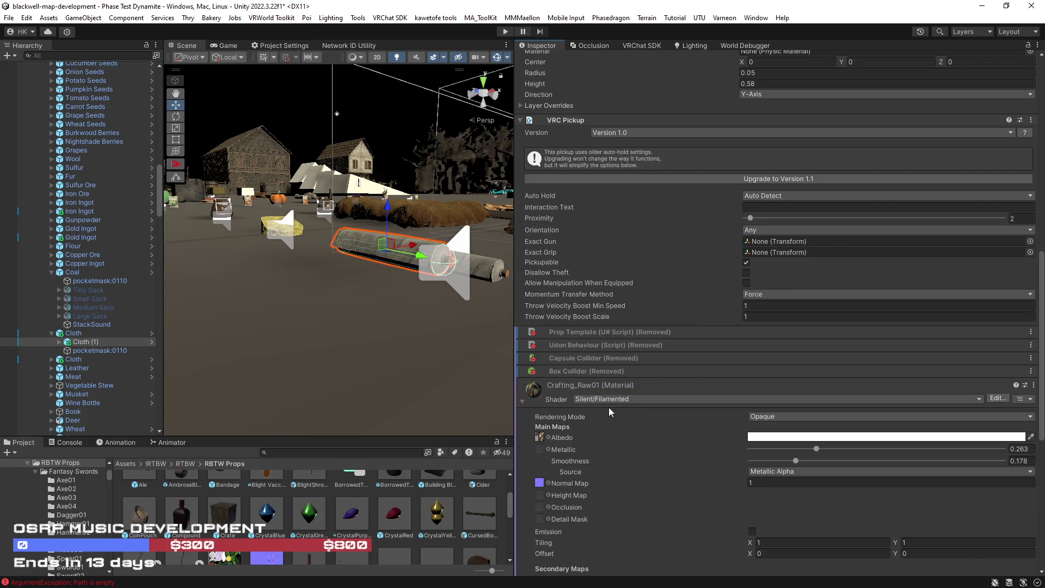
click(527, 401)
Remove the VRC Pickup, Capsule Collider and Rigidbody from Cloth (1).
right_click(570, 257)
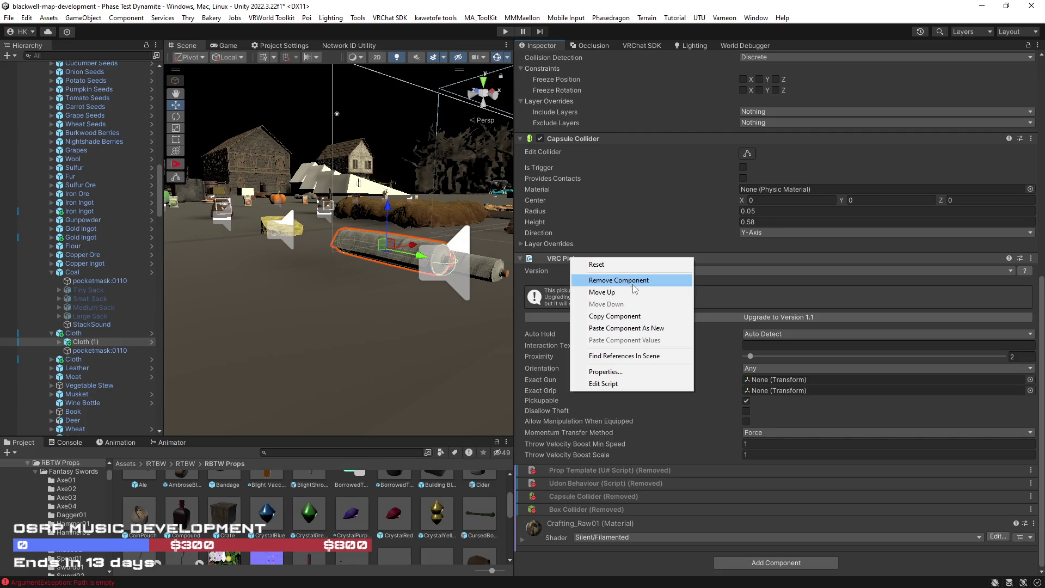
click(627, 280)
right_click(580, 337)
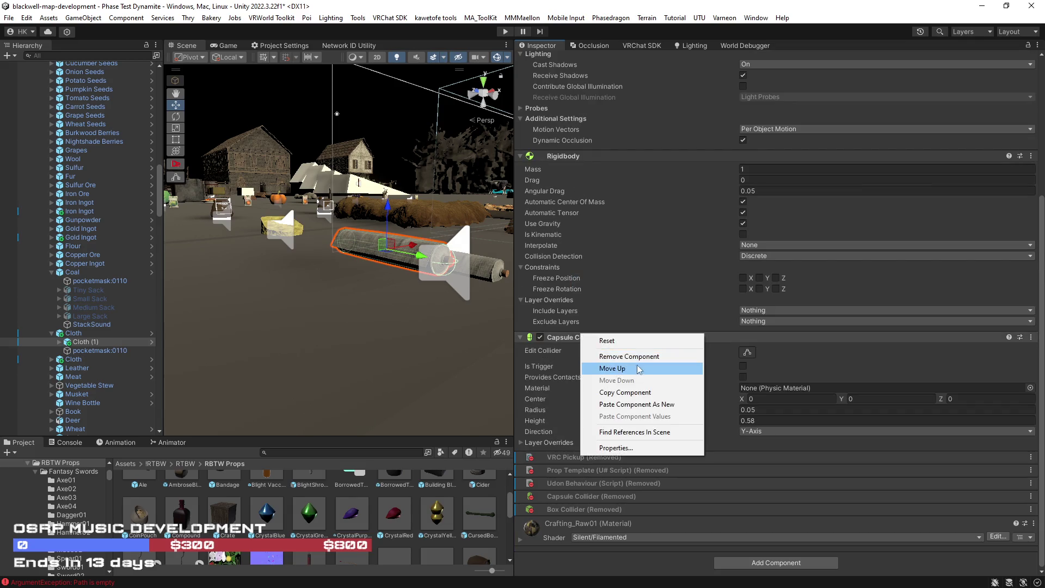
click(631, 358)
right_click(570, 263)
click(631, 287)
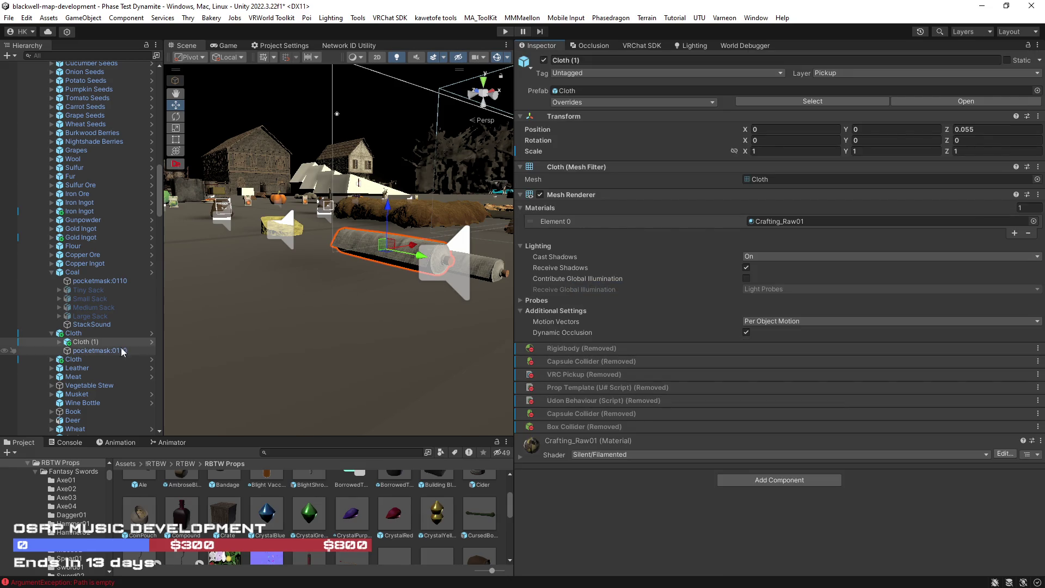
click(74, 351)
click(73, 335)
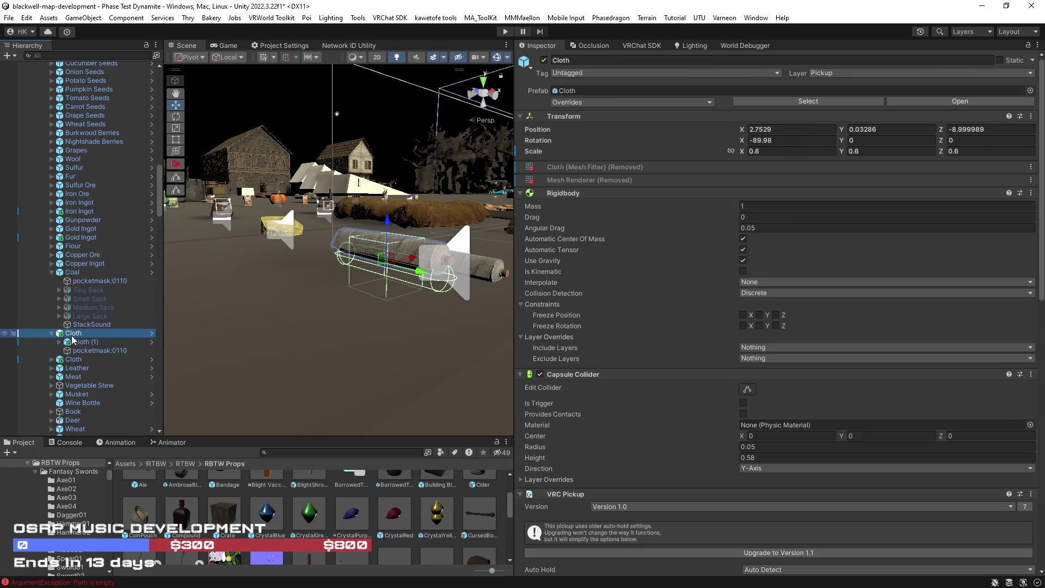
Remove the Box Collider from the parent Cloth and frame it in the Scene view.
scroll(587, 353, down, 15)
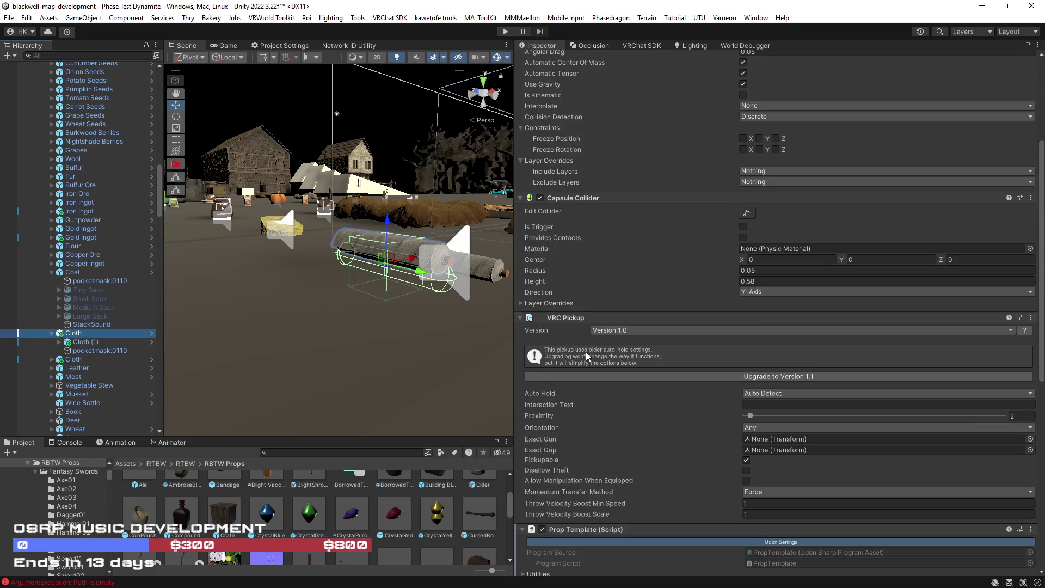
right_click(582, 506)
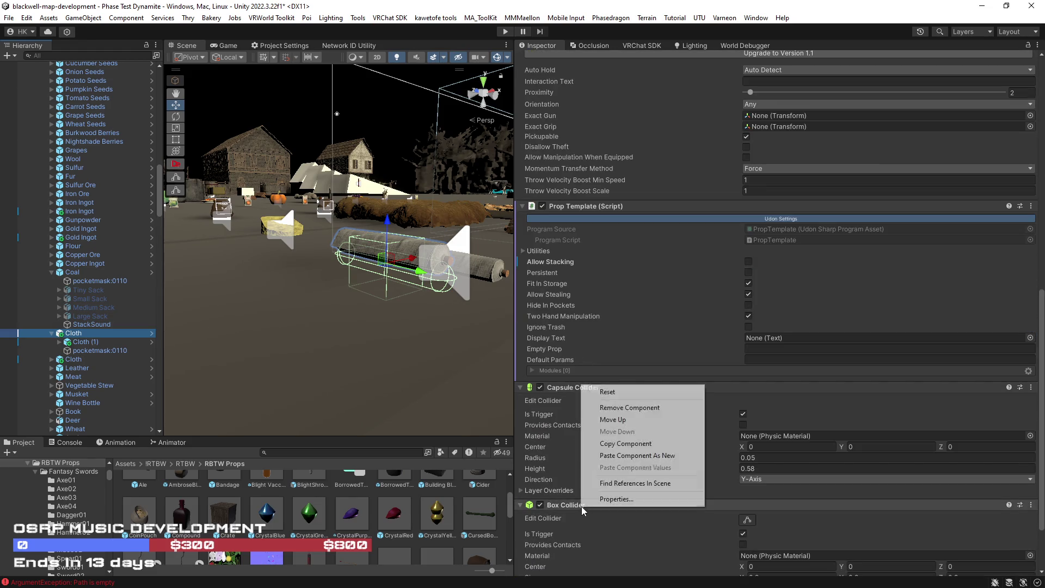
click(620, 407)
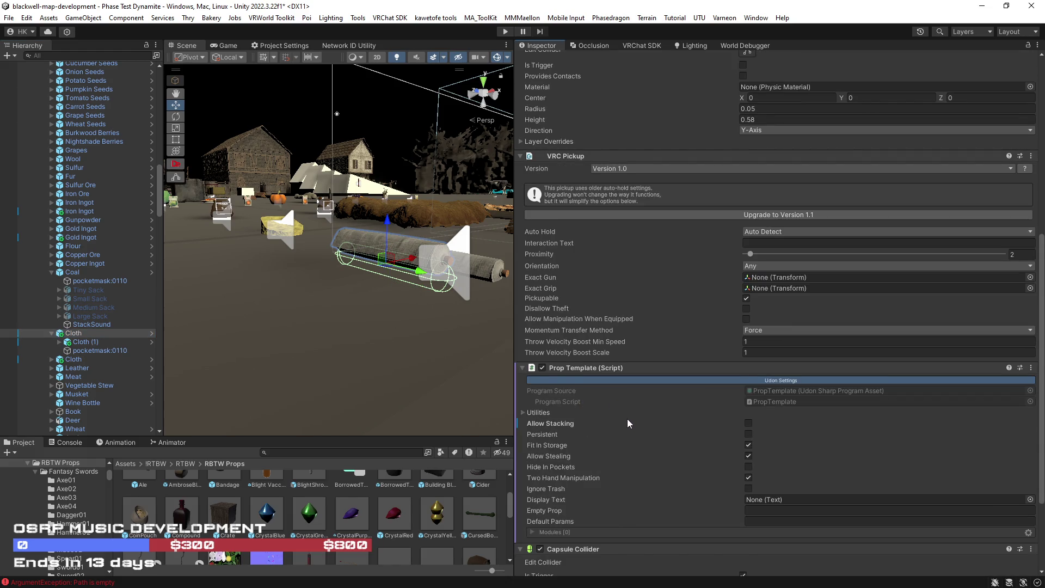
scroll(627, 419, down, 4)
drag(364, 331, 419, 328)
key(f)
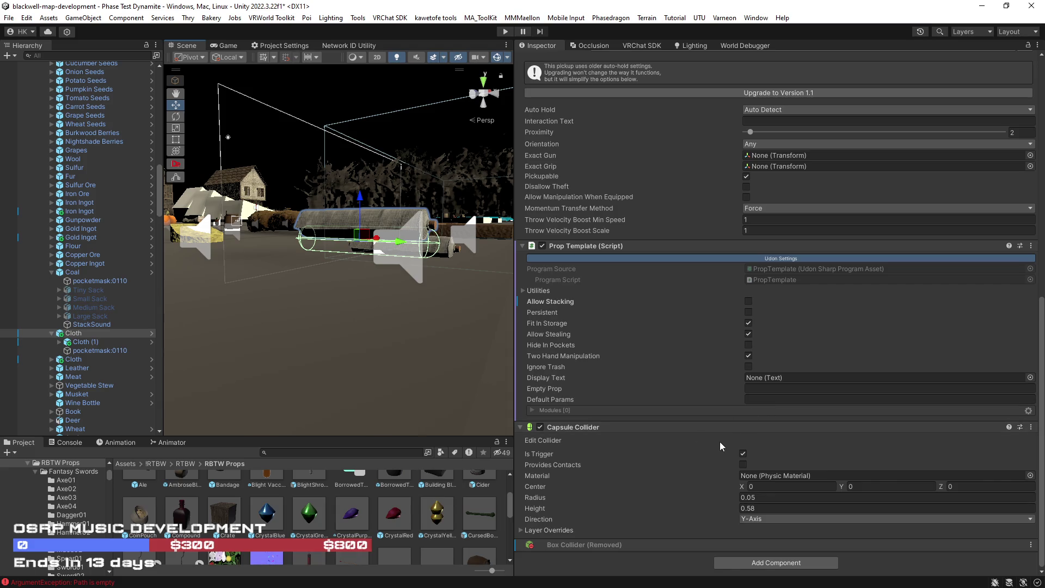
key(f)
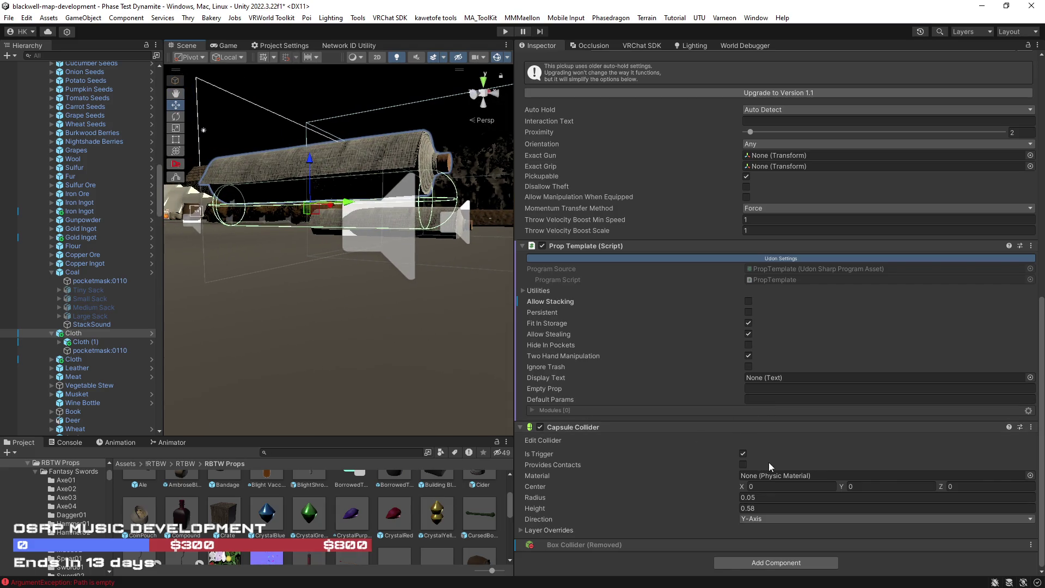
Try a capsule collider height of 0.62, then undo it back to 0.58.
click(719, 512)
drag(720, 511, 813, 508)
key(ctrl+z)
scroll(840, 484, up, 3)
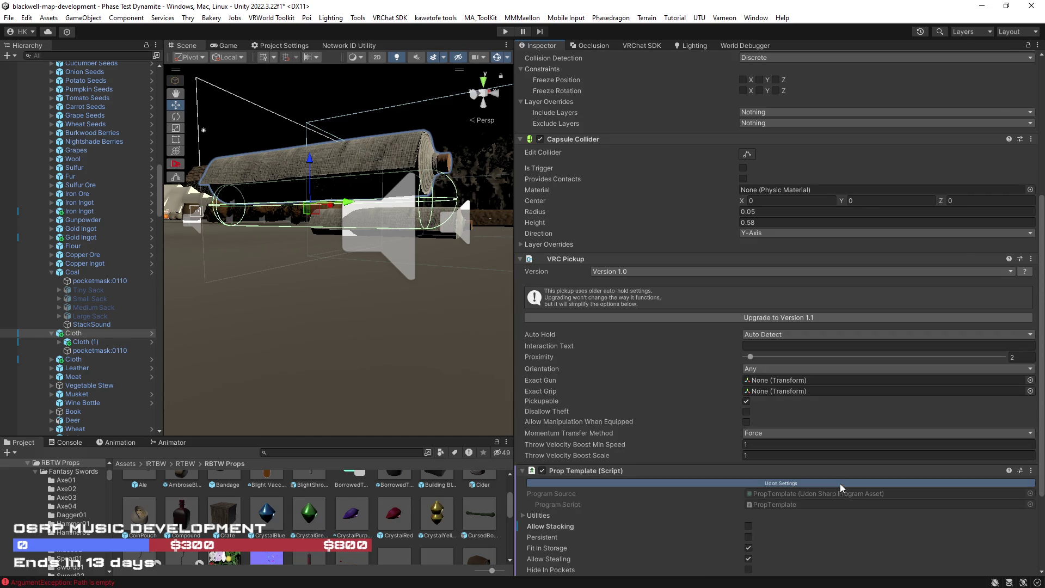
scroll(758, 457, down, 2)
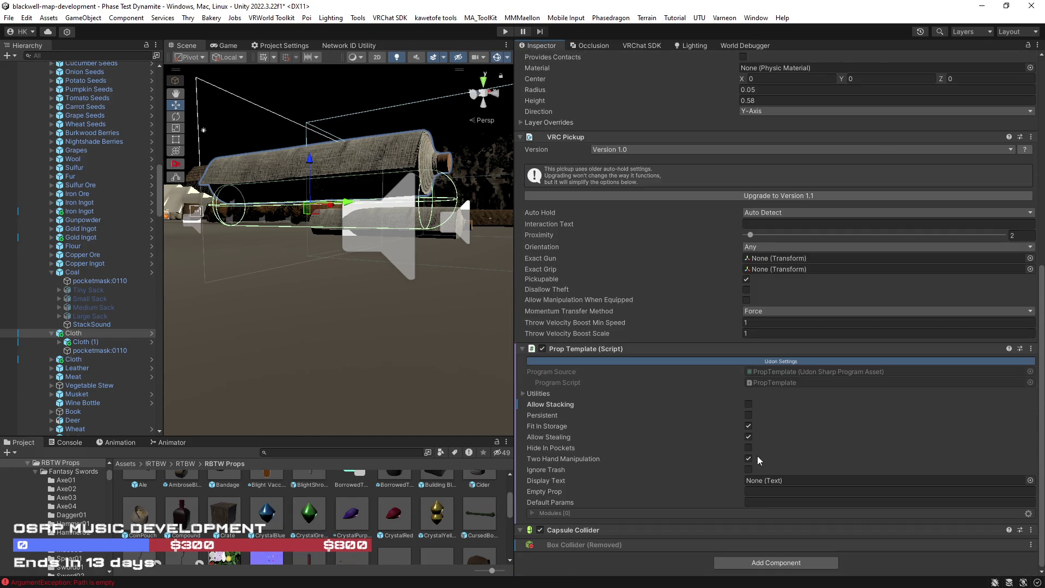
Set the parent Cloth's trigger Capsule Collider center Y to -0.51.
click(80, 342)
click(81, 333)
scroll(740, 485, down, 5)
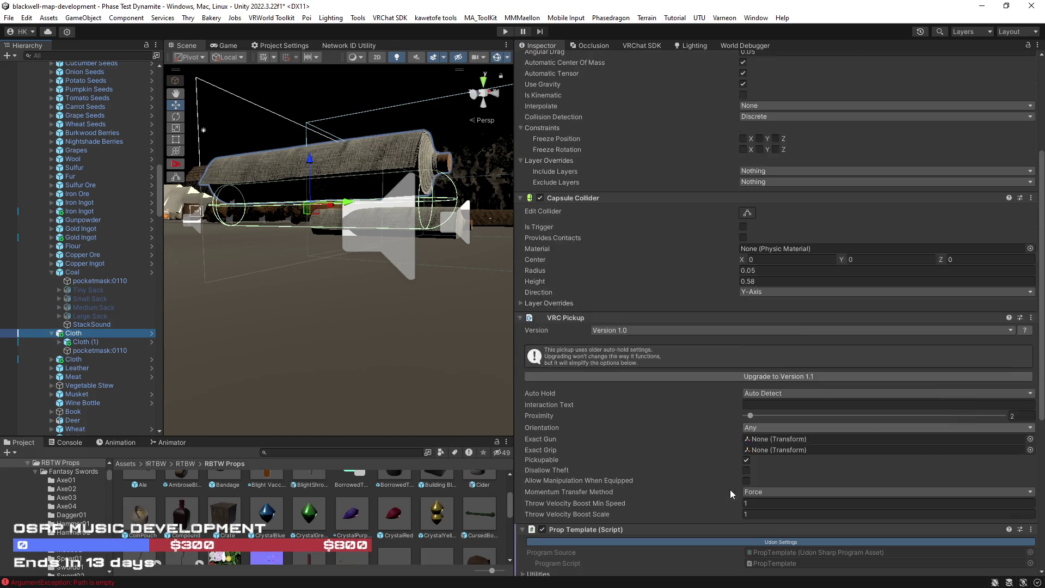
scroll(730, 489, down, 10)
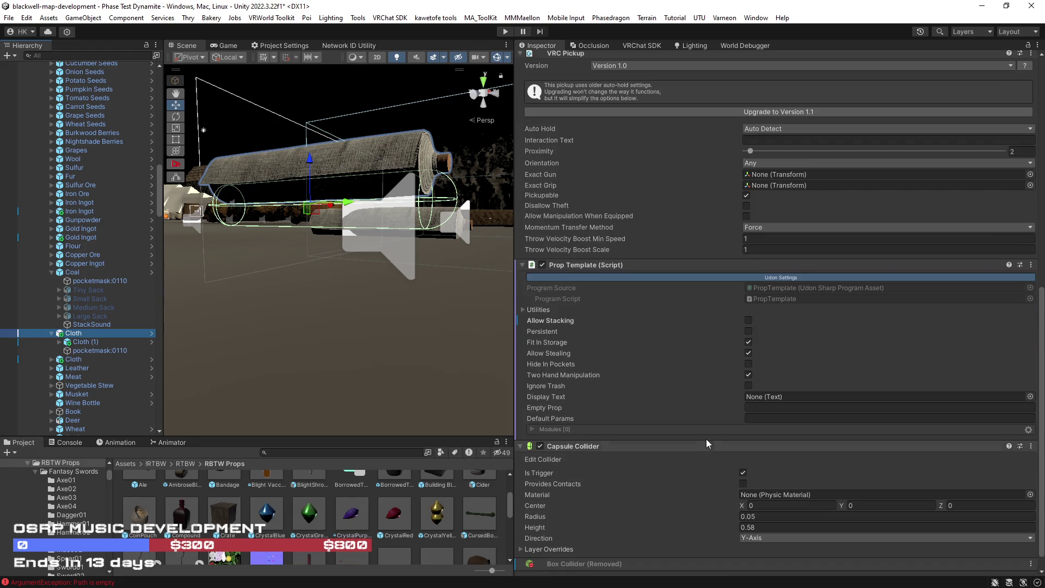
scroll(708, 437, down, 2)
click(842, 488)
drag(842, 487, 835, 489)
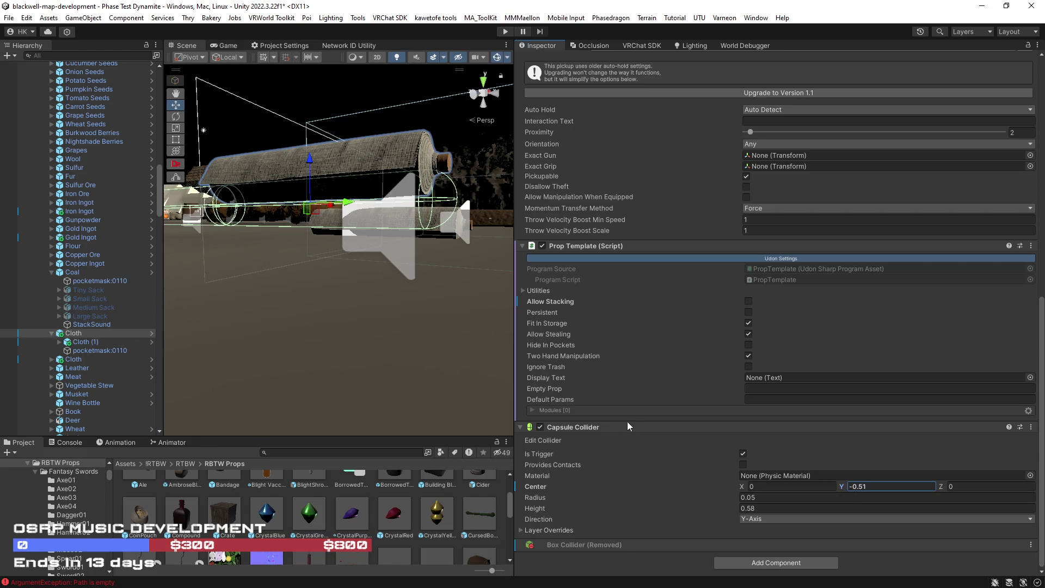
scroll(632, 451, up, 5)
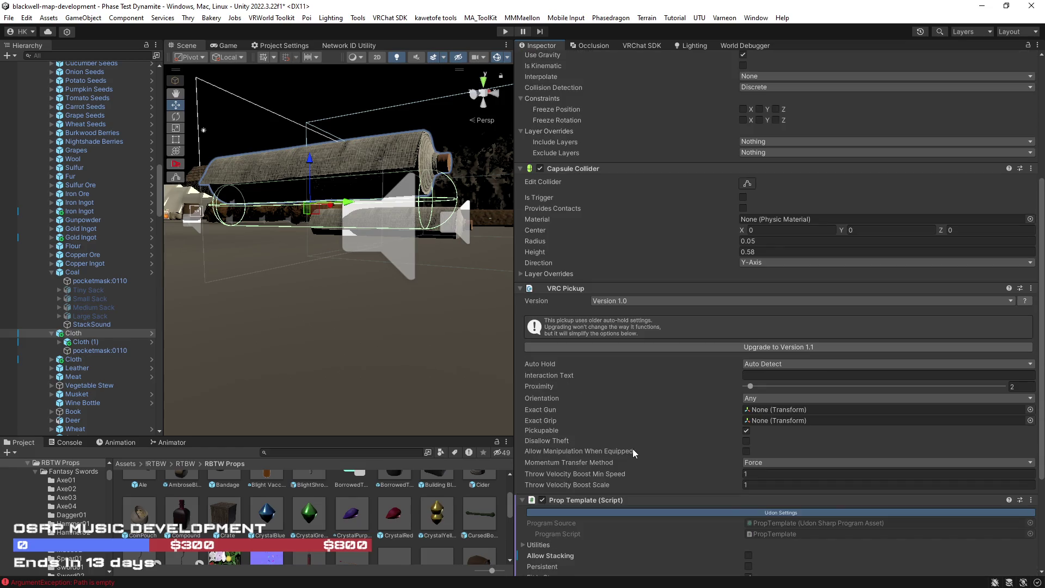
scroll(620, 387, down, 2)
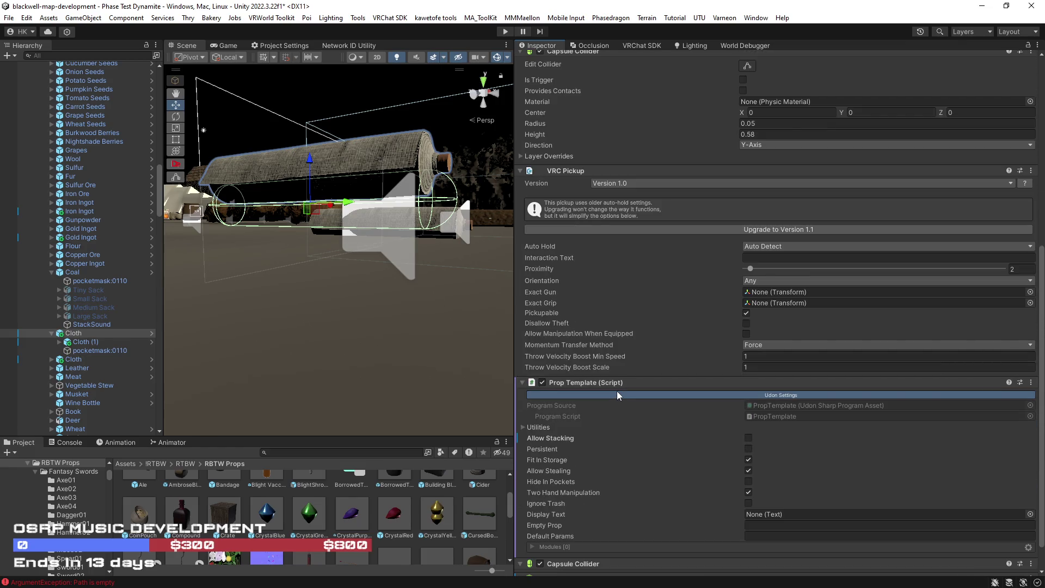
scroll(618, 395, up, 2)
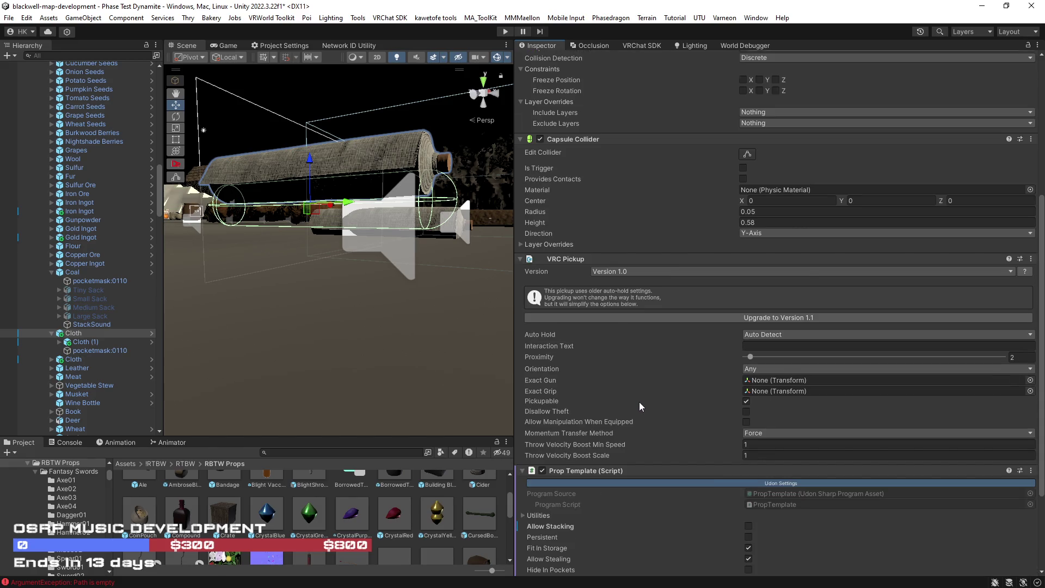
scroll(626, 397, down, 3)
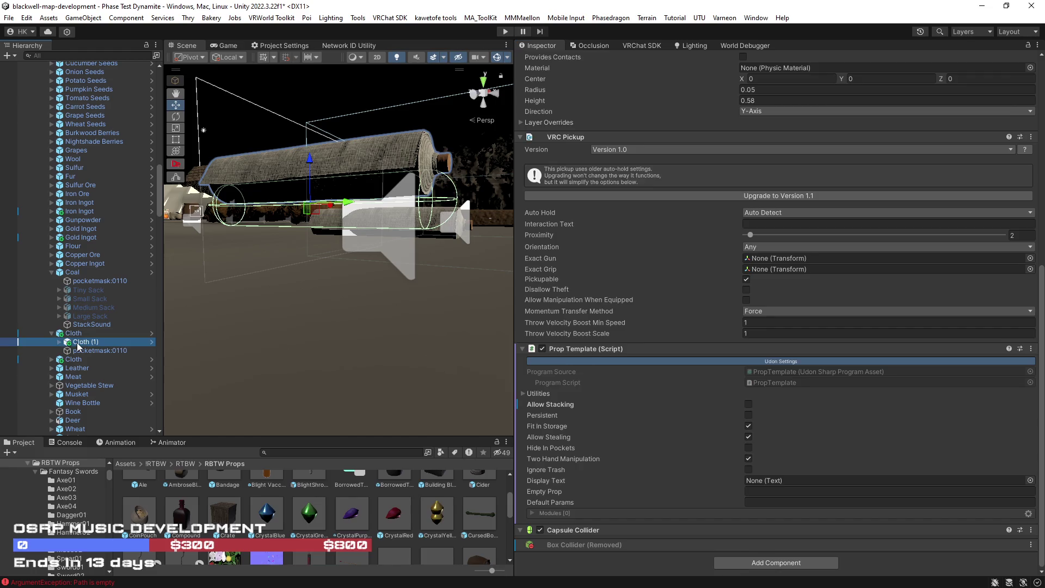
click(82, 341)
click(59, 342)
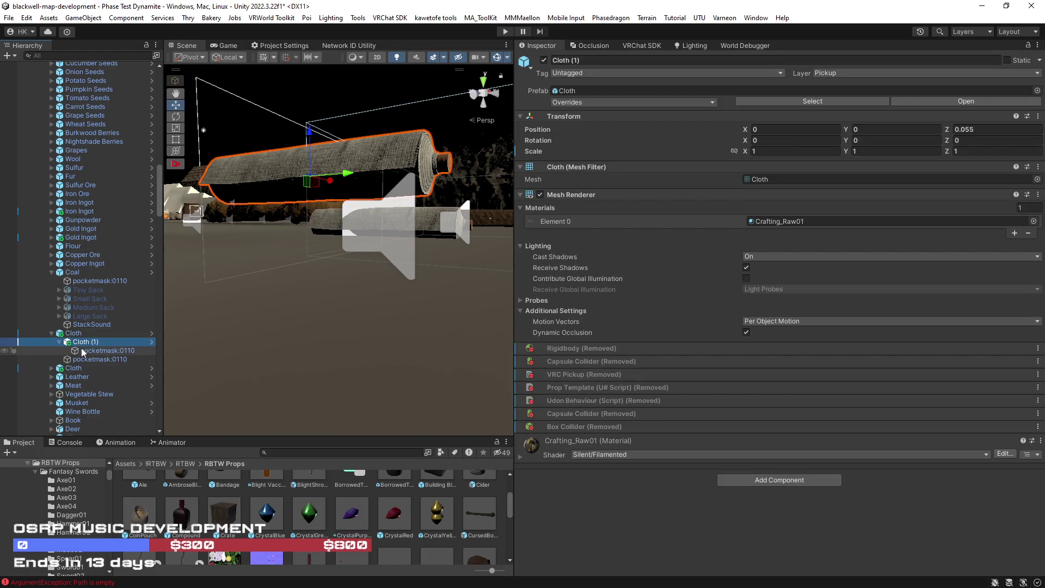
Delete the pocketmask:0110 child from Cloth (1).
click(94, 351)
key(Delete)
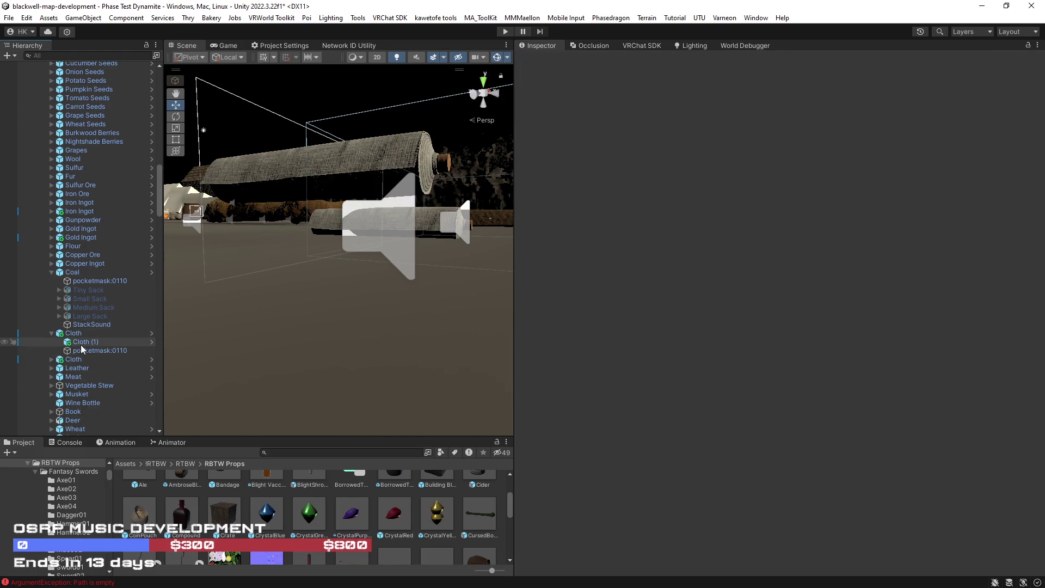
click(79, 342)
click(74, 333)
Remove the parent Cloth's trigger capsule collider and set the remaining collider's center Z to 0.06.
scroll(666, 361, down, 10)
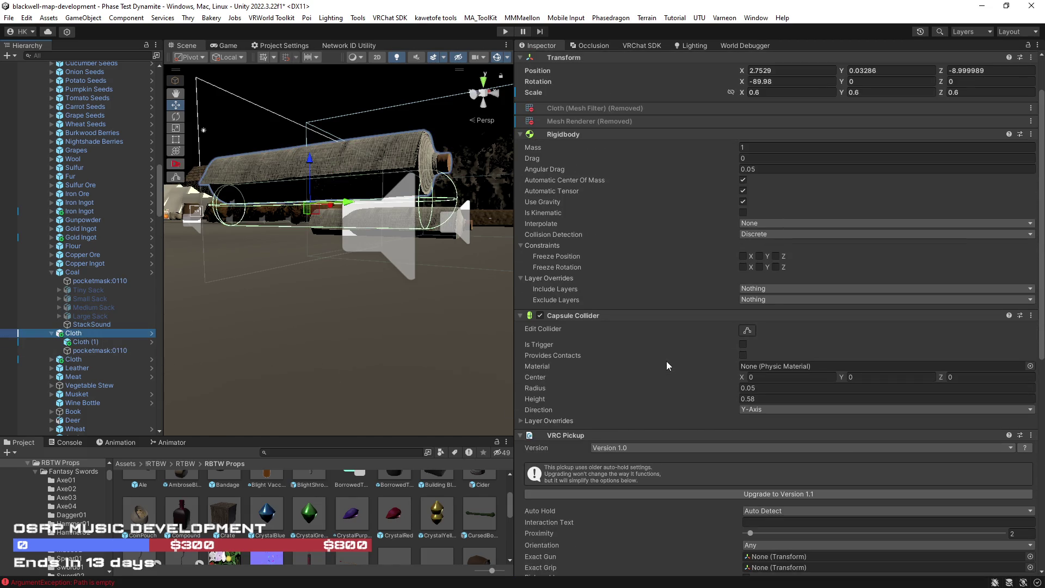
scroll(667, 360, down, 3)
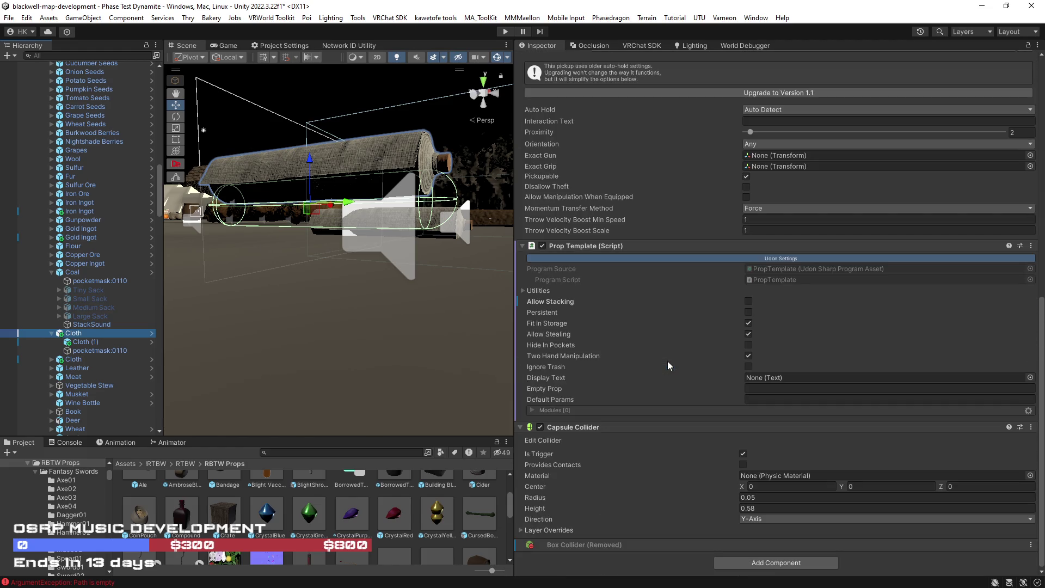
right_click(597, 427)
click(663, 451)
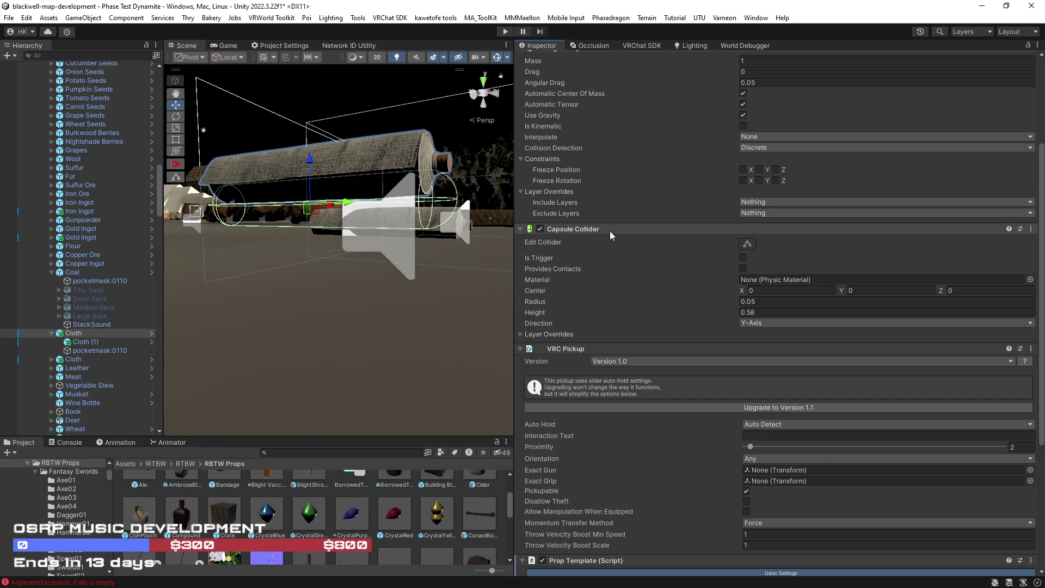
click(940, 289)
drag(943, 289, 946, 292)
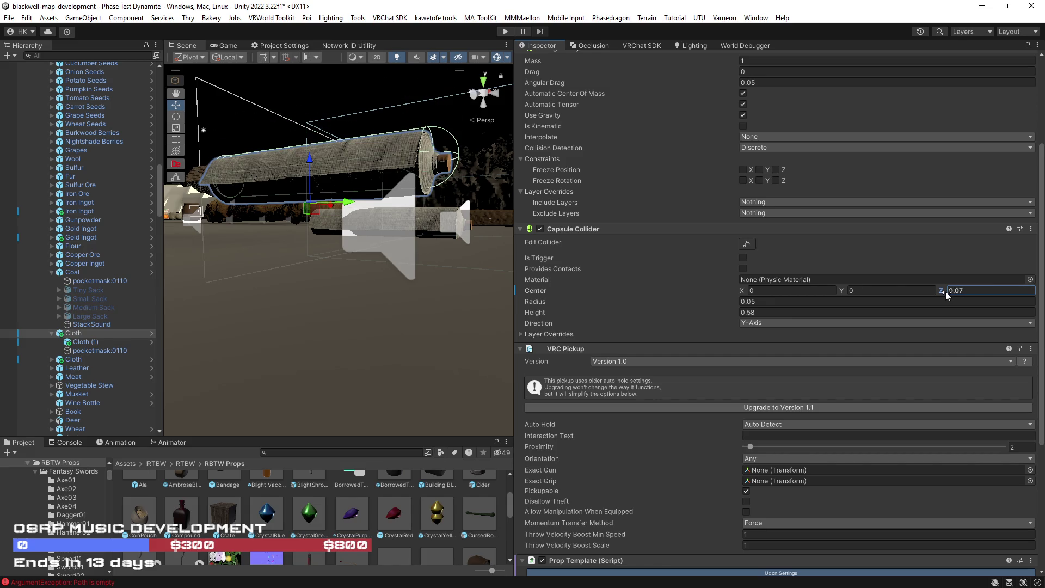
key(BackSpace)
text(6)
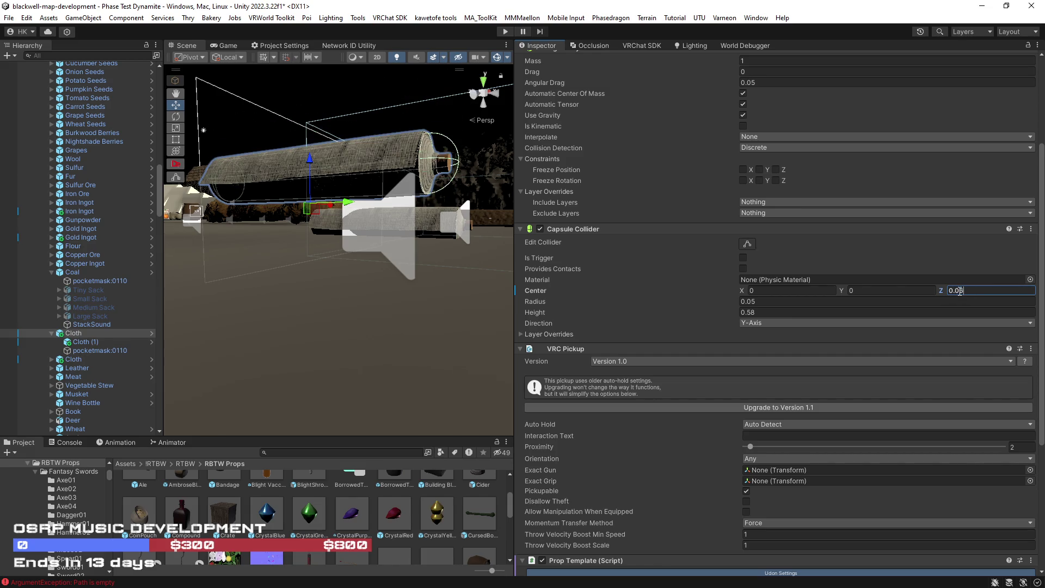
Frame the Cloth log, lower it slightly, and drag it into the Project as a prefab.
mouse_move(434, 277)
mouse_down()
mouse_move(477, 343)
mouse_move(294, 306)
mouse_move(346, 299)
mouse_up()
double_click(83, 332)
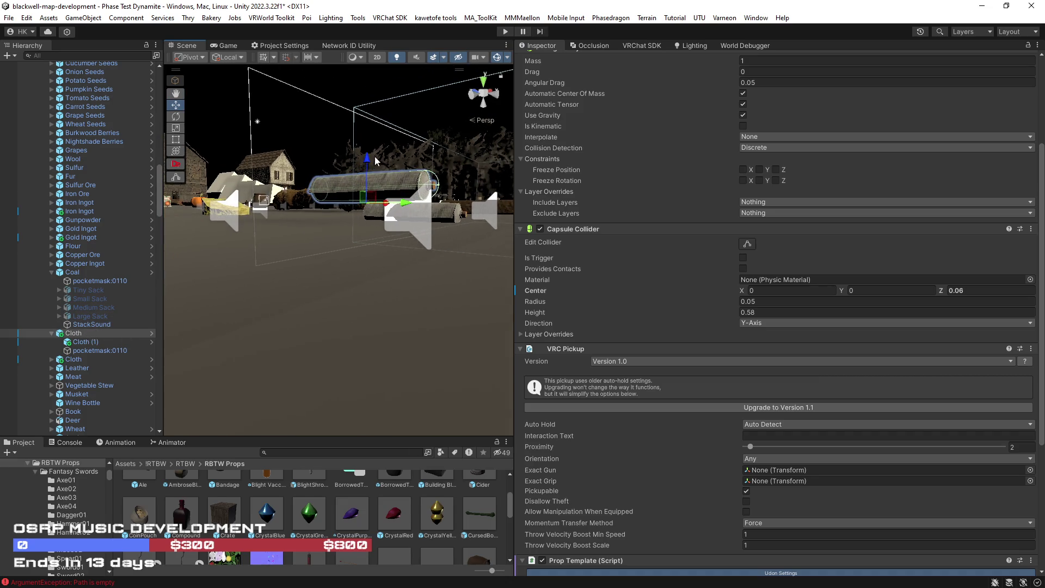
drag(376, 160, 370, 185)
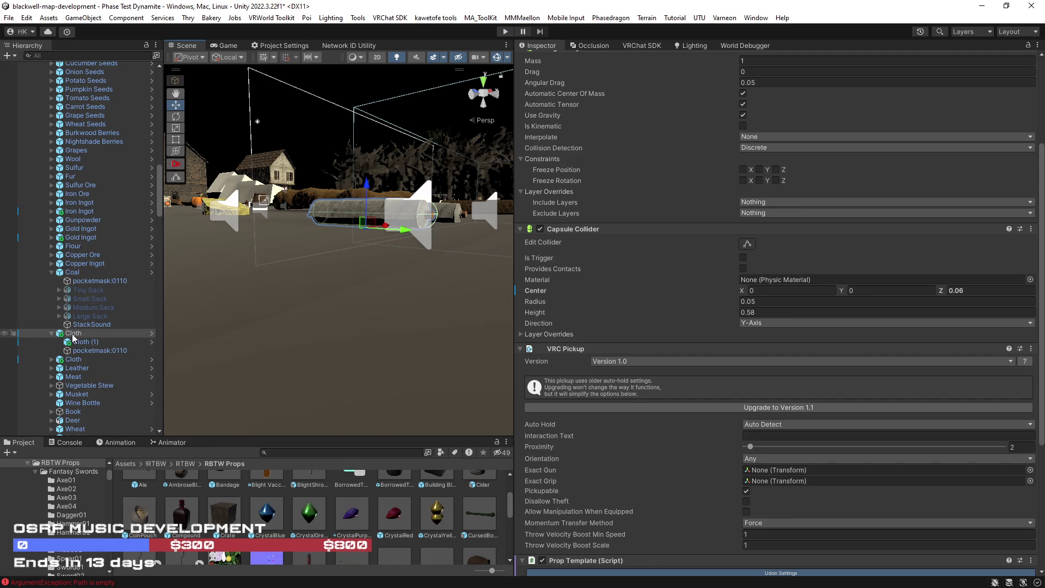
drag(72, 338, 374, 498)
Confirm Cloth as an Original Prefab, then widen the Scene view and inspect StackSound's audio settings.
click(479, 320)
drag(513, 128, 747, 131)
mouse_move(162, 168)
mouse_down()
mouse_move(235, 167)
mouse_move(194, 167)
mouse_up()
mouse_move(397, 269)
mouse_down()
mouse_move(336, 294)
mouse_move(374, 321)
mouse_move(424, 266)
mouse_up()
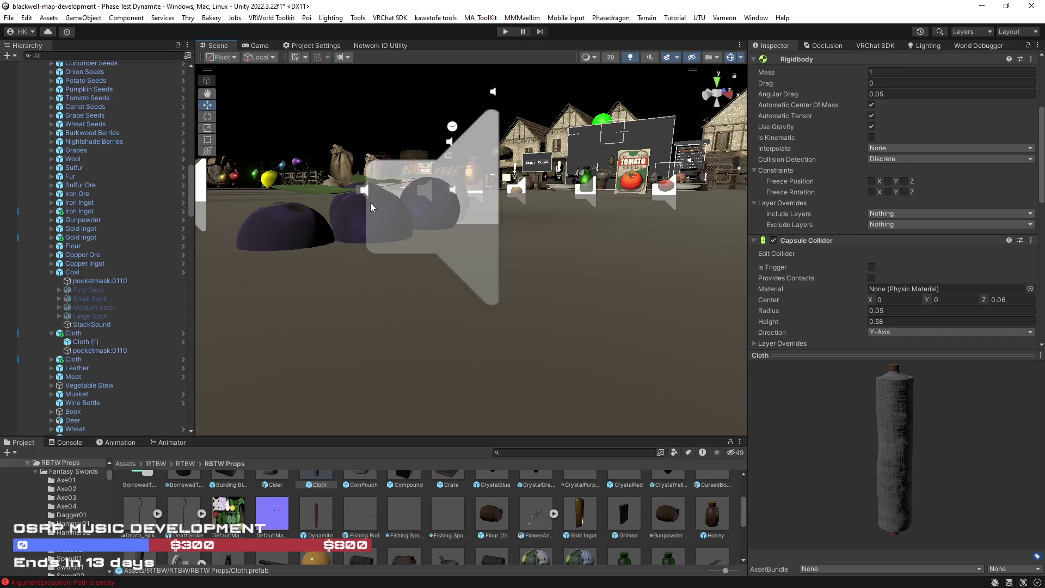
click(439, 243)
click(434, 243)
mouse_move(500, 263)
mouse_down()
mouse_move(481, 308)
mouse_move(527, 324)
mouse_move(546, 299)
mouse_up()
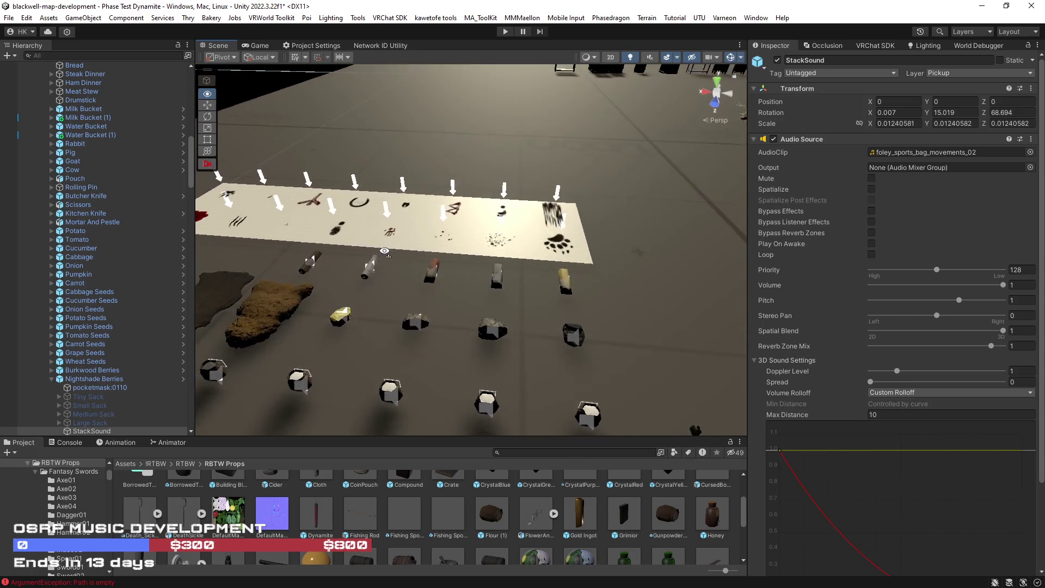
key(w)
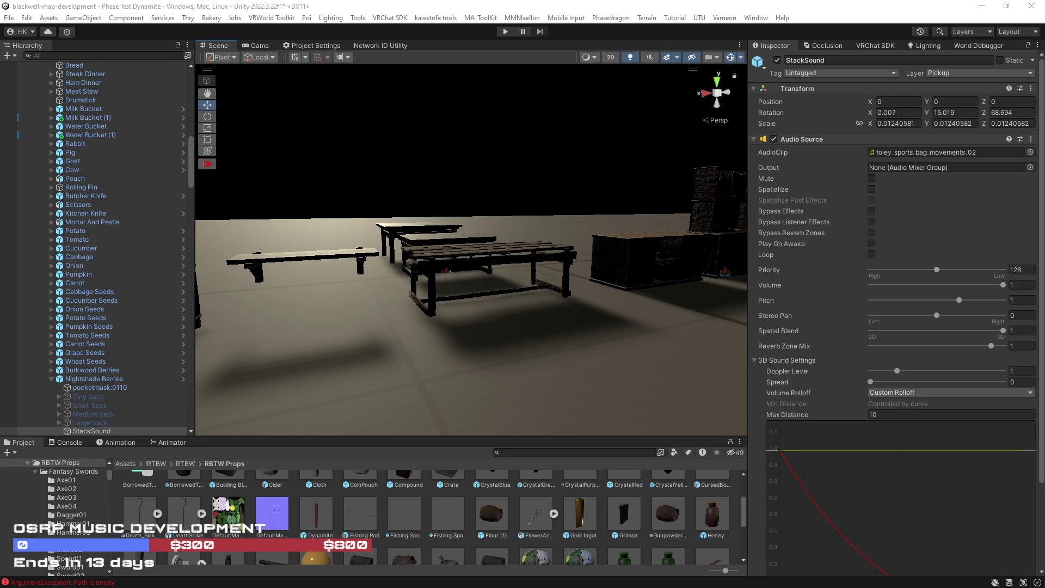
mouse_move(589, 295)
mouse_down()
mouse_move(527, 232)
mouse_move(562, 254)
mouse_move(544, 272)
mouse_move(646, 285)
mouse_move(443, 296)
mouse_move(463, 312)
mouse_move(493, 284)
mouse_move(602, 289)
mouse_move(728, 337)
mouse_move(669, 300)
mouse_up()
mouse_move(559, 282)
mouse_down()
mouse_move(644, 295)
mouse_move(486, 263)
mouse_move(462, 299)
mouse_move(362, 306)
mouse_move(401, 247)
mouse_move(431, 282)
mouse_move(495, 282)
mouse_up()
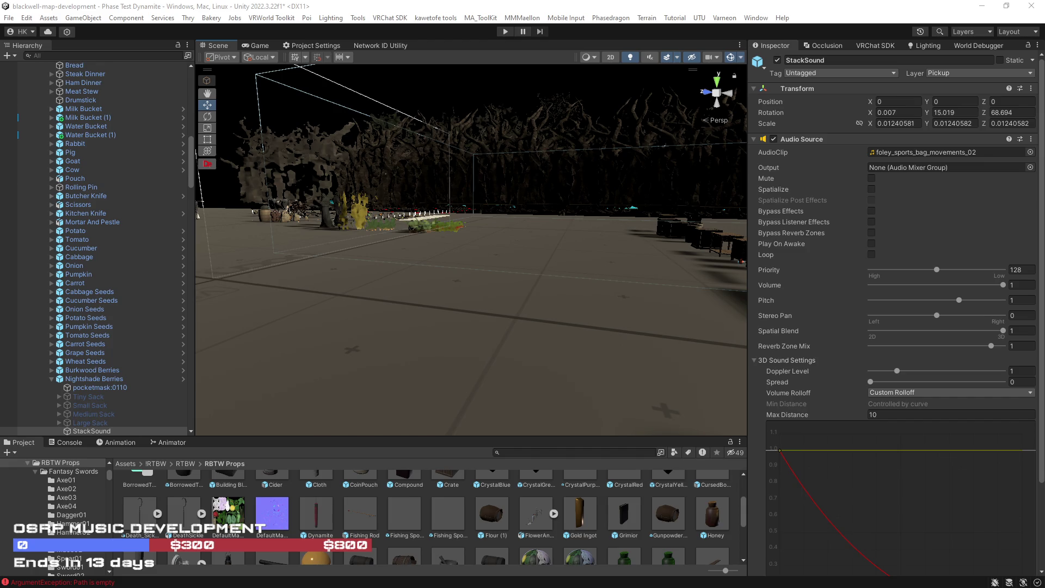
drag(711, 350, 717, 358)
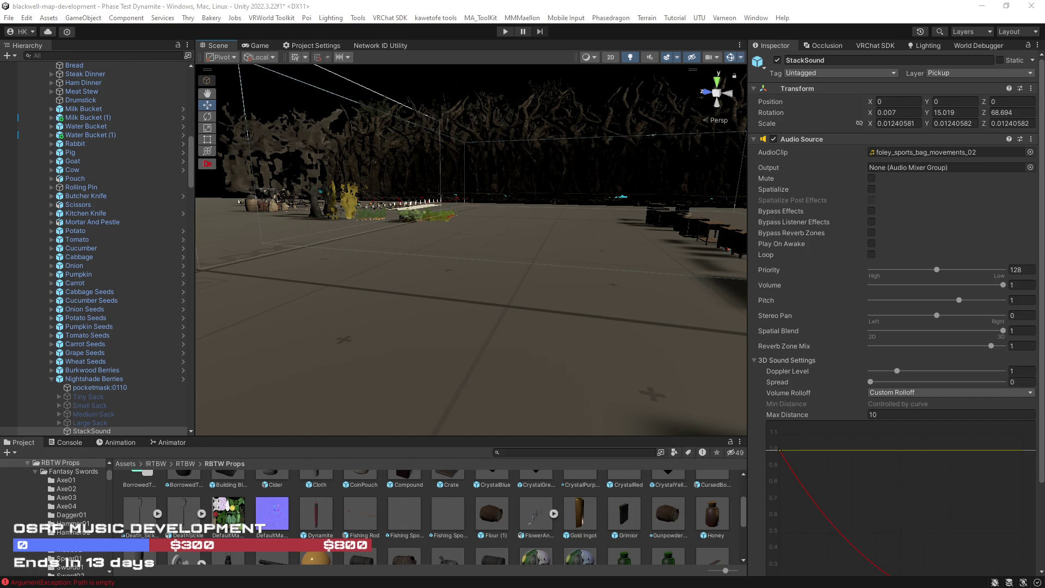
mouse_move(315, 222)
mouse_down()
mouse_move(537, 226)
mouse_move(632, 250)
mouse_move(630, 228)
mouse_move(425, 229)
mouse_move(409, 261)
mouse_up()
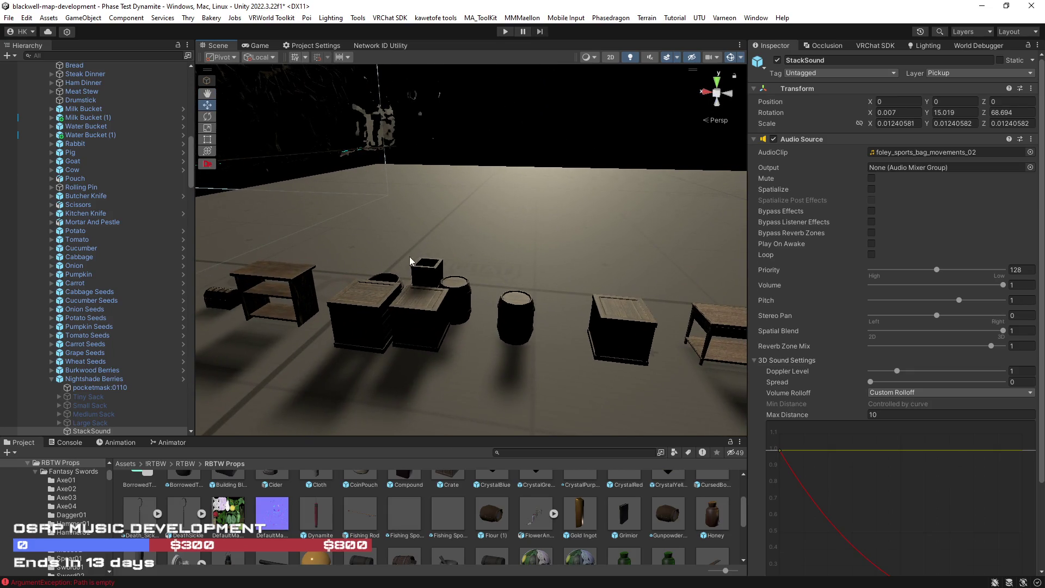
scroll(560, 262, down, 10)
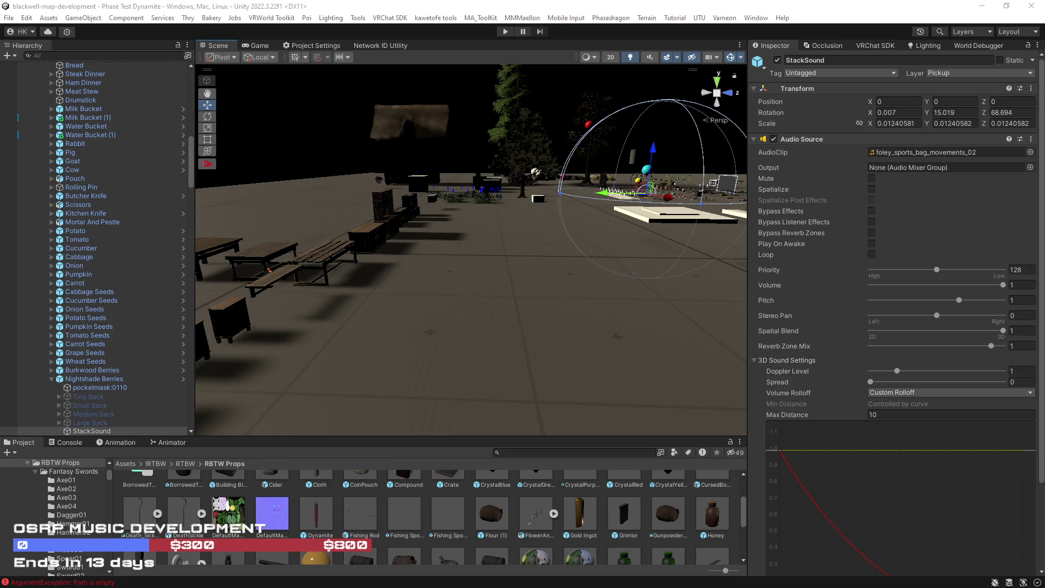
key(alt+Tab)
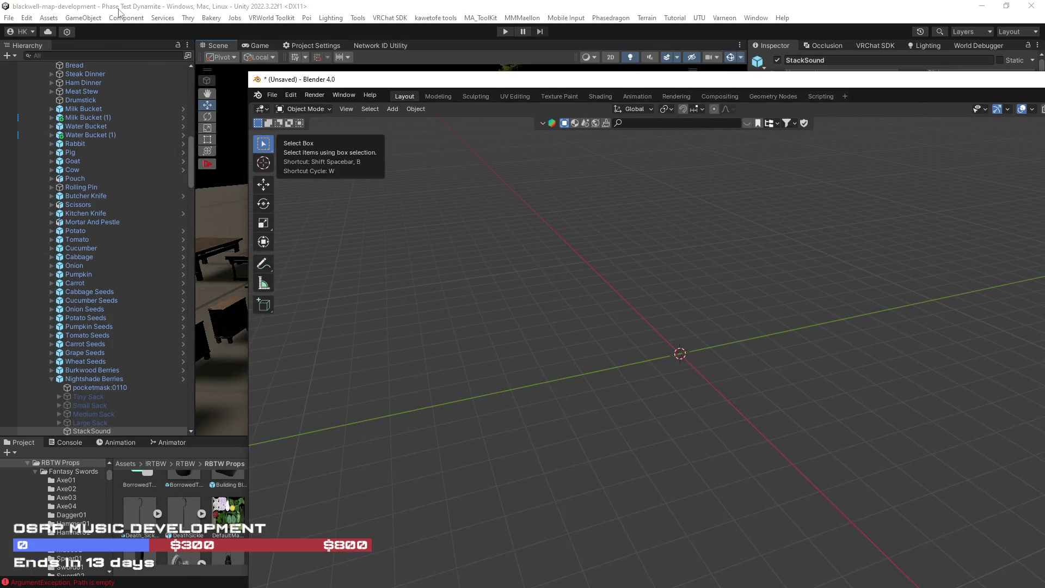
key(alt+Tab)
Open the Sword04 model from the Fantasy Swords/Sword04 folder in Blender.
double_click(193, 470)
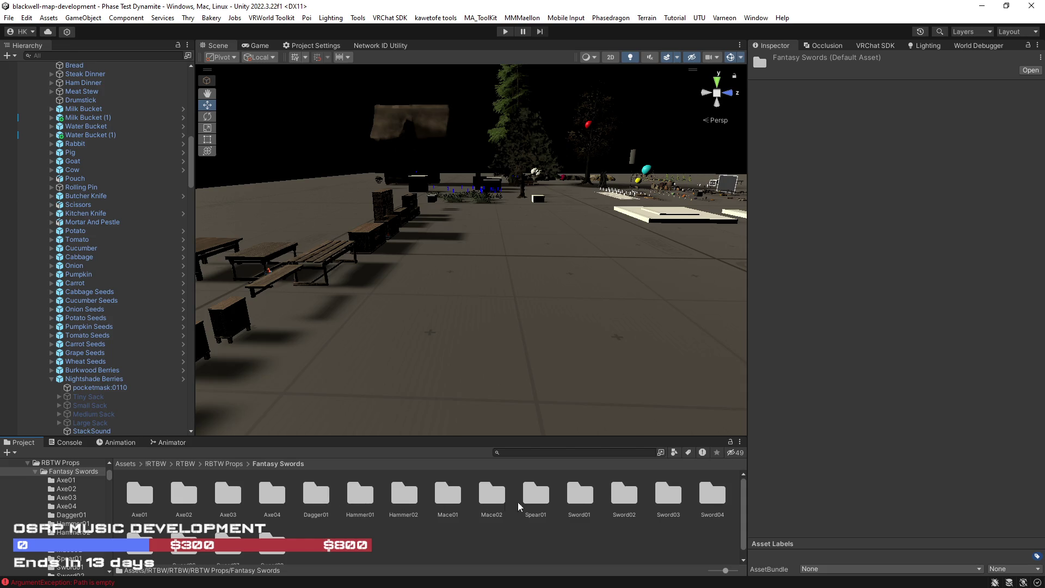
double_click(713, 494)
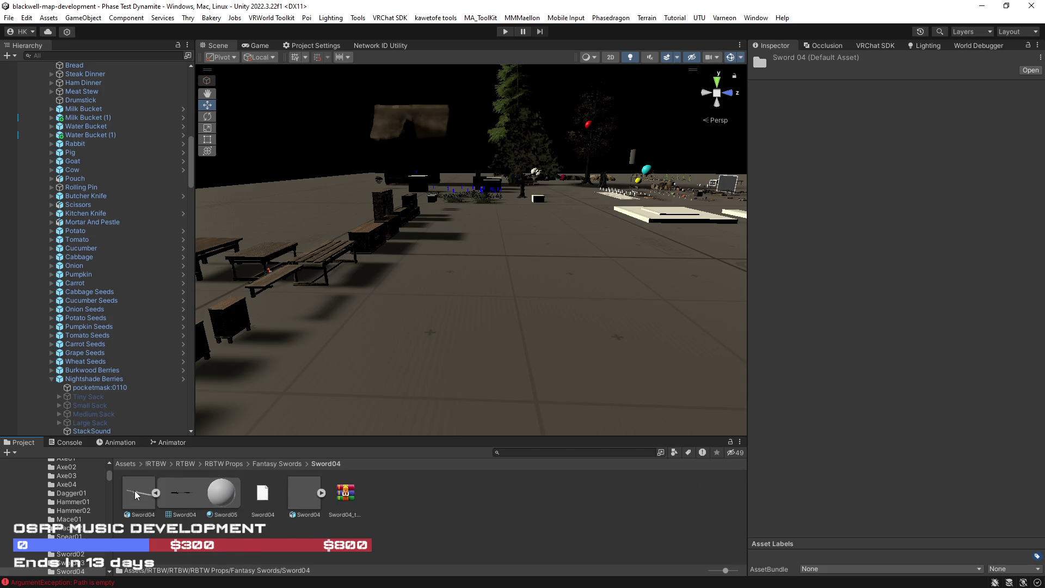
right_click(136, 495)
click(217, 107)
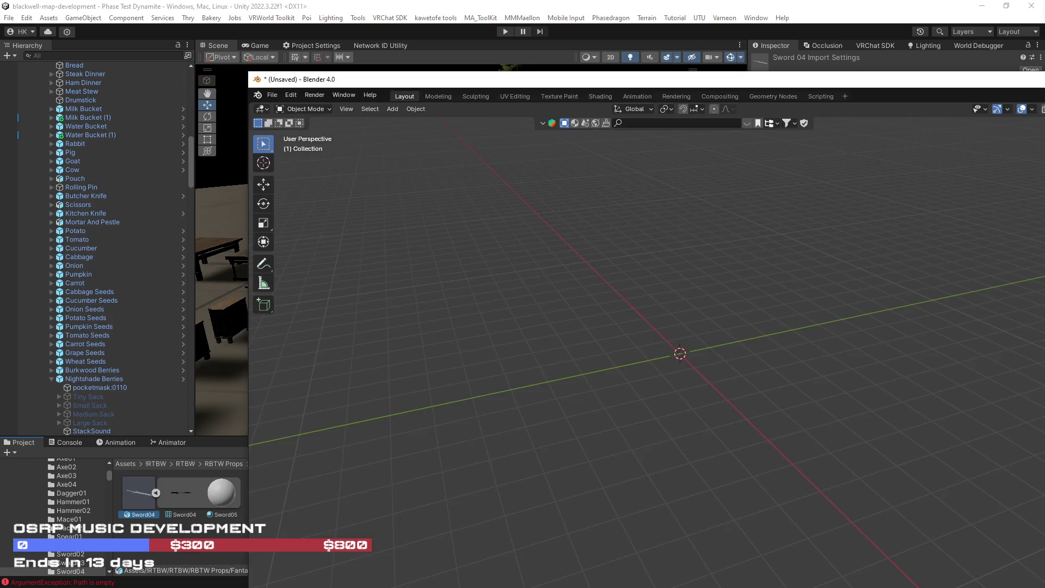
Maximize Blender and import the Sword04.fbx model as FBX.
drag(662, 86, 630, 82)
double_click(631, 83)
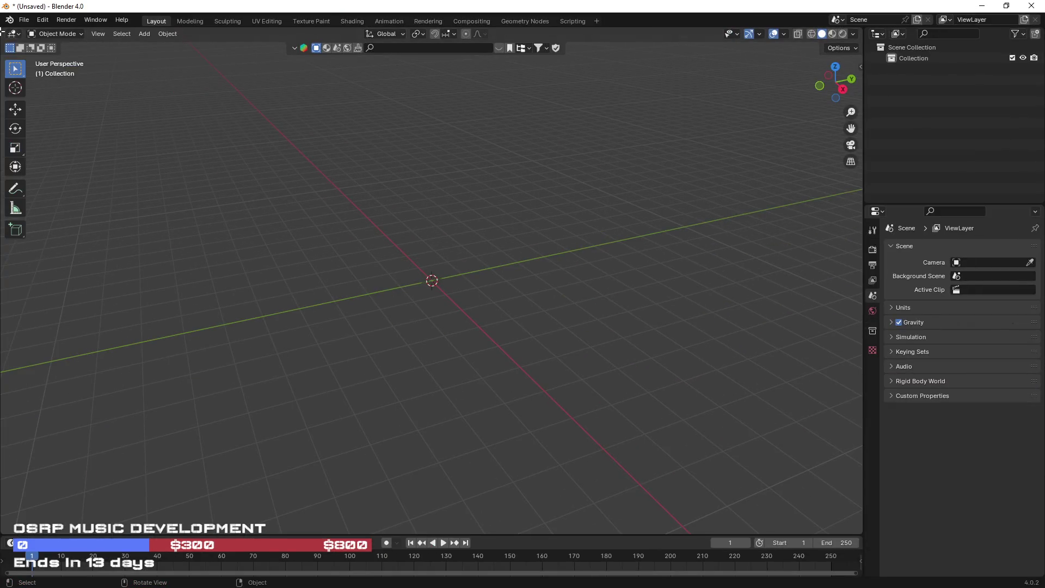
click(24, 20)
mouse_move(60, 175)
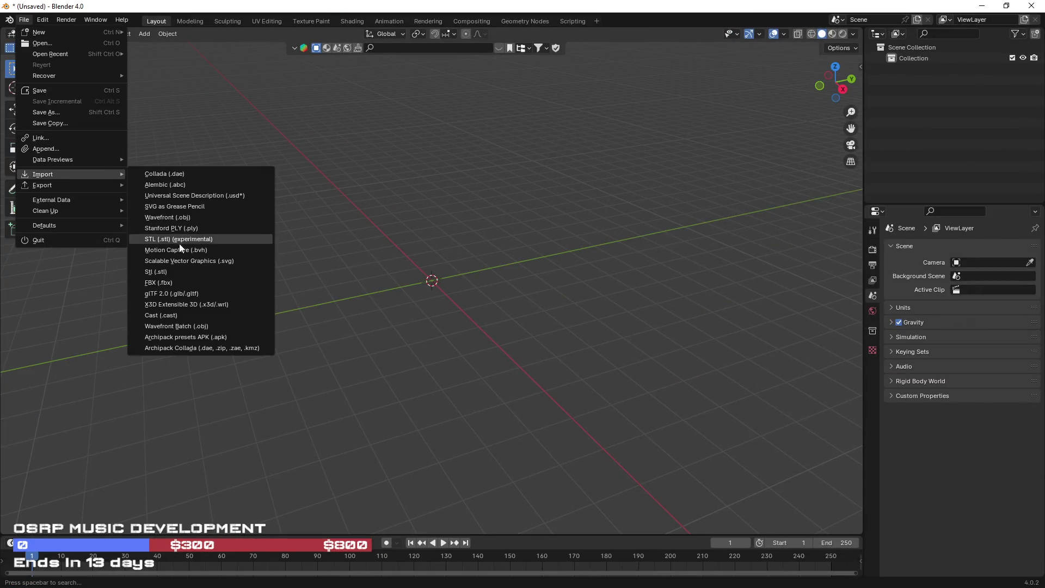
click(169, 283)
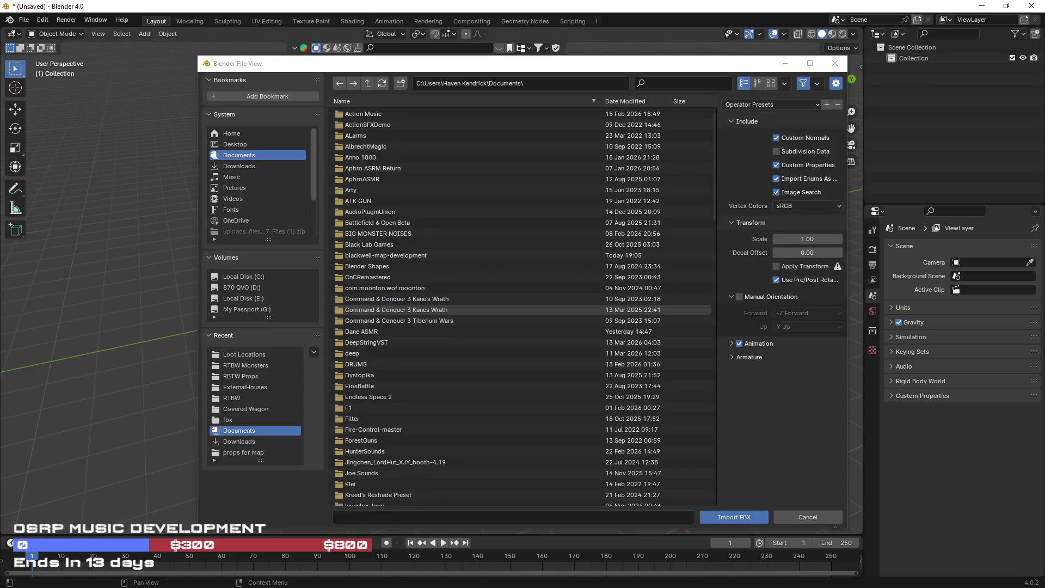
drag(559, 506, 558, 514)
click(724, 518)
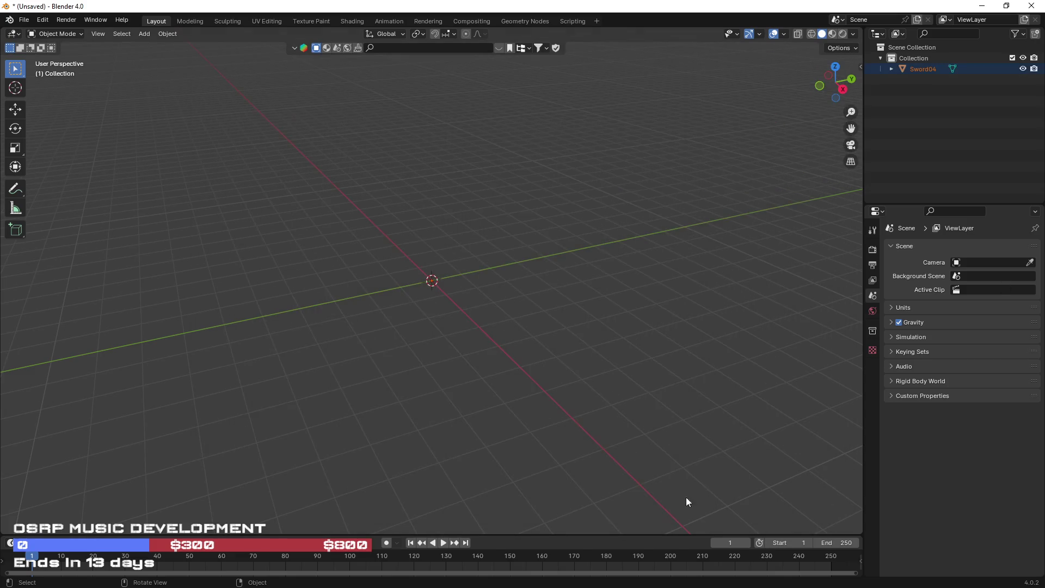
Turn on the Statistics overlay and enter Edit Mode on the sword to read its 12,142 vertices.
scroll(479, 296, up, 3)
click(785, 34)
click(717, 122)
scroll(508, 234, up, 4)
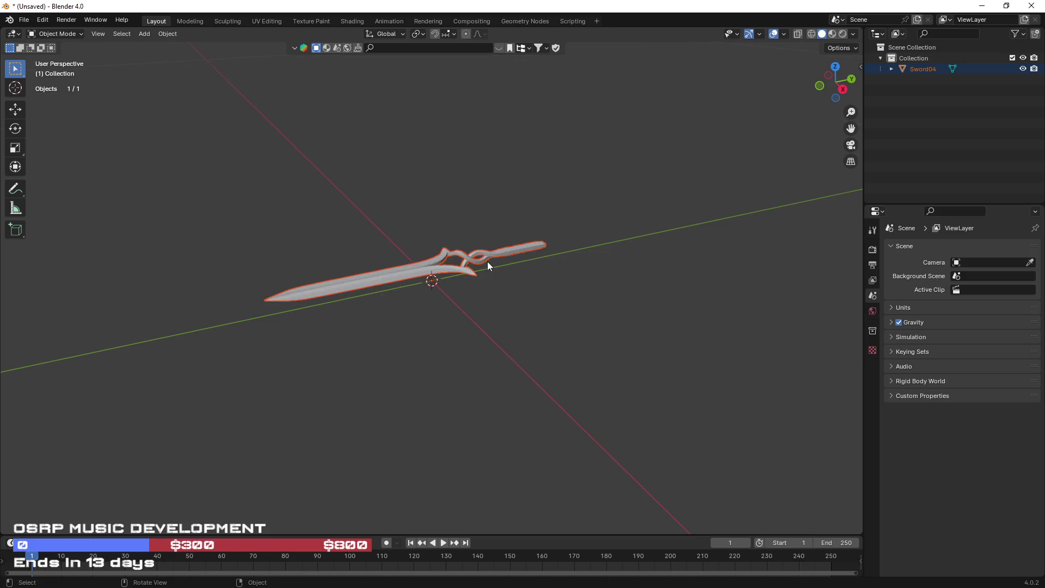
scroll(449, 276, up, 2)
click(423, 247)
key(Tab)
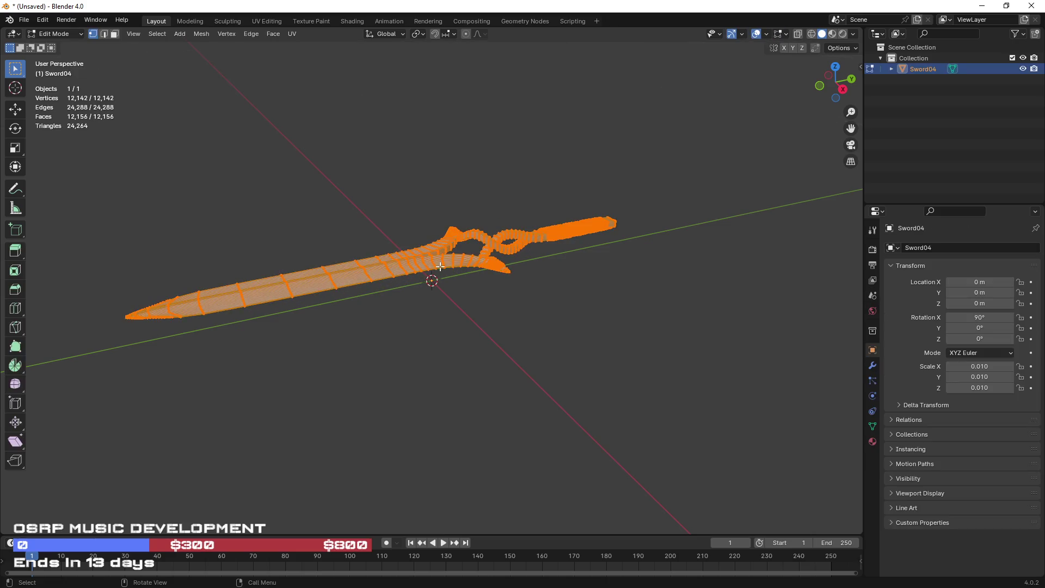
Orbit and zoom around the sword to inspect its dense topology.
scroll(442, 282, up, 2)
mouse_move(443, 282)
mouse_down()
mouse_move(478, 350)
mouse_move(548, 357)
mouse_move(624, 398)
mouse_move(604, 414)
mouse_move(497, 329)
mouse_up()
mouse_move(632, 351)
mouse_down()
mouse_move(674, 392)
mouse_move(383, 319)
mouse_move(481, 367)
mouse_move(574, 348)
mouse_move(614, 308)
mouse_up()
drag(688, 229, 545, 283)
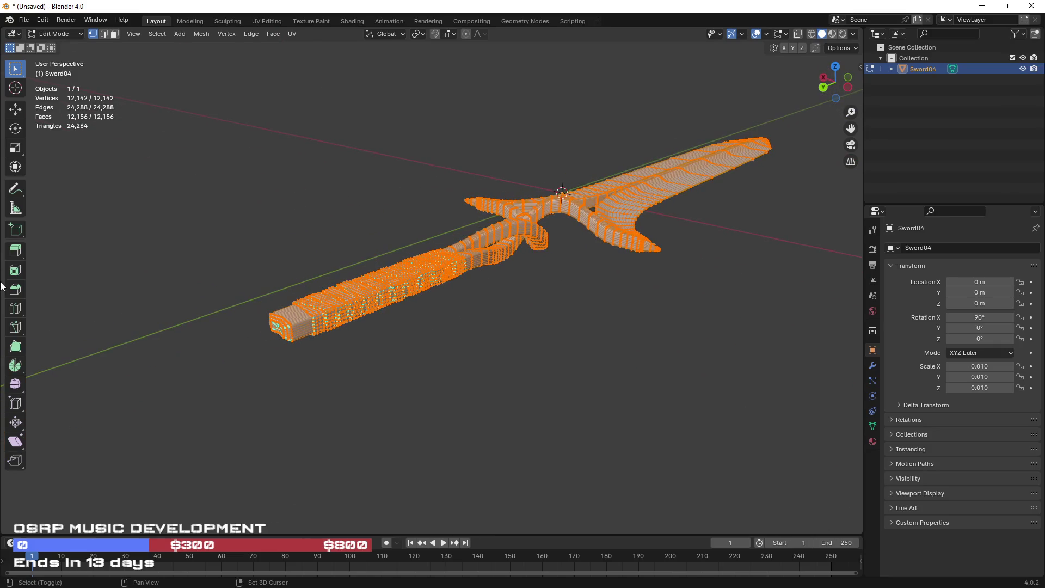
scroll(501, 296, up, 4)
scroll(499, 297, up, 3)
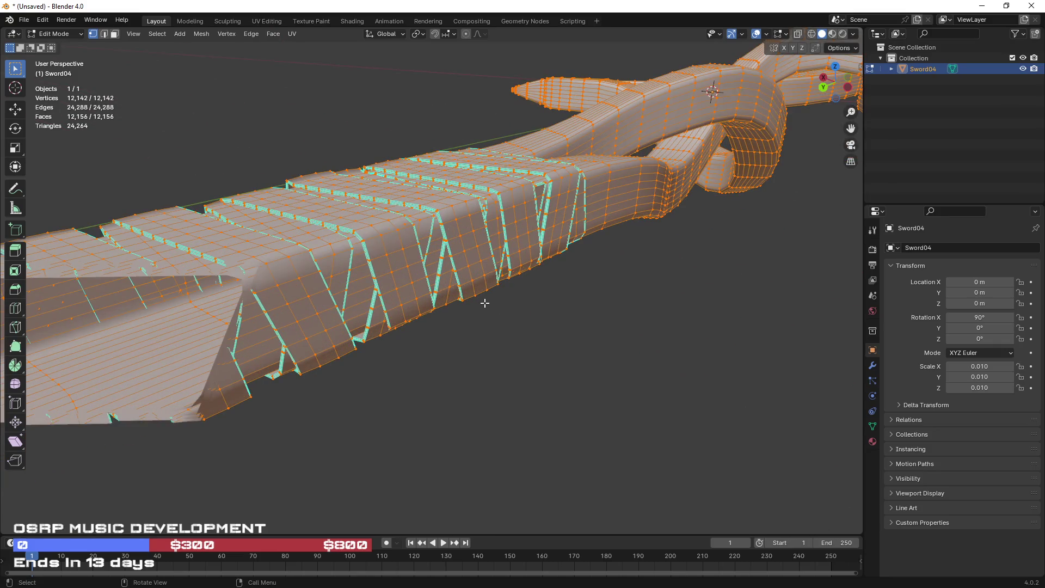
scroll(564, 331, down, 2)
scroll(479, 413, down, 4)
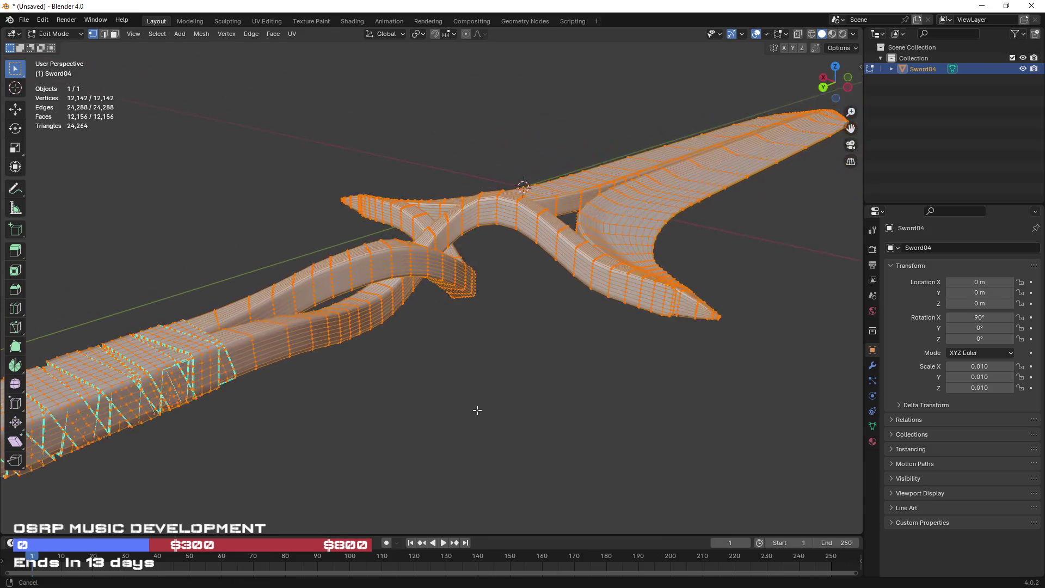
mouse_move(515, 383)
mouse_down()
mouse_move(431, 385)
mouse_move(523, 384)
mouse_move(545, 366)
mouse_up()
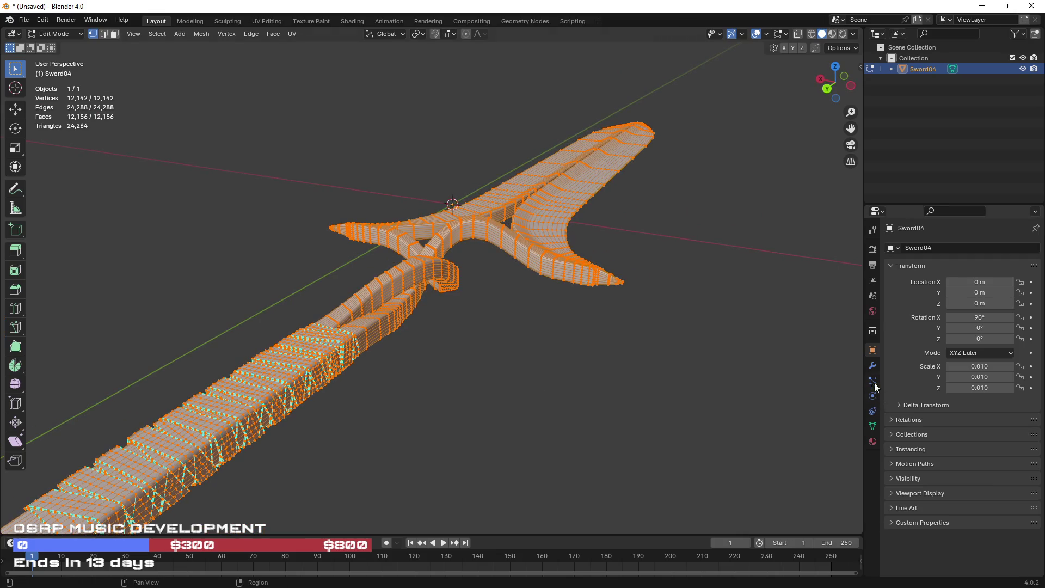
Show the Modifiers tab, return to Object Mode, and bring up the Add Modifier list.
click(871, 369)
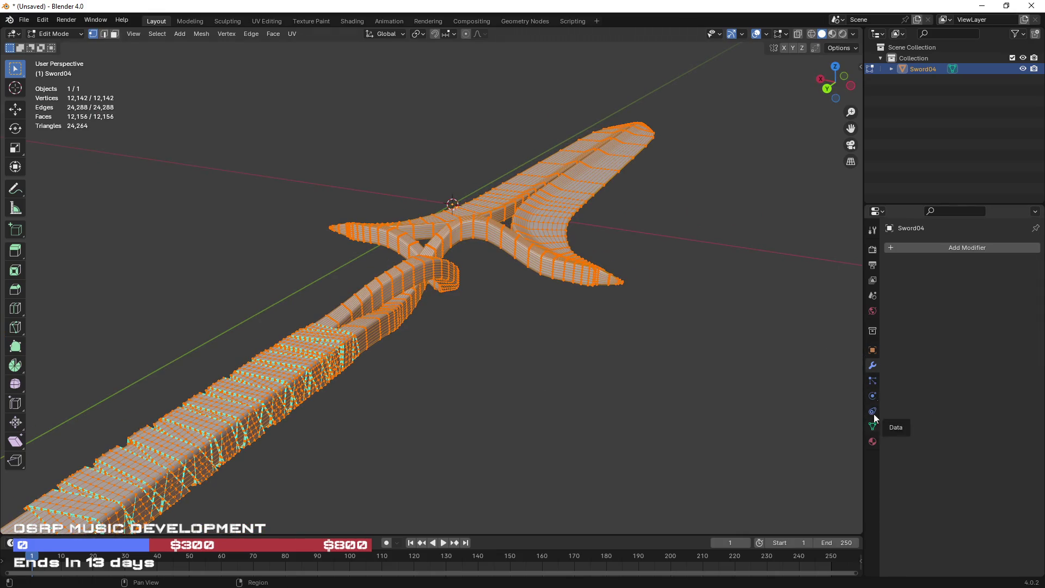
key(Tab)
click(916, 246)
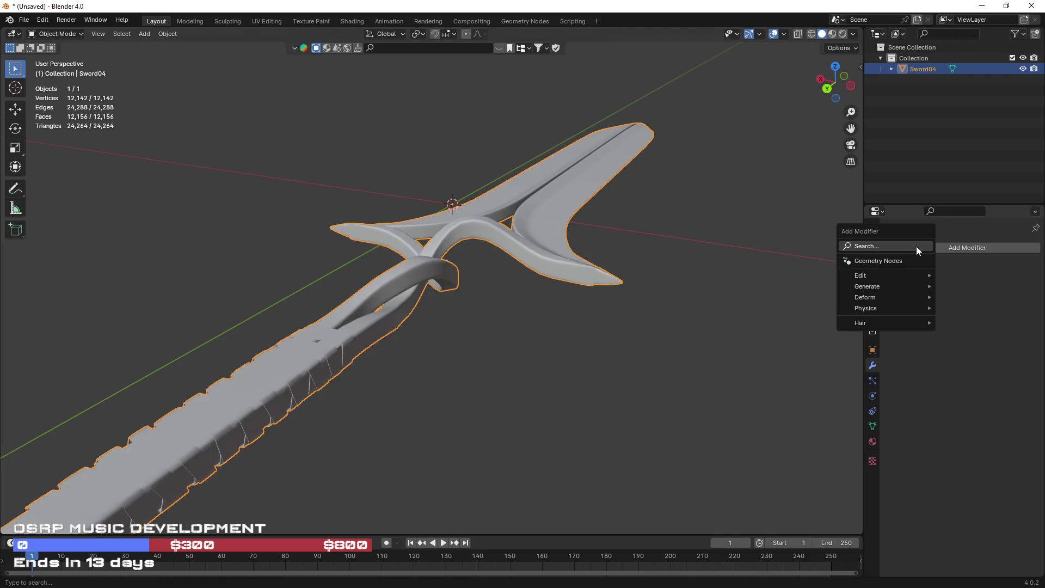
Add a Decimate modifier to the sword, try a 0.5 ratio, then undo it.
mouse_move(887, 295)
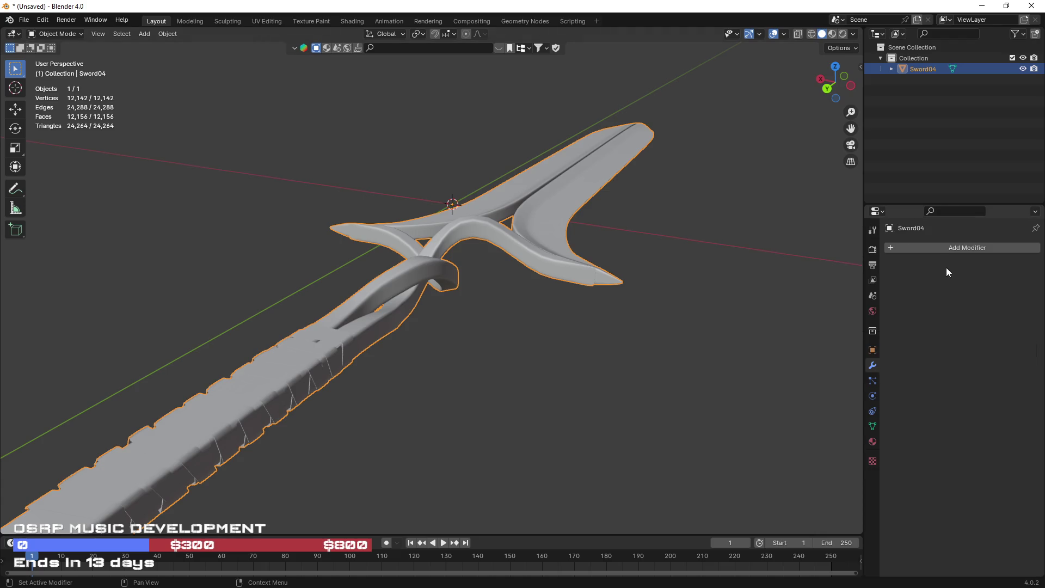
click(939, 245)
mouse_move(925, 285)
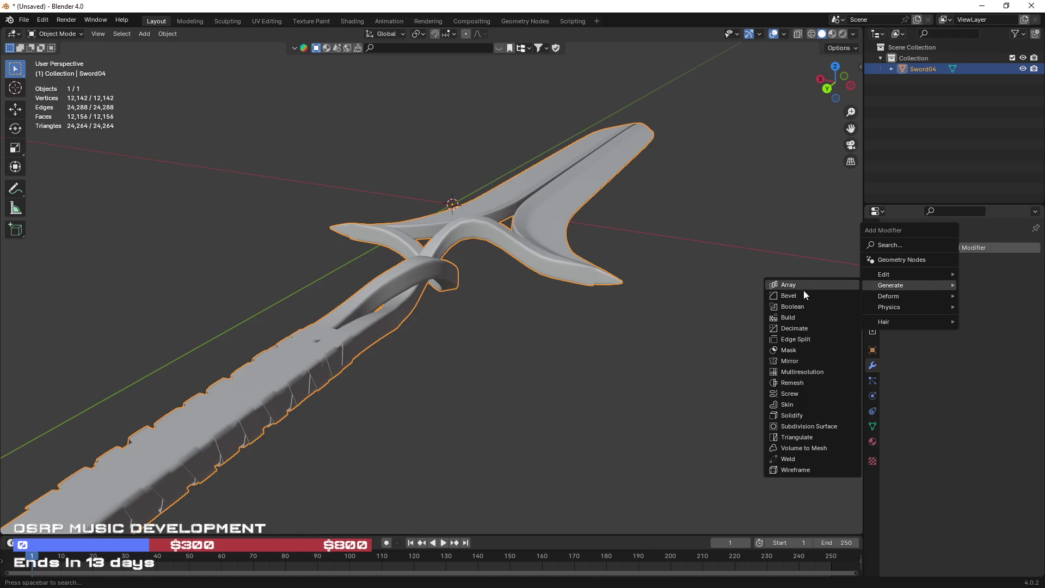
click(805, 329)
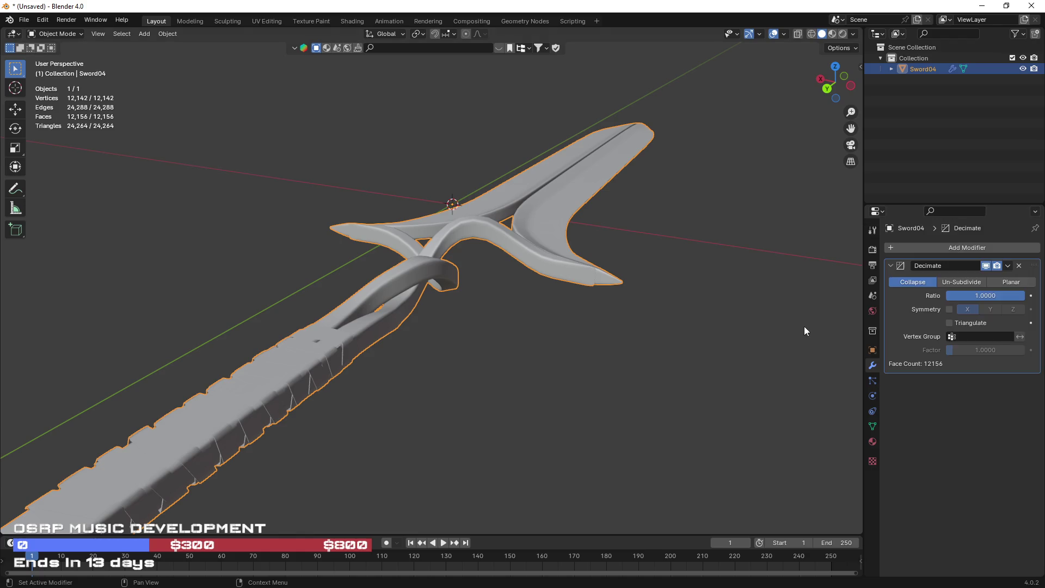
click(985, 296)
text(.5)
key(Return)
mouse_move(667, 338)
mouse_down()
mouse_move(658, 355)
mouse_move(671, 390)
mouse_up()
key(ctrl+z)
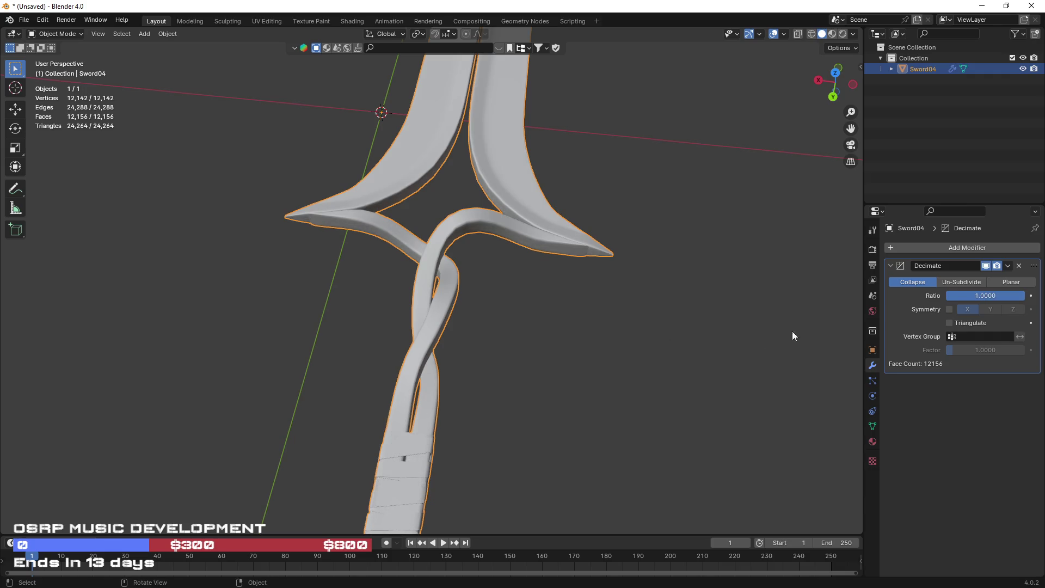
Set the Decimate ratio to 0.5, then lower it to 0.3.
click(982, 297)
text(.5)
key(Return)
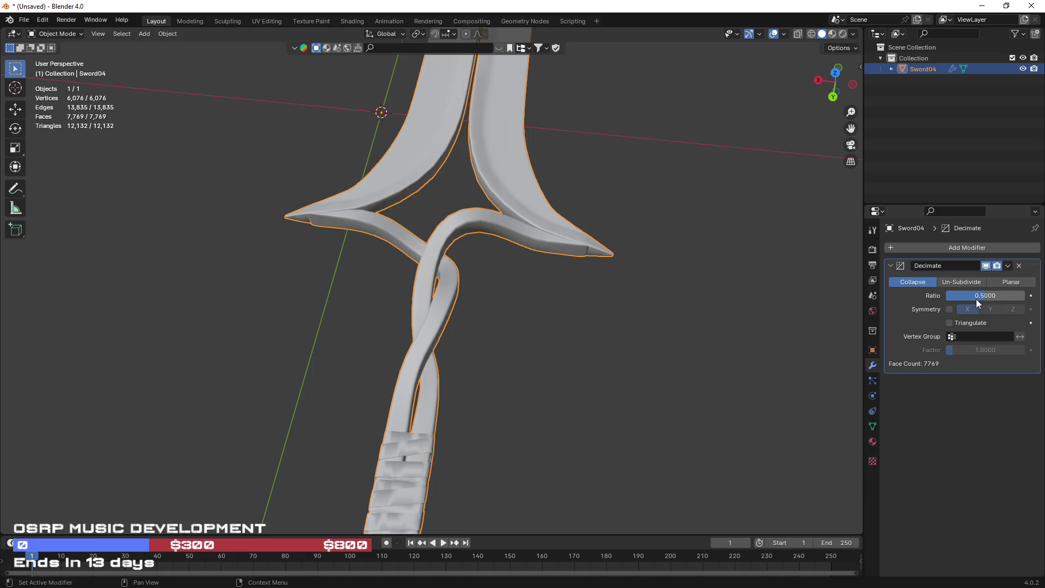
mouse_move(643, 339)
mouse_down()
mouse_move(538, 270)
mouse_move(559, 301)
mouse_move(609, 305)
mouse_up()
click(982, 296)
text(.3)
key(Return)
Inspect the decimated mesh in Edit Mode, then apply the Decimate modifier permanently.
mouse_move(586, 371)
mouse_down()
mouse_move(577, 351)
mouse_move(615, 308)
mouse_move(653, 320)
mouse_move(667, 311)
mouse_move(645, 314)
mouse_move(758, 367)
mouse_move(625, 403)
mouse_move(525, 361)
mouse_move(538, 361)
mouse_up()
mouse_move(507, 326)
mouse_down()
mouse_move(432, 276)
mouse_move(357, 258)
mouse_up()
key(Tab)
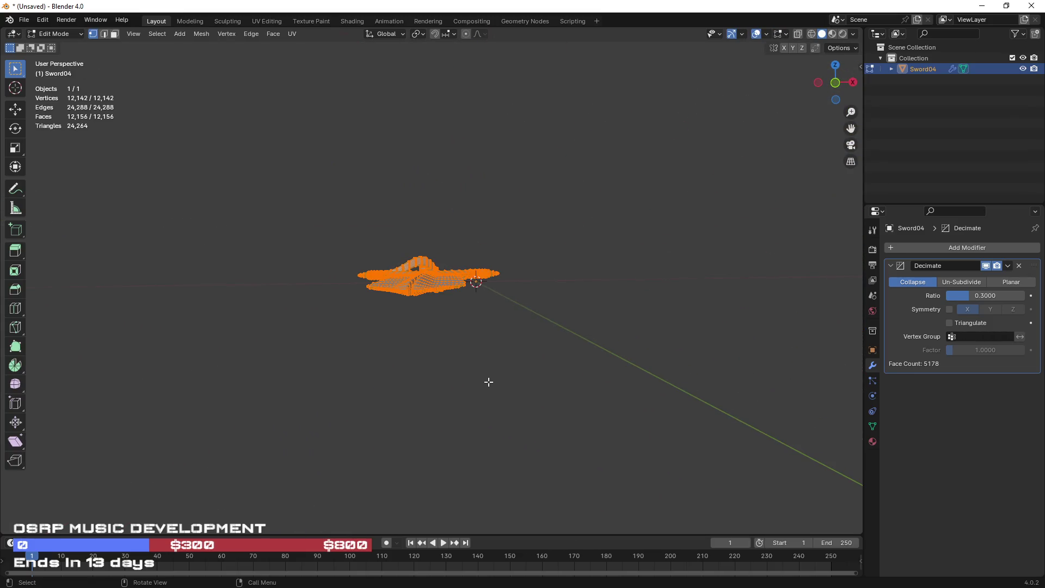
drag(550, 418, 597, 464)
key(Tab)
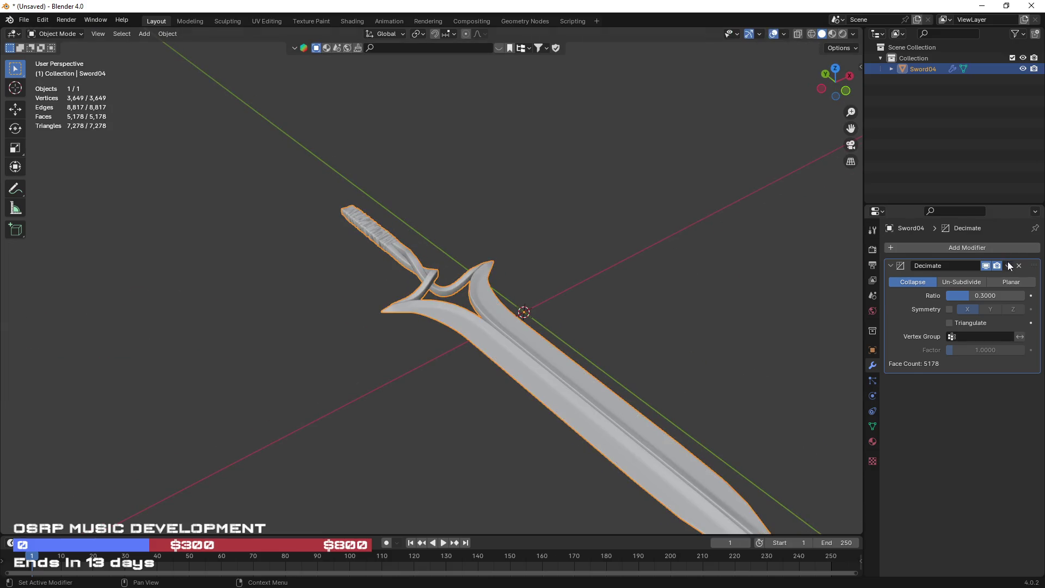
click(1008, 266)
click(972, 279)
scroll(535, 353, up, 3)
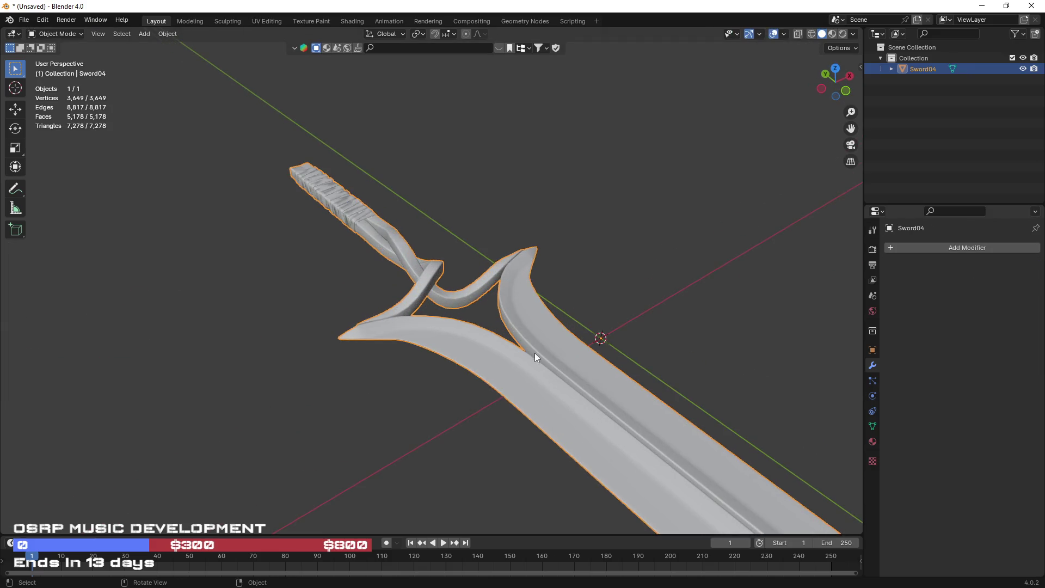
Duplicate the sword with copy-paste and parent Sword04.001 under Sword04 in the Outliner.
key(Tab)
mouse_move(627, 327)
mouse_down()
mouse_move(697, 281)
mouse_move(597, 350)
mouse_move(699, 377)
mouse_up()
key(Tab)
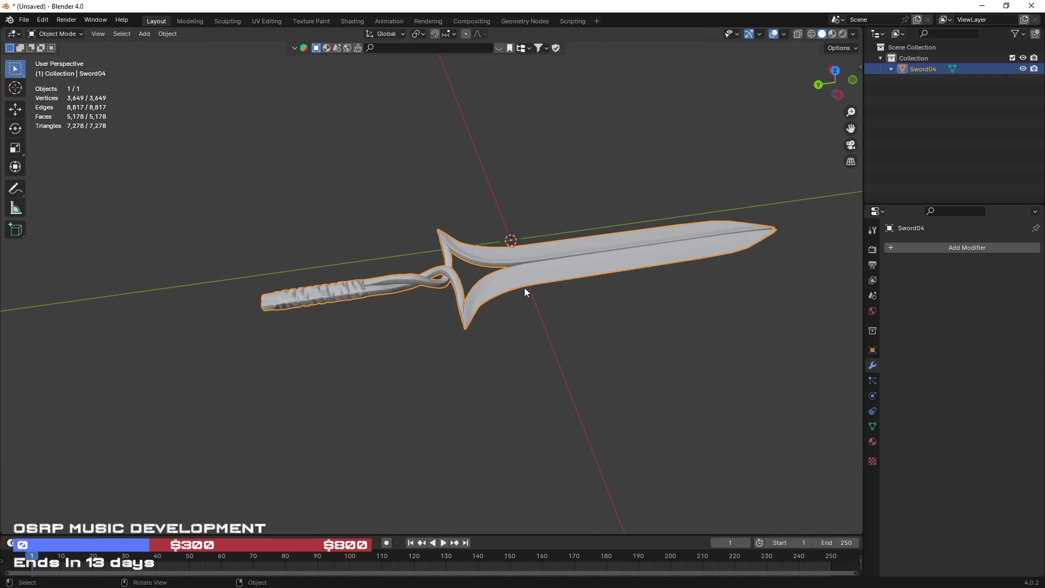
key(ctrl+c)
key(ctrl+v)
click(917, 80)
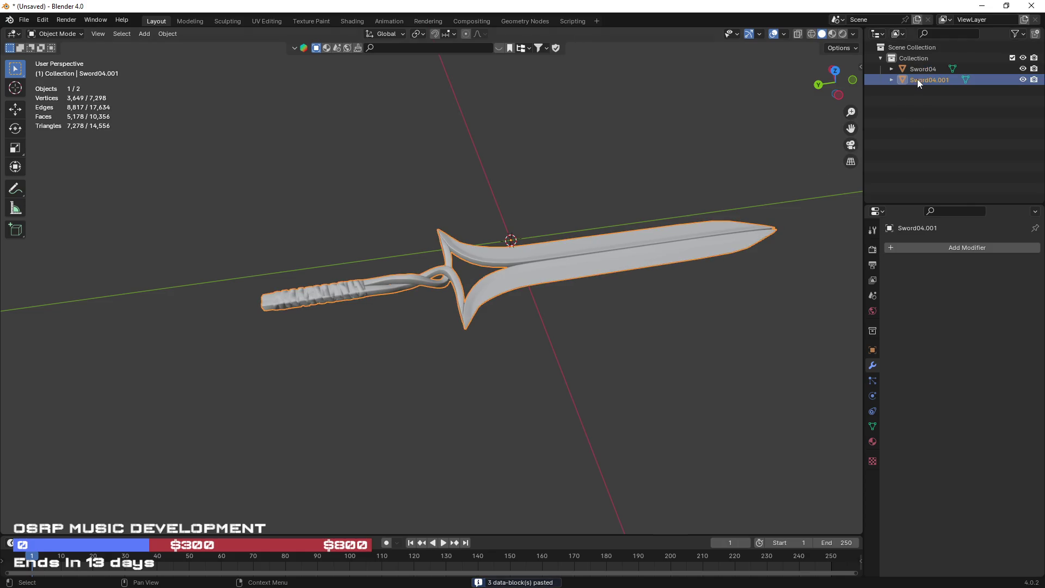
drag(904, 79, 903, 71)
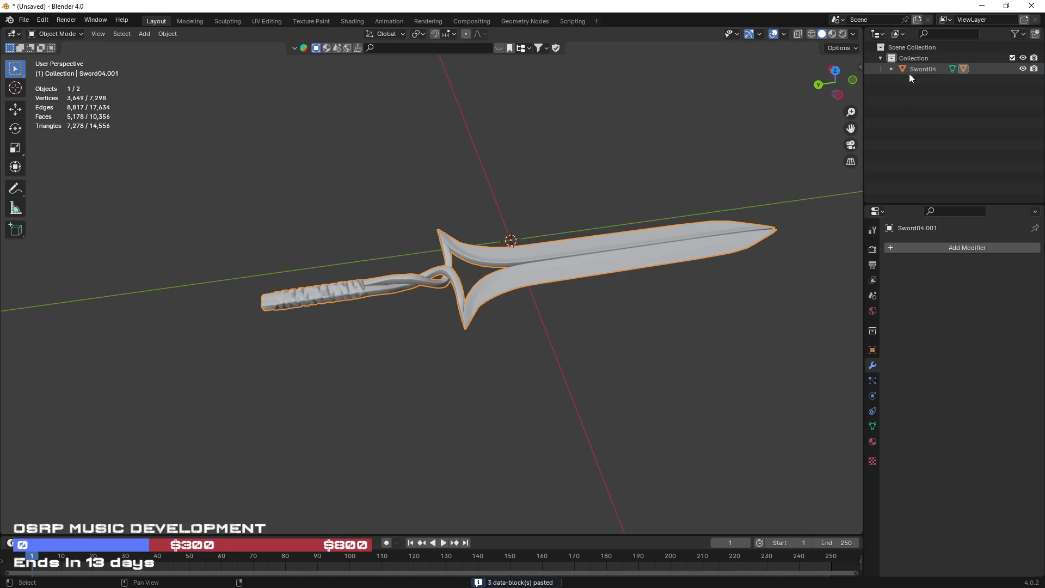
click(891, 69)
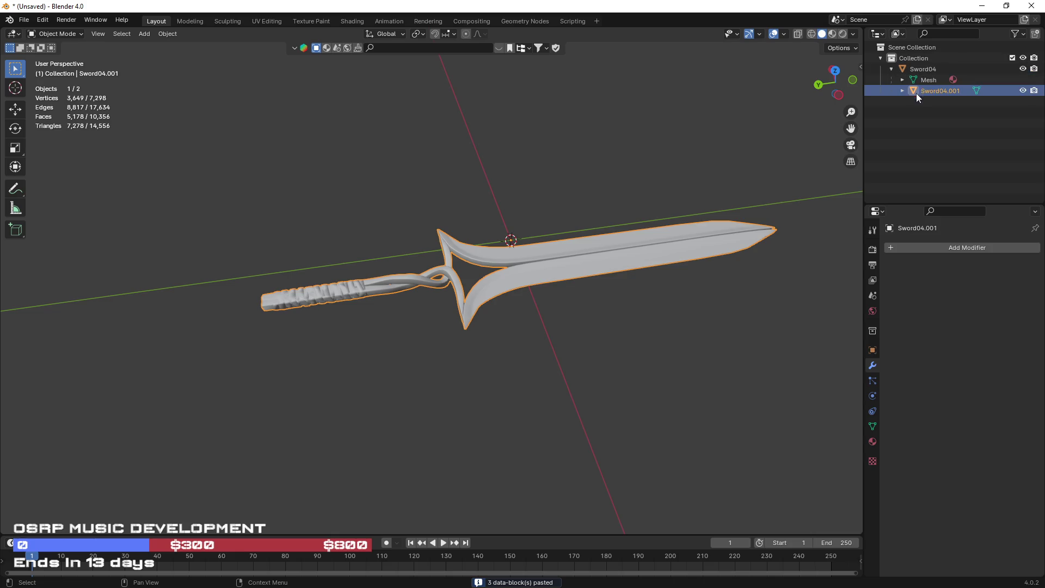
Add a Decimate modifier to Sword04.001 with a 0.3 ratio.
click(944, 248)
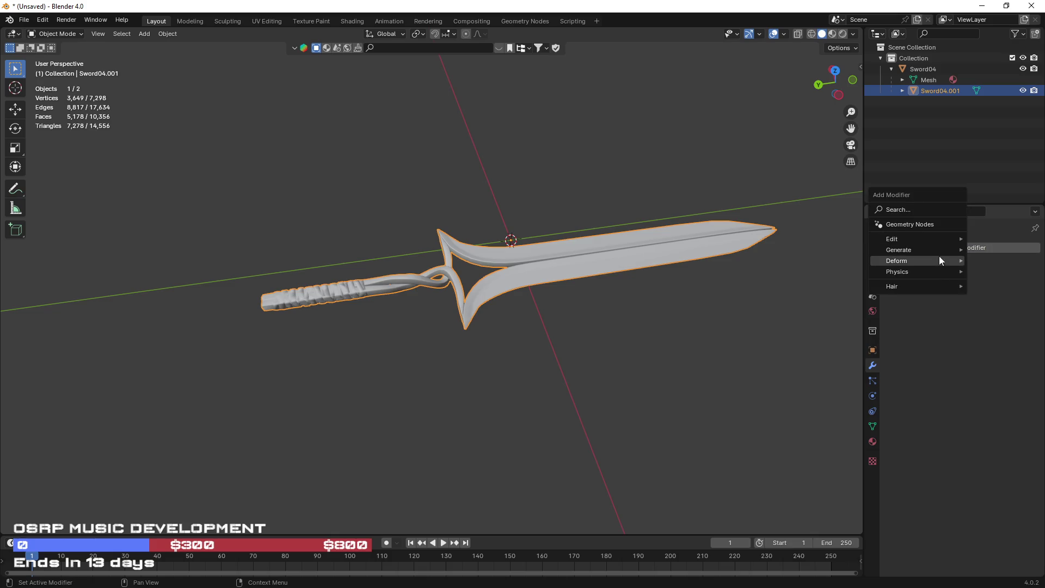
mouse_move(936, 253)
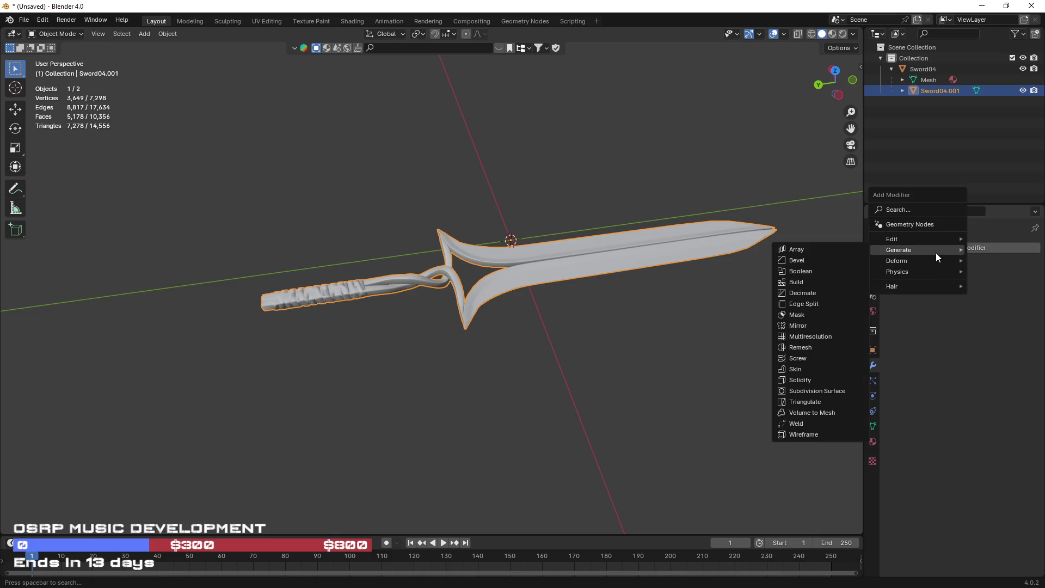
click(817, 292)
click(995, 295)
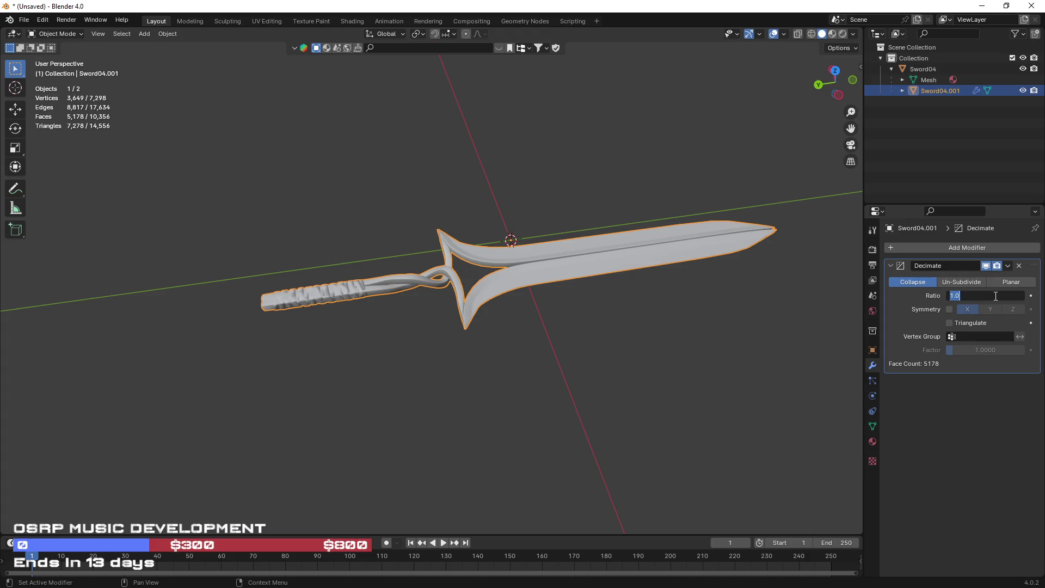
text(.3)
key(Return)
Hide Sword04, apply a 0.15 Decimate ratio to the copy, then unhide Sword04.
click(1023, 68)
scroll(616, 331, up, 2)
drag(614, 325, 570, 289)
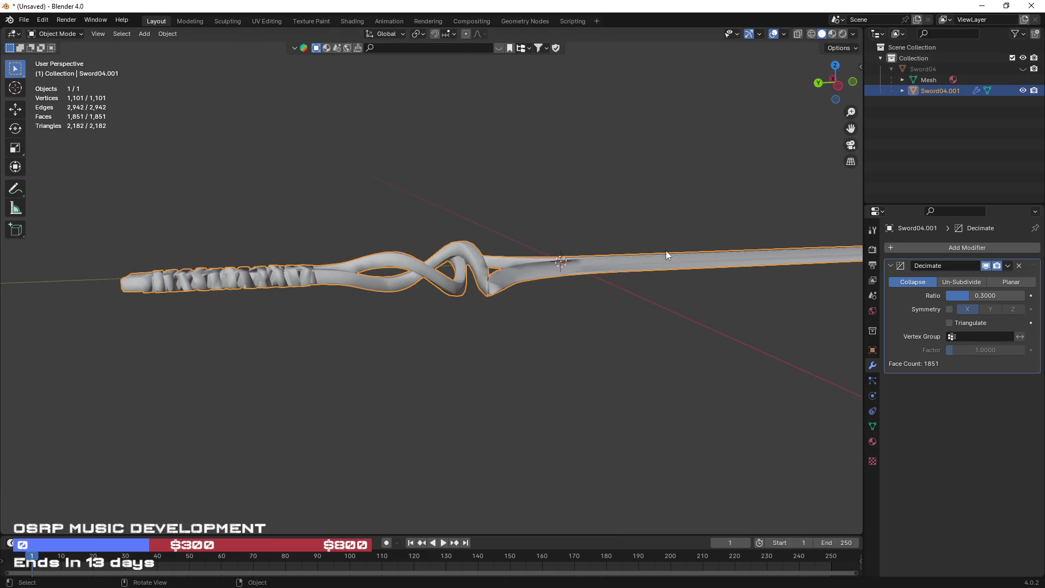
click(981, 296)
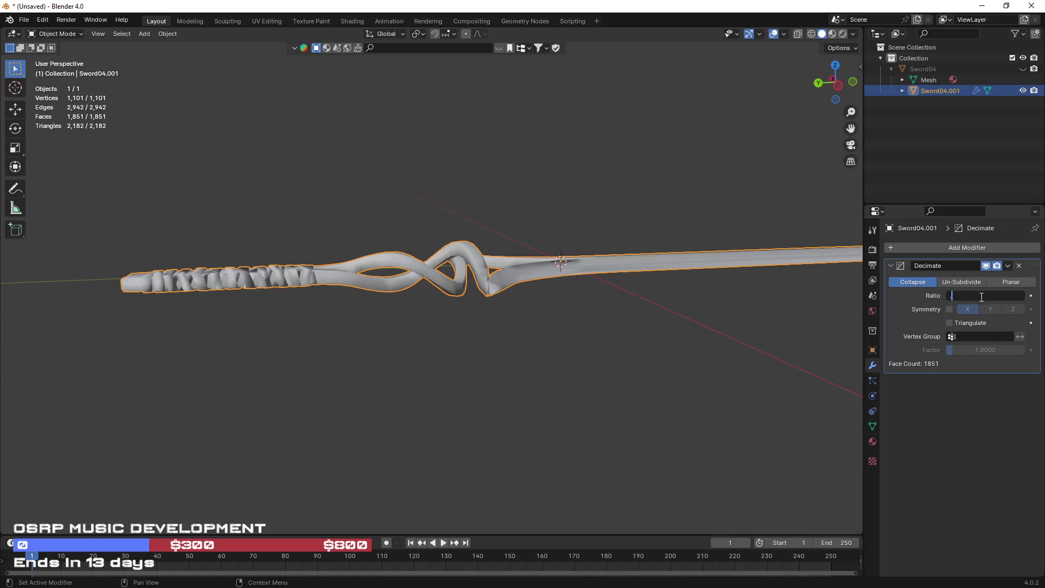
text(.15)
key(Return)
mouse_move(705, 320)
mouse_down()
mouse_move(599, 357)
mouse_move(674, 408)
mouse_move(706, 373)
mouse_move(749, 361)
mouse_move(748, 350)
mouse_up()
click(1009, 267)
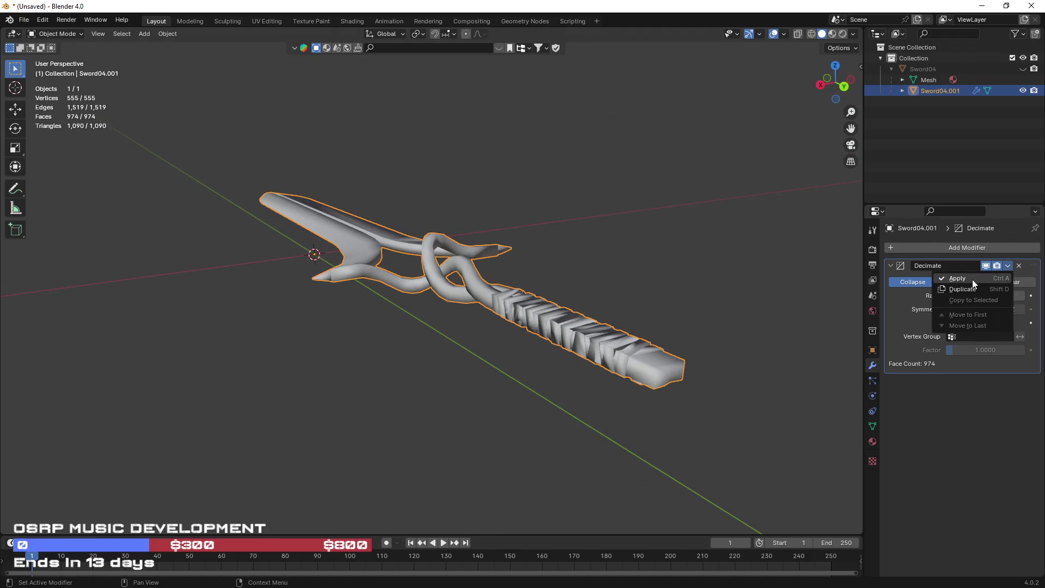
click(973, 279)
click(1023, 69)
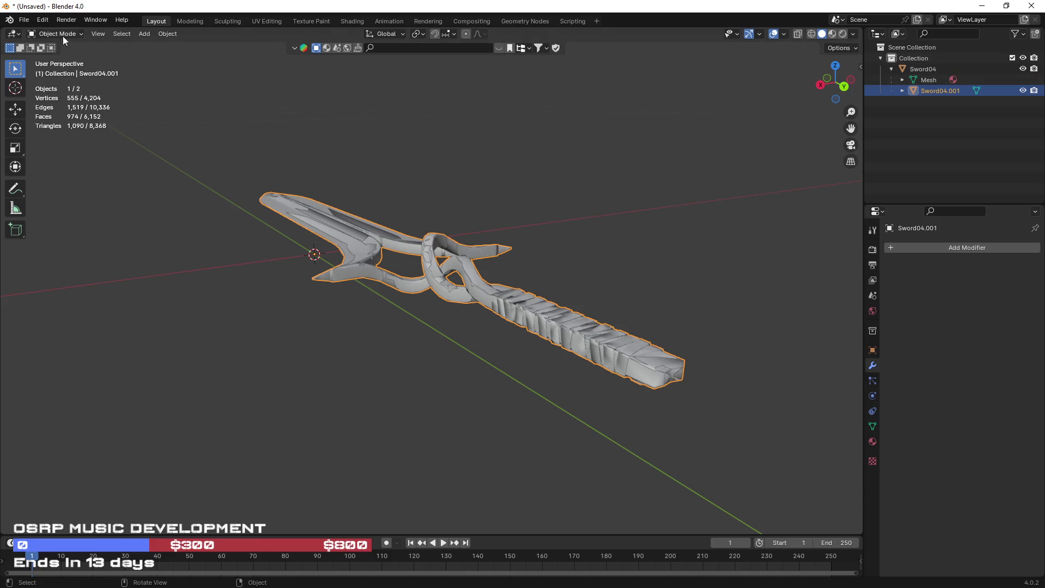
Export the scene as Sword04_OPTIMIZE.fbx into the Sword04 folder and switch back to Unity.
click(24, 20)
mouse_move(74, 175)
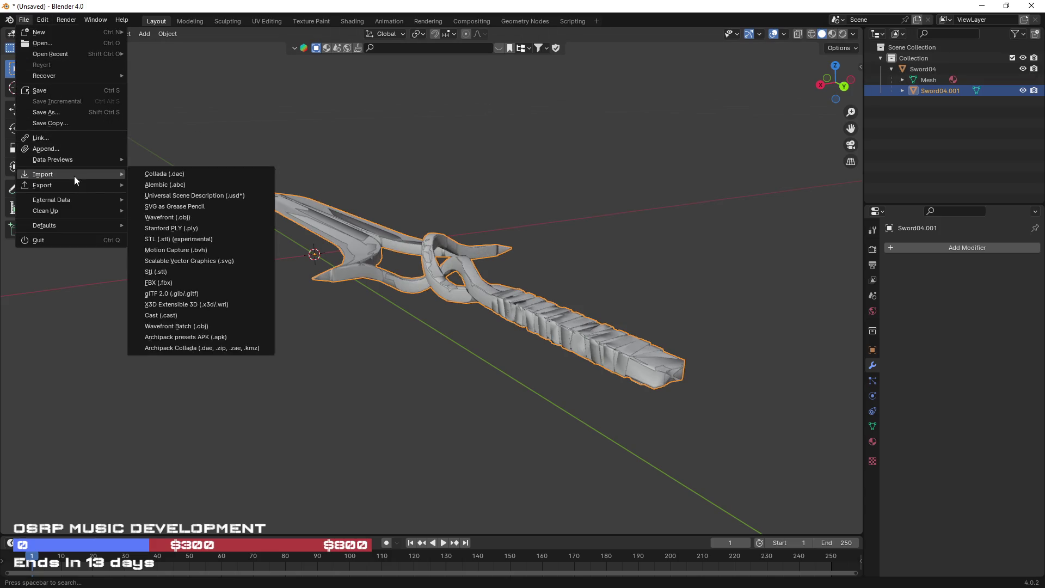
click(180, 281)
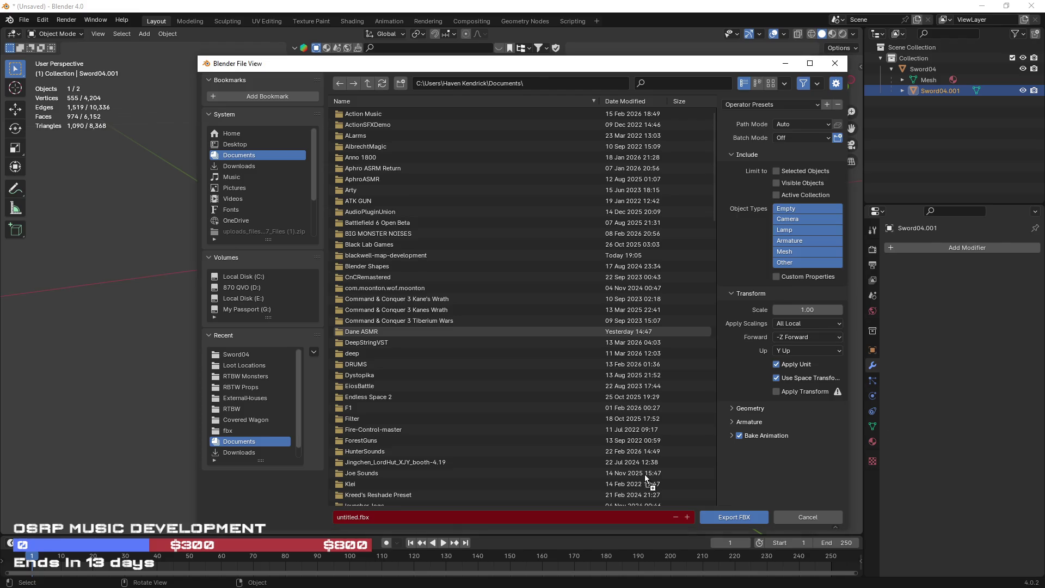
drag(452, 518, 454, 517)
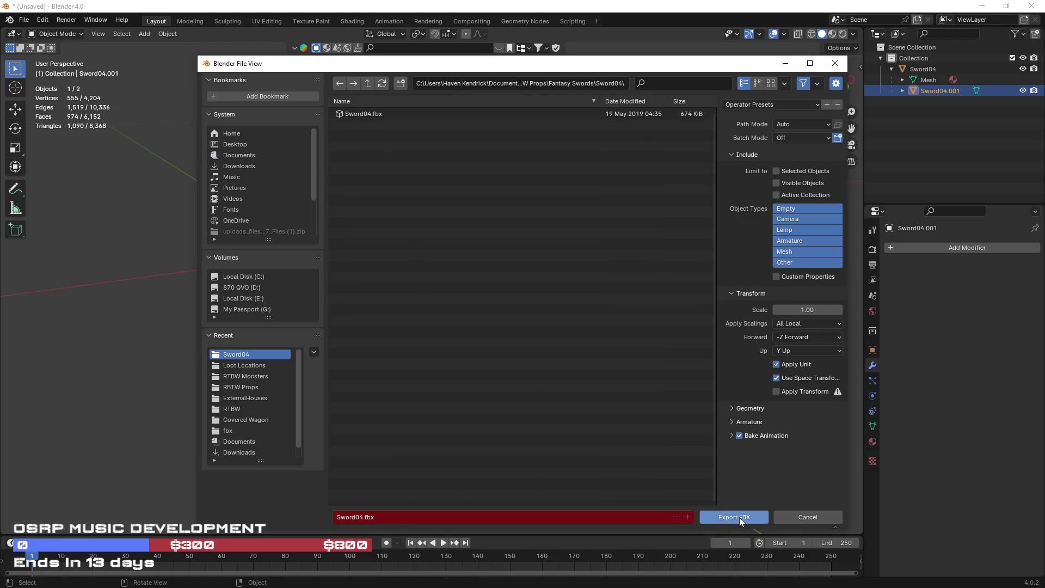
click(364, 517)
text(OPTIMIZED)
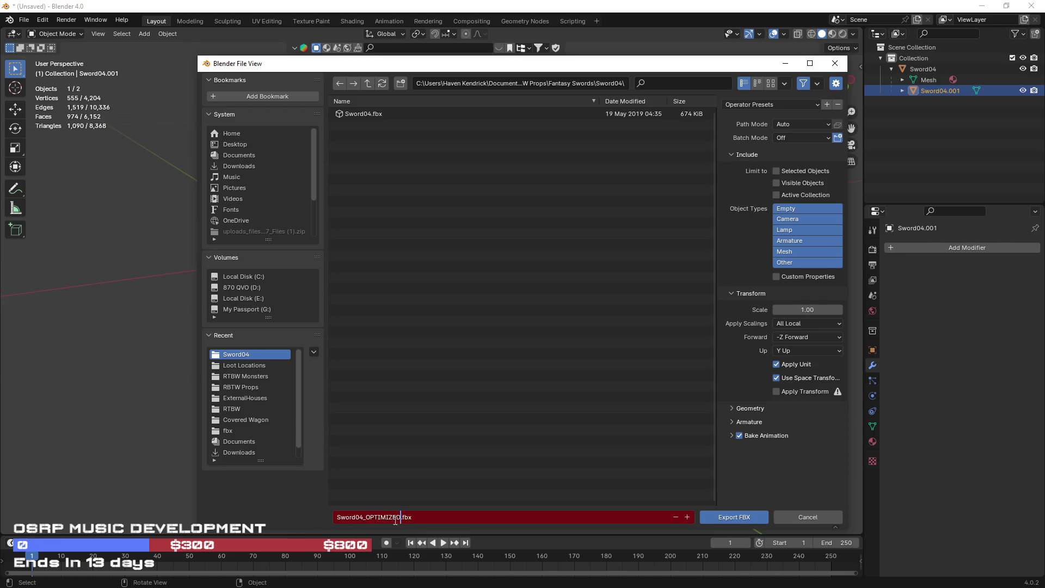
click(722, 517)
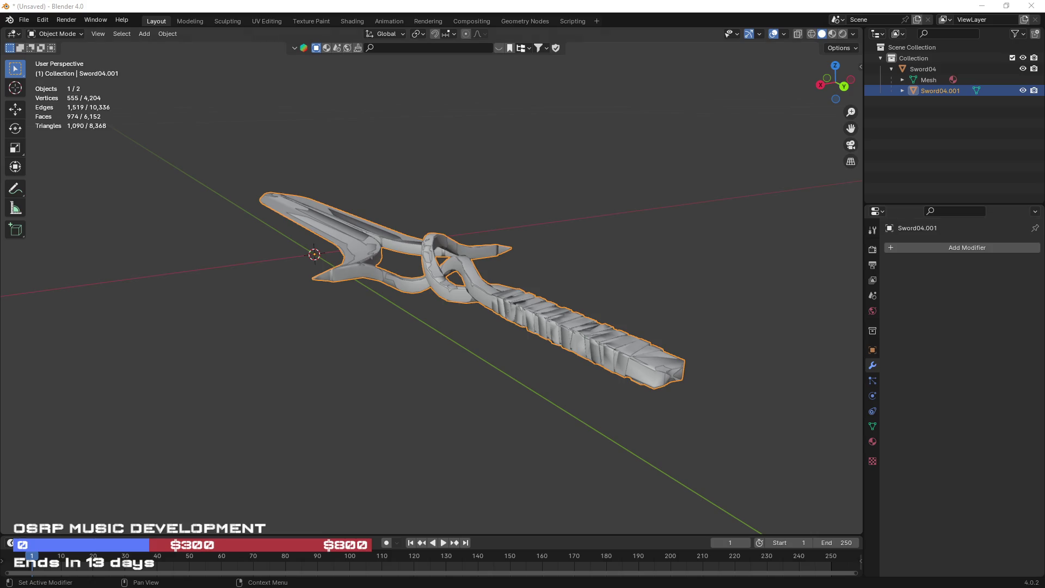
key(alt+Tab)
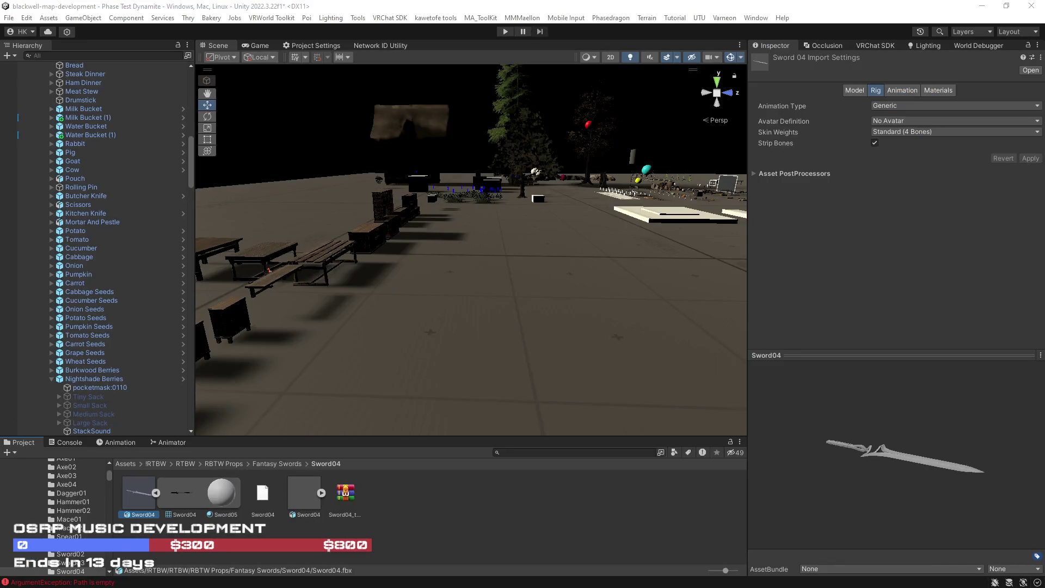
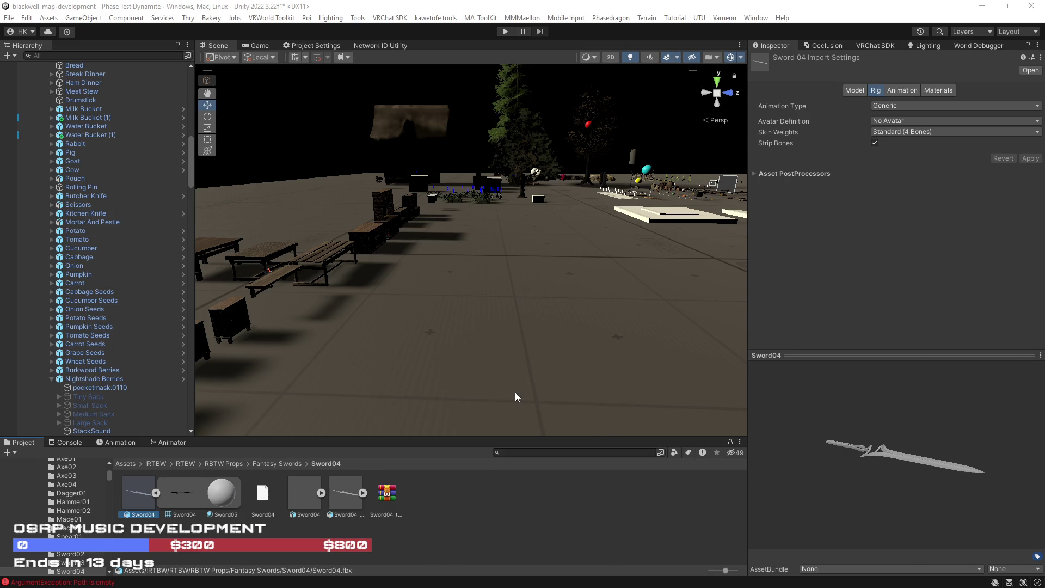
Drag the Sword04_OPTIMIZED model from the Project panel into the scene beside the benches and tables.
drag(532, 320, 452, 315)
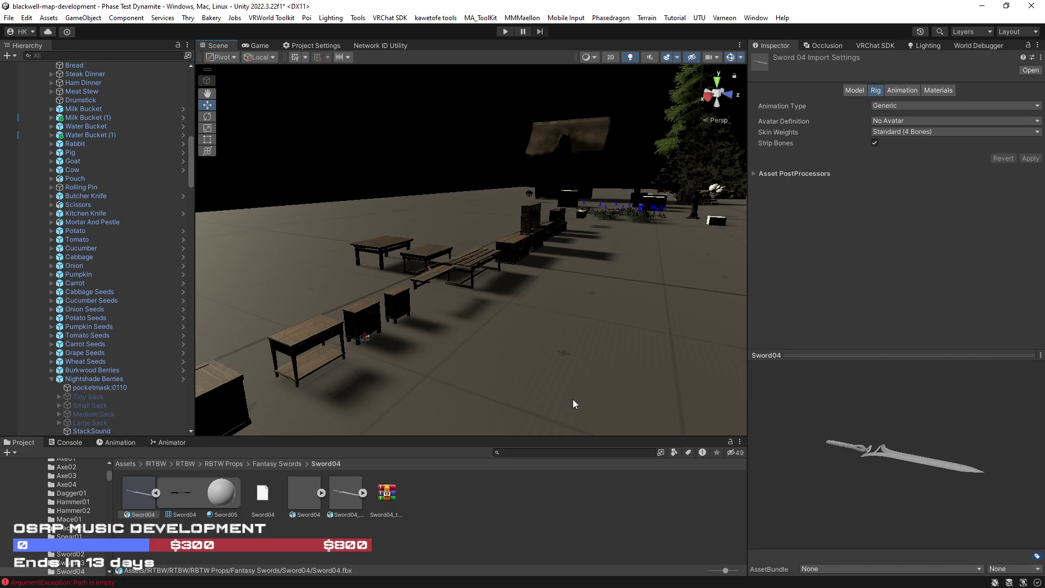
mouse_move(541, 383)
mouse_down()
mouse_move(523, 354)
mouse_move(484, 381)
mouse_up()
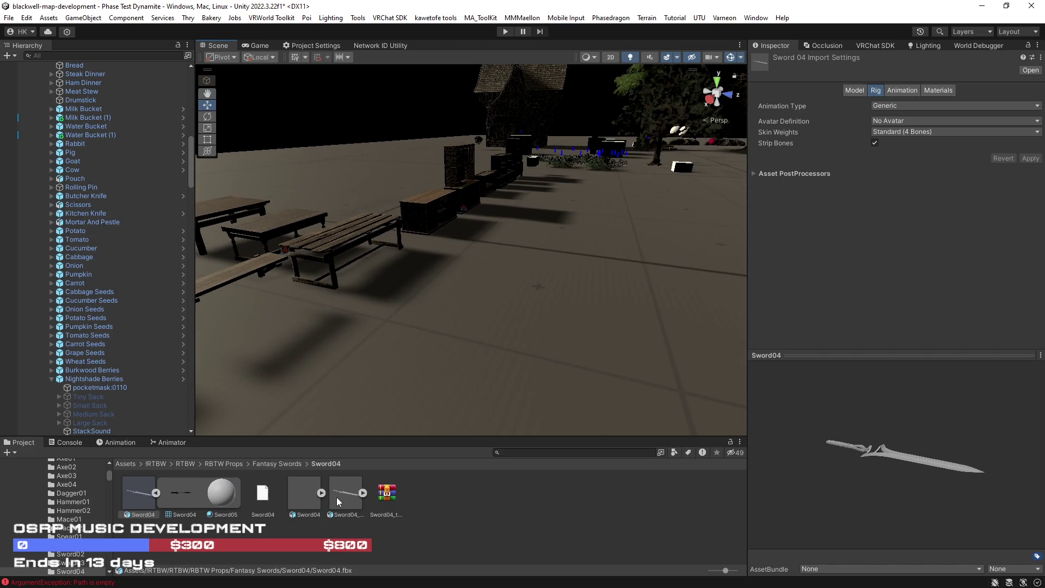
click(348, 495)
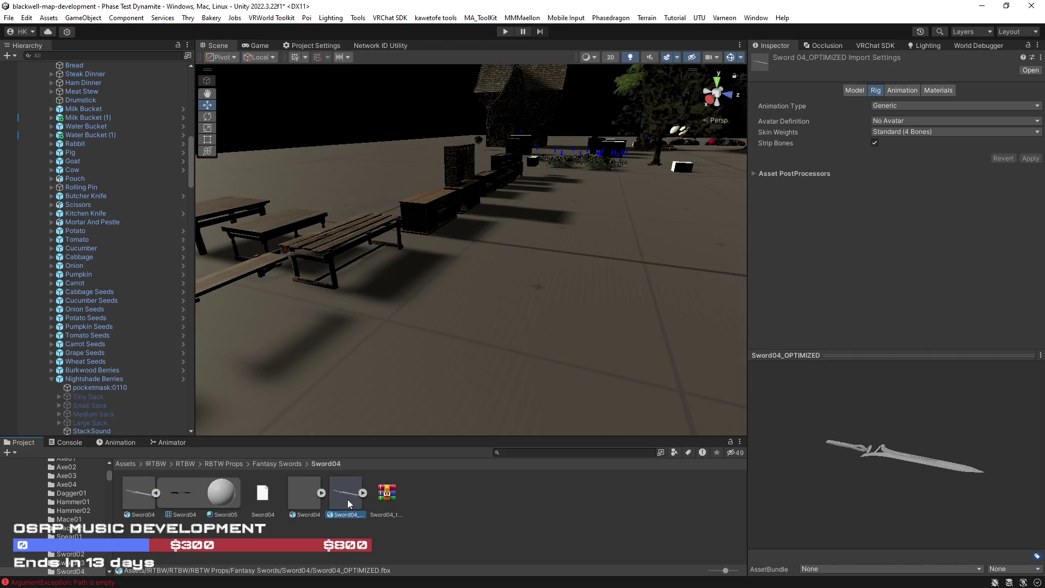
drag(621, 349, 632, 345)
scroll(632, 345, down, 10)
drag(347, 496, 374, 272)
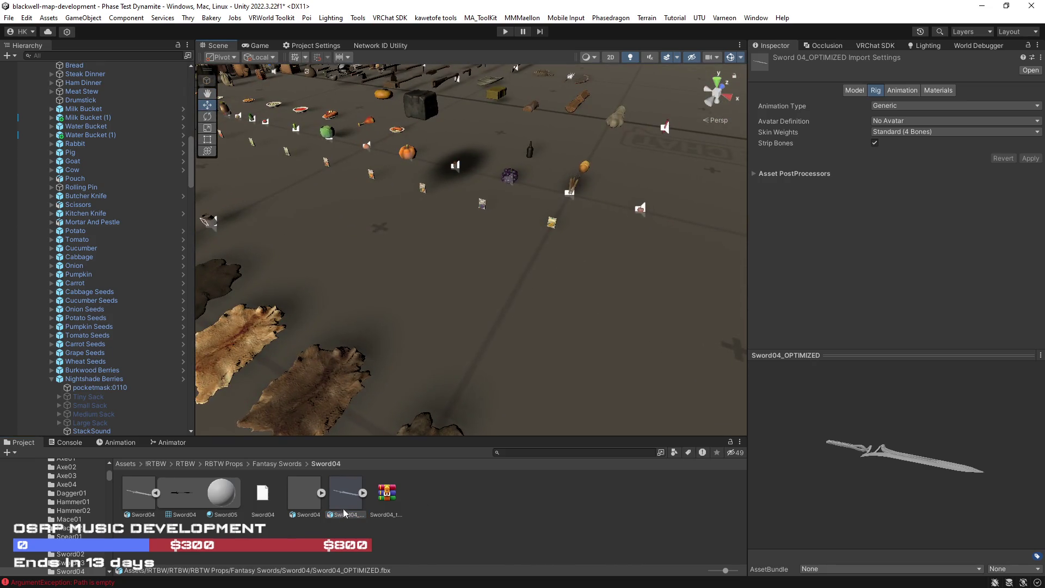
Frame the placed sword and set Sword04_OPTIMIZED's Mesh Compression from Off to Medium.
key(f)
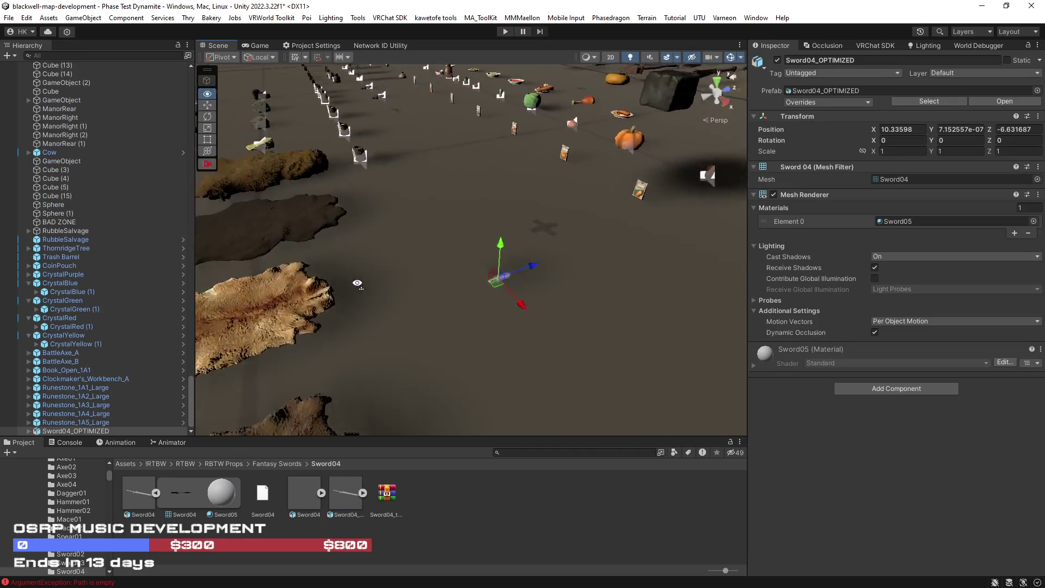
click(341, 497)
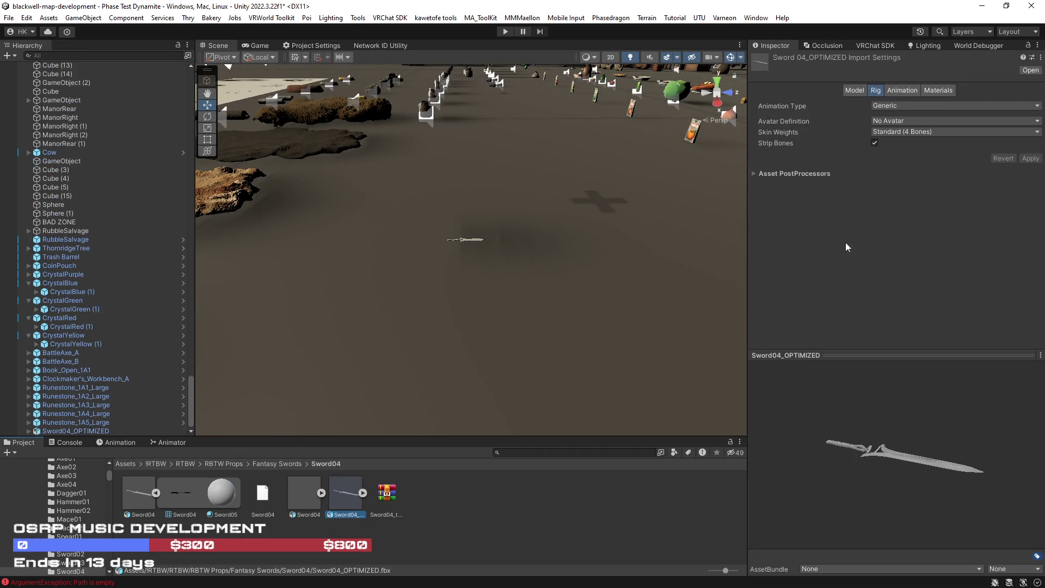
click(859, 93)
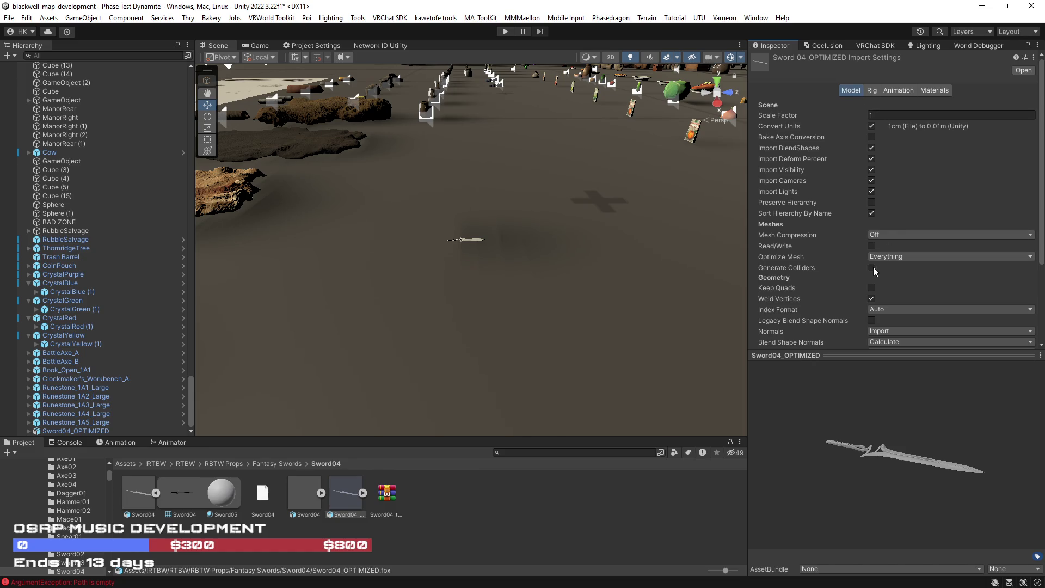
click(886, 236)
click(900, 269)
Review the remaining model import settings and edit the Scale Factor field.
scroll(901, 272, down, 3)
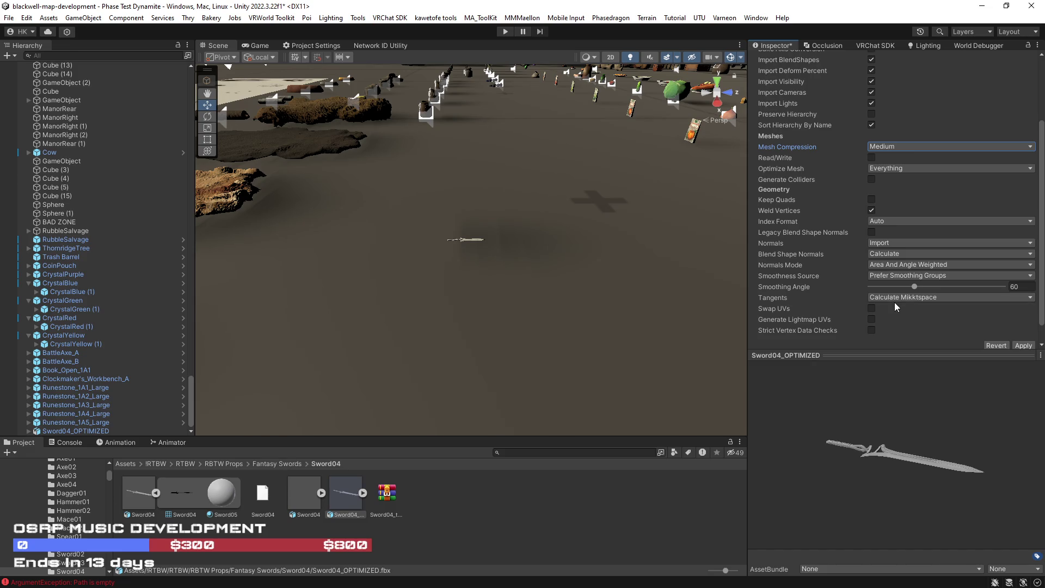
scroll(895, 305, down, 1)
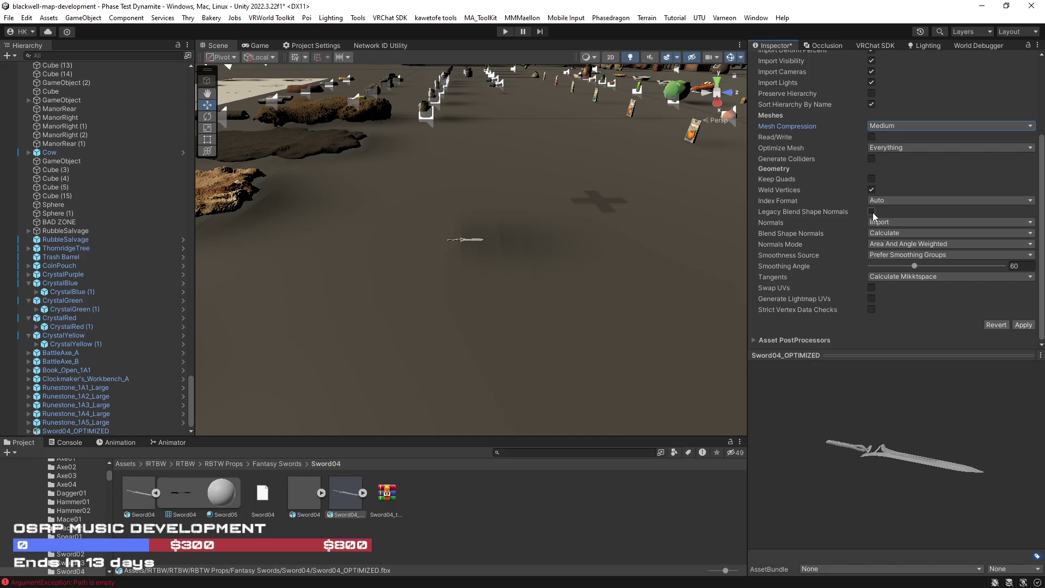
scroll(866, 219, up, 5)
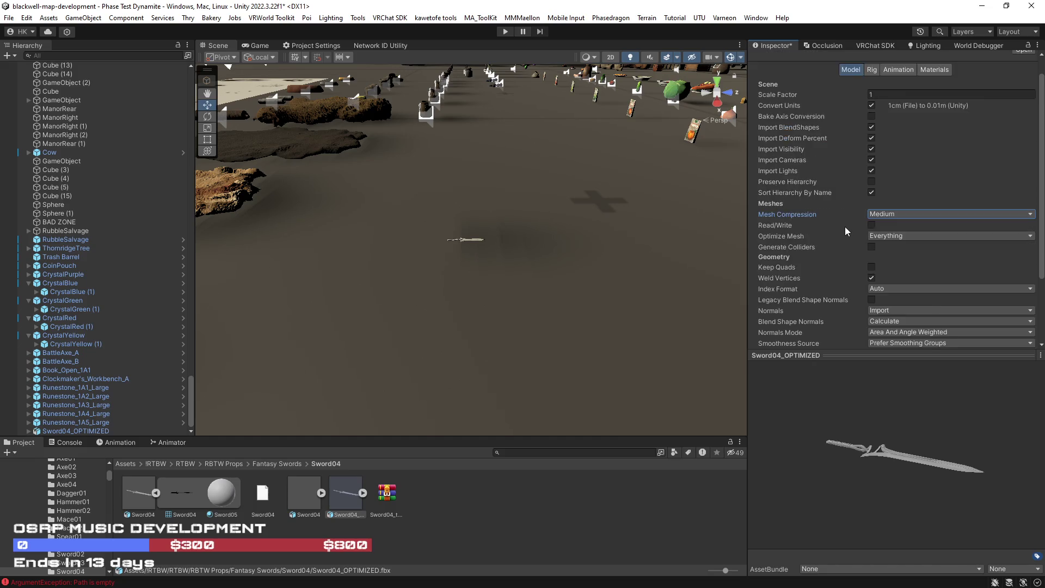
click(882, 115)
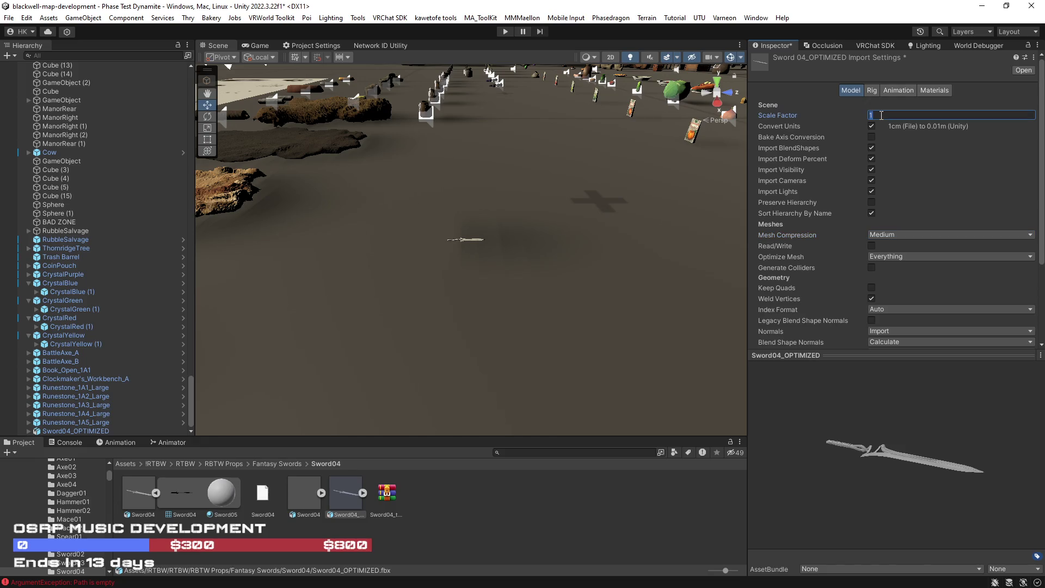
text(3)
key(Return)
scroll(942, 257, down, 3)
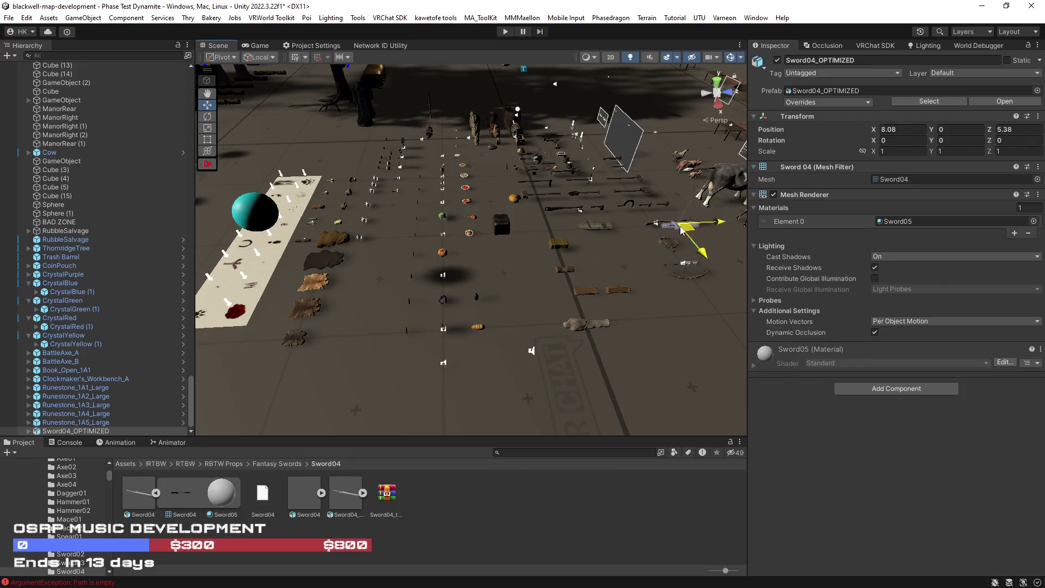
Move the sword to a new spot among the props.
drag(599, 245, 673, 261)
scroll(614, 296, up, 5)
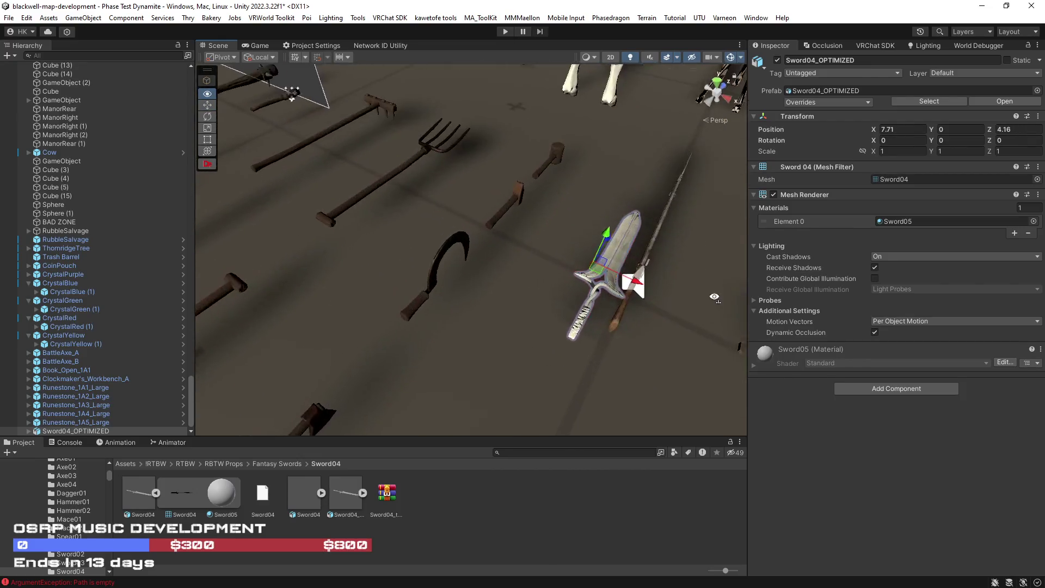
mouse_move(614, 295)
mouse_down()
mouse_move(373, 303)
mouse_move(572, 245)
mouse_move(604, 207)
mouse_move(585, 238)
mouse_move(498, 283)
mouse_up()
scroll(571, 245, down, 3)
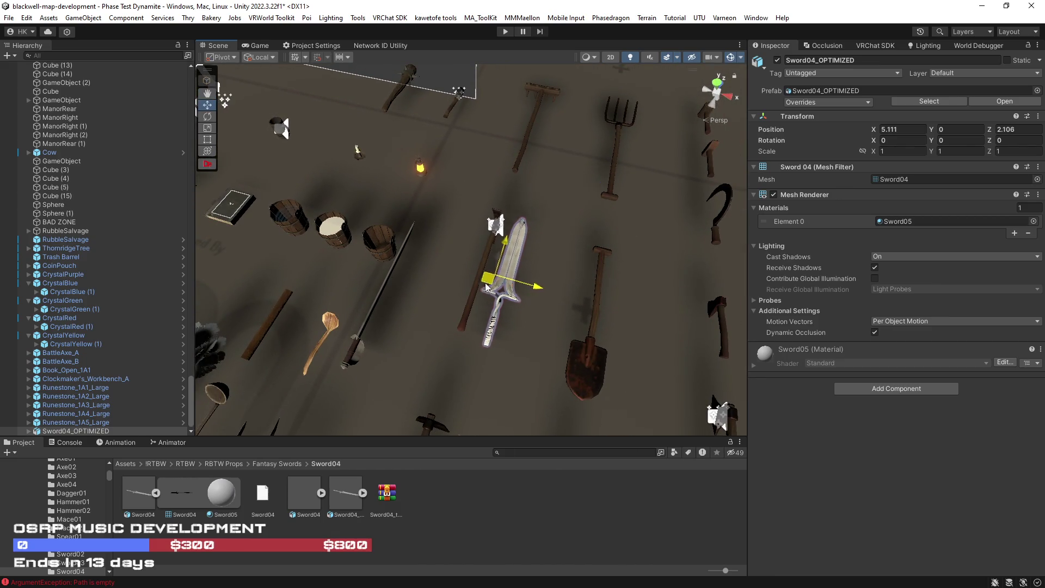
scroll(498, 283, up, 5)
scroll(541, 311, down, 3)
Narrow the sword to about 0.605 on X and shift it next to the other tools.
key(r)
mouse_move(503, 234)
mouse_down()
mouse_move(483, 238)
mouse_move(266, 163)
mouse_move(484, 245)
mouse_move(504, 267)
mouse_move(479, 268)
mouse_move(483, 206)
mouse_move(506, 269)
mouse_move(493, 229)
mouse_up()
key(w)
key(f)
mouse_move(566, 294)
mouse_down()
mouse_move(463, 239)
mouse_move(426, 165)
mouse_move(454, 267)
mouse_move(528, 249)
mouse_move(589, 326)
mouse_move(456, 198)
mouse_move(471, 196)
mouse_move(462, 212)
mouse_up()
key(f)
key(r)
key(w)
mouse_move(463, 211)
mouse_down()
mouse_move(309, 190)
mouse_move(363, 140)
mouse_move(364, 208)
mouse_up()
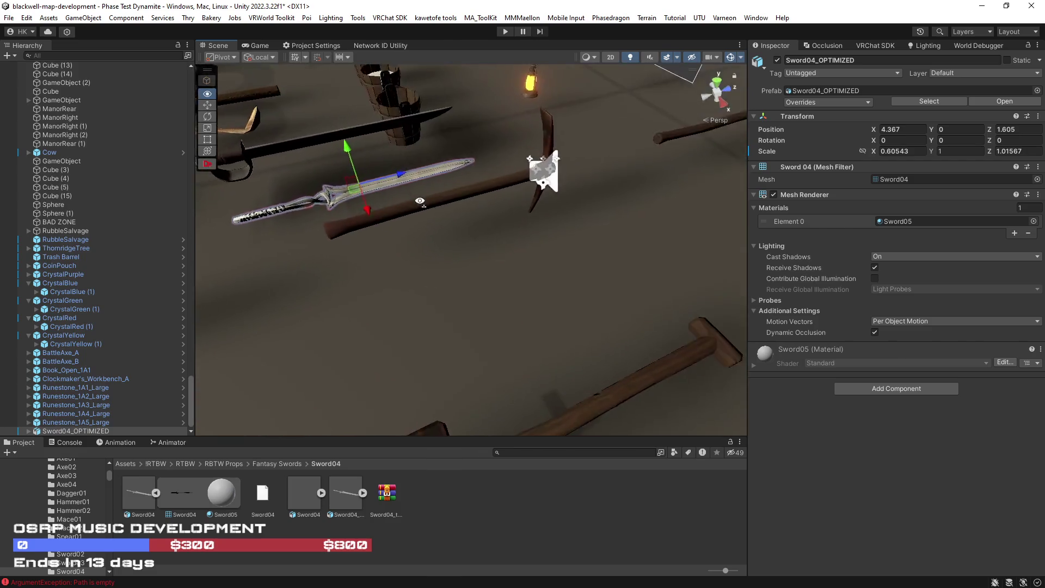
Adjust the sword's length along Z to about 0.78.
scroll(365, 208, up, 5)
scroll(364, 208, down, 3)
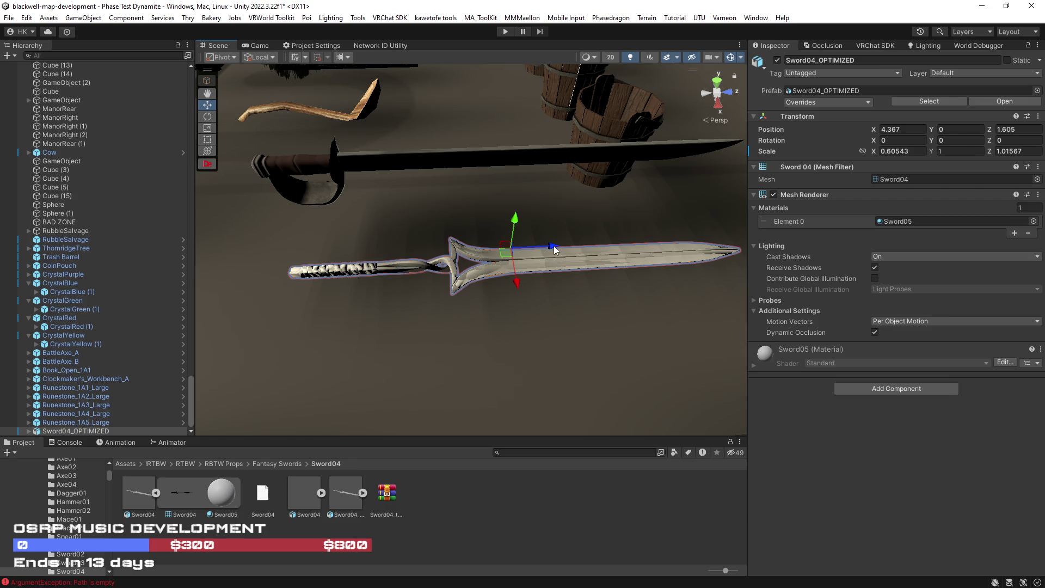
scroll(554, 246, down, 4)
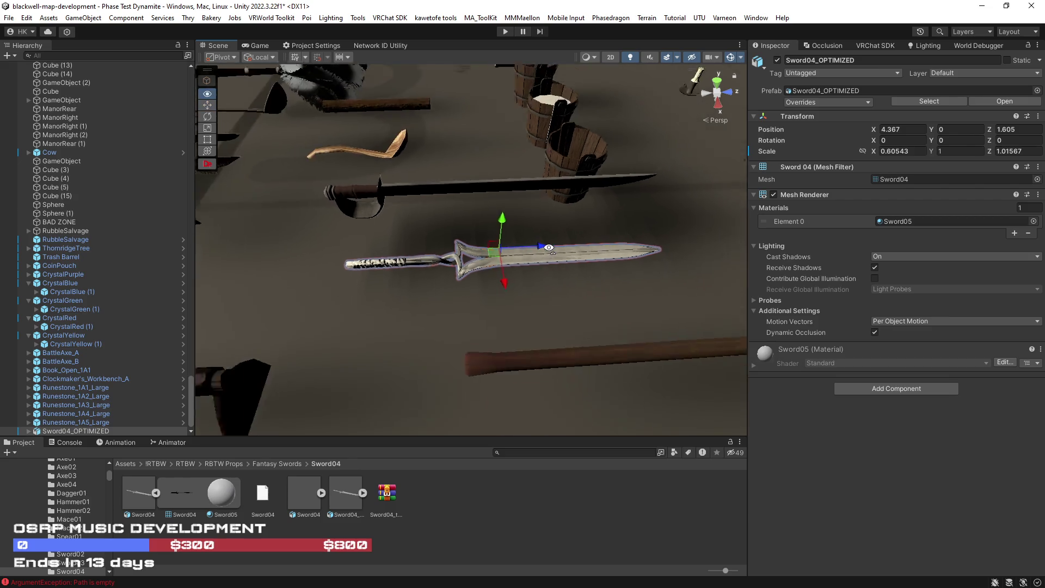
key(r)
mouse_move(536, 252)
mouse_down()
mouse_move(707, 252)
mouse_move(656, 245)
mouse_move(776, 220)
mouse_move(805, 220)
mouse_move(805, 230)
mouse_move(506, 245)
mouse_up()
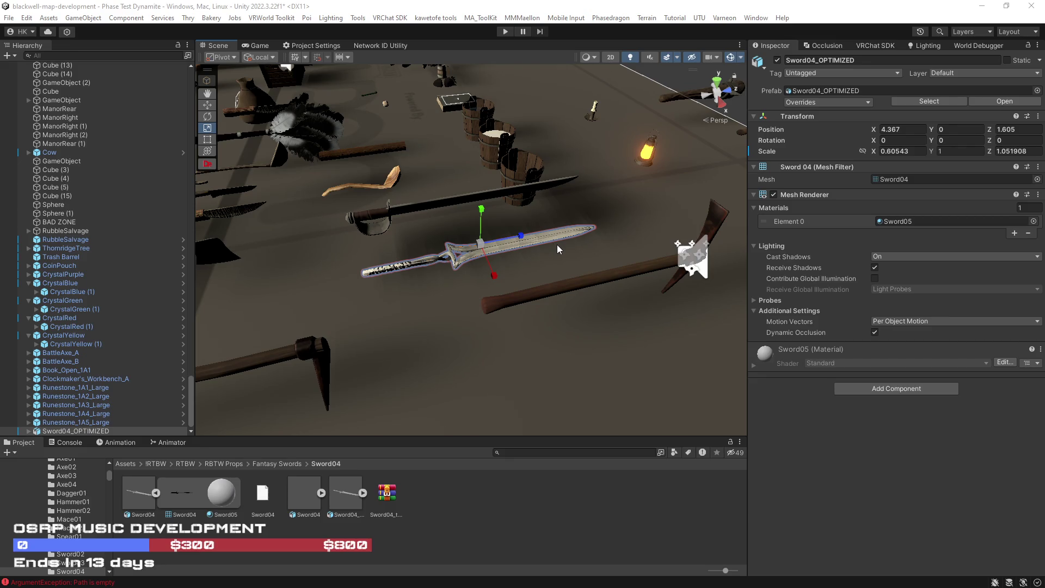
mouse_move(520, 236)
mouse_down()
mouse_move(512, 243)
mouse_move(772, 238)
mouse_move(561, 256)
mouse_up()
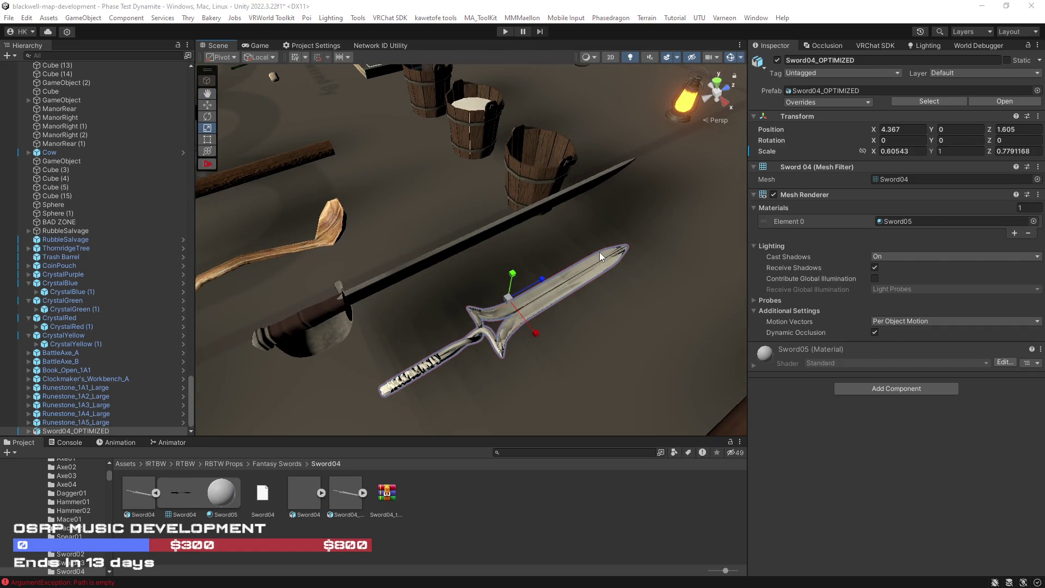
key(alt+Tab)
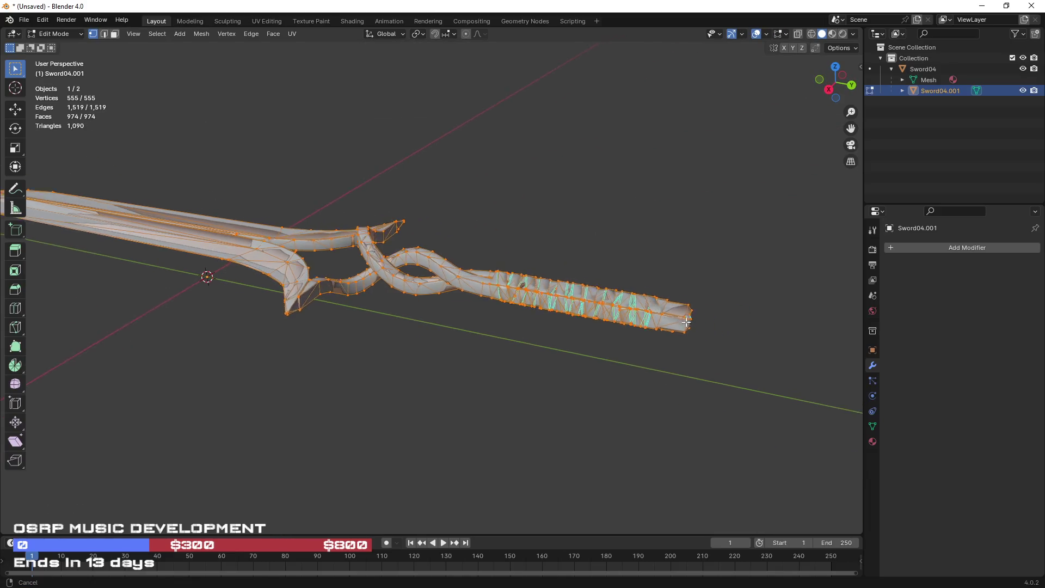
Turn on see-through display and brush-select the vertices at the sword's handle end.
scroll(561, 298, up, 3)
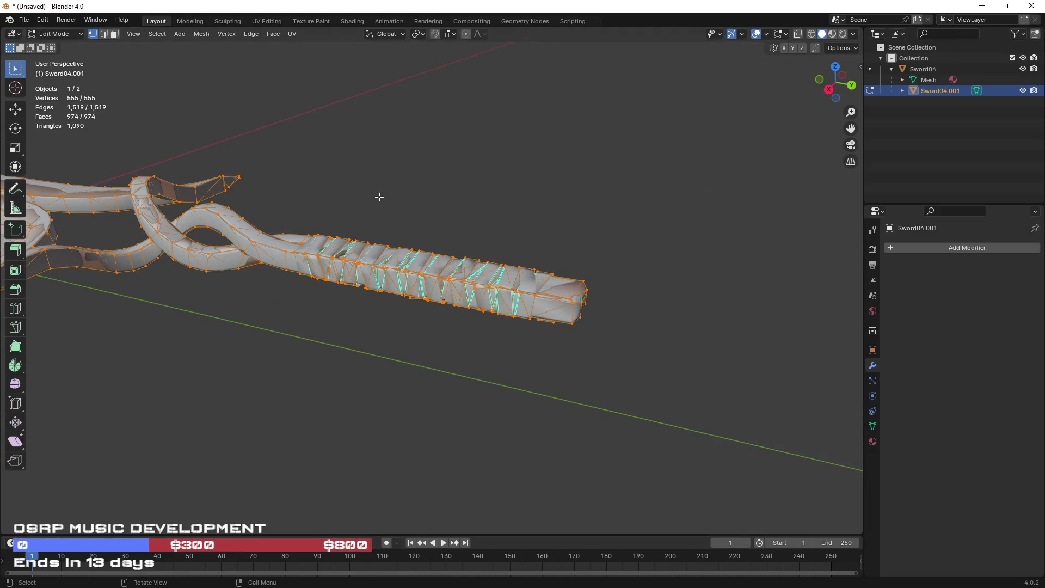
click(797, 34)
click(580, 290)
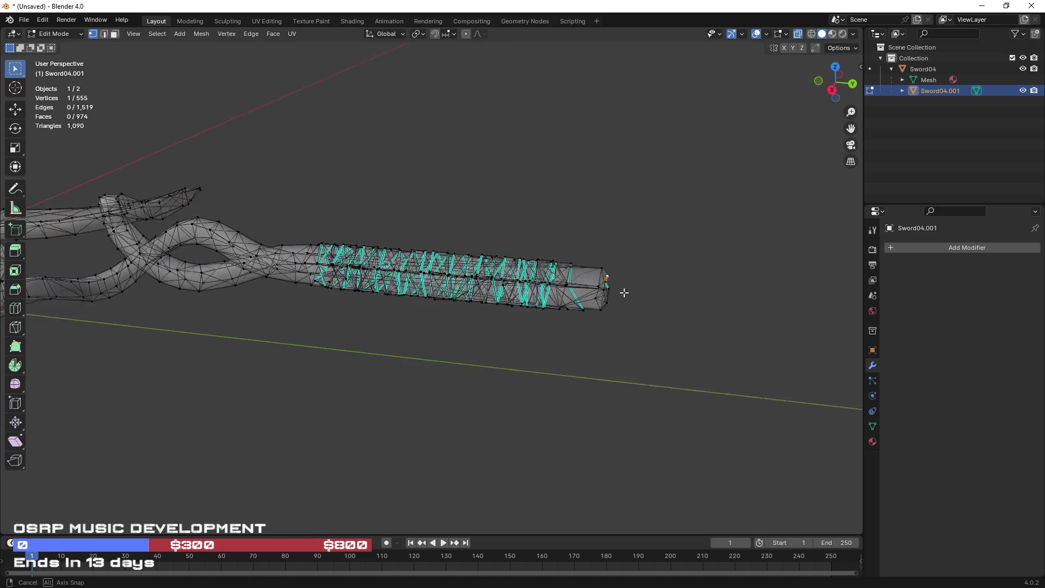
key(c)
drag(648, 257, 610, 280)
drag(590, 264, 590, 315)
key(Escape)
Try sliding the handle end, cancel it, and bring Sword04 into the edit session.
click(15, 109)
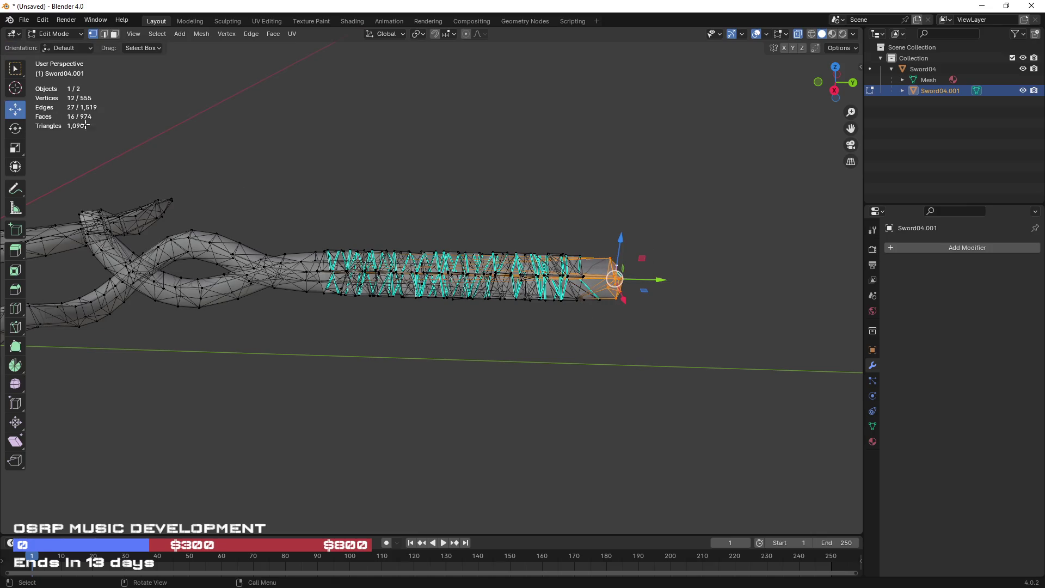
drag(664, 291, 570, 196)
key(Escape)
ctrl+click(921, 70)
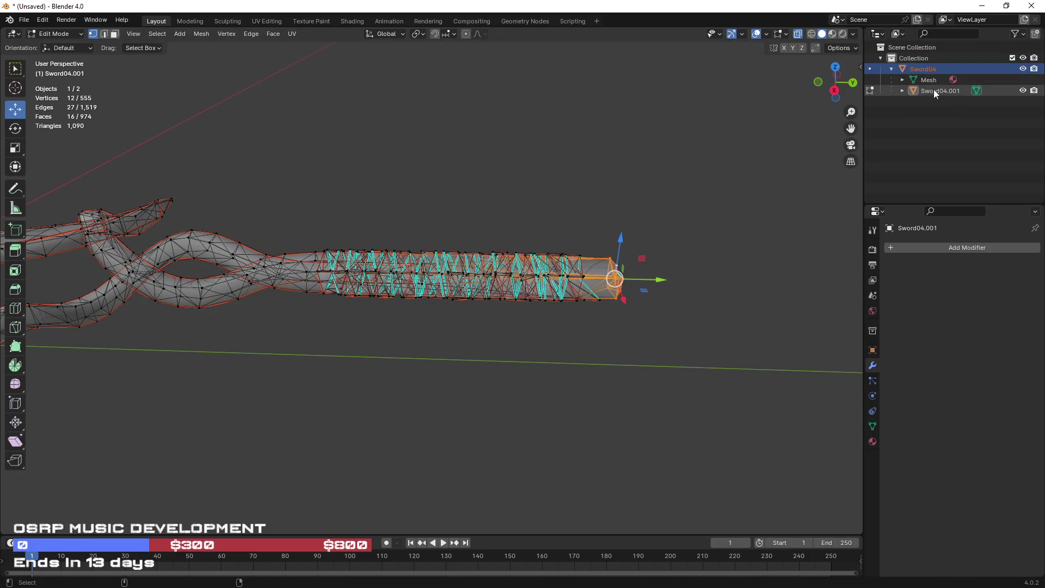
key(Tab)
key(Tab)
key(c)
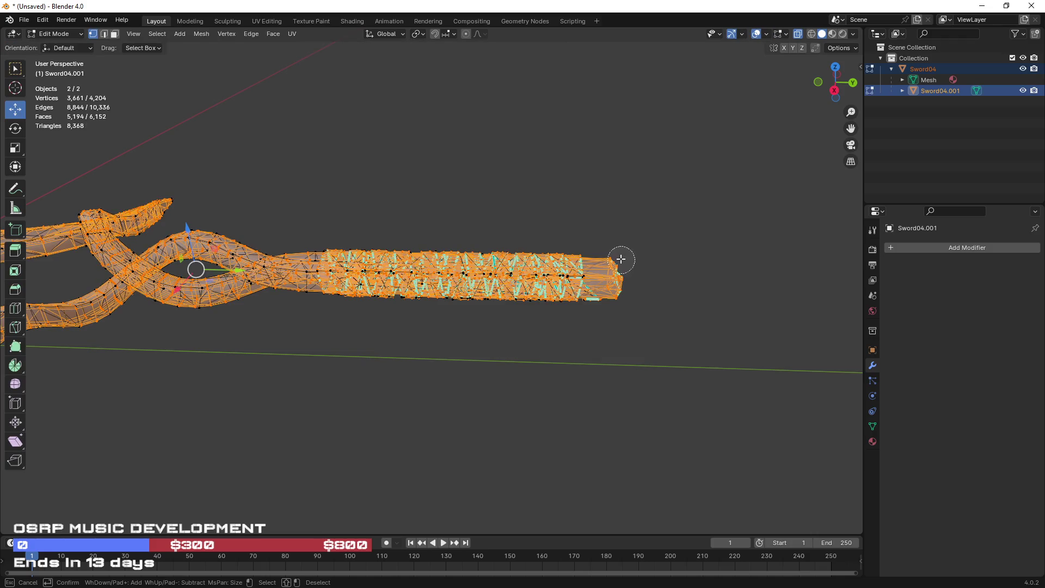
key(Escape)
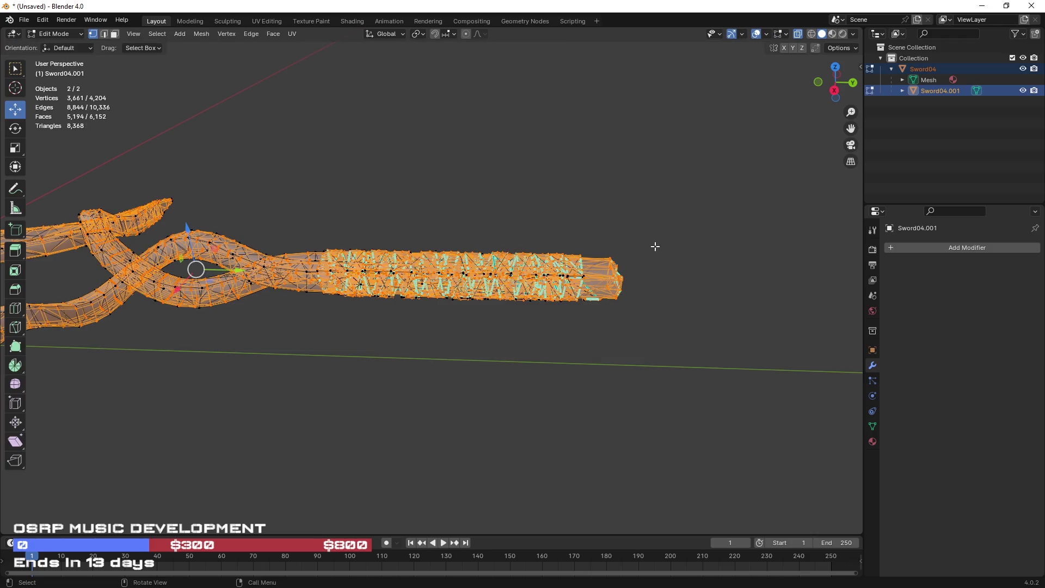
click(635, 214)
key(l)
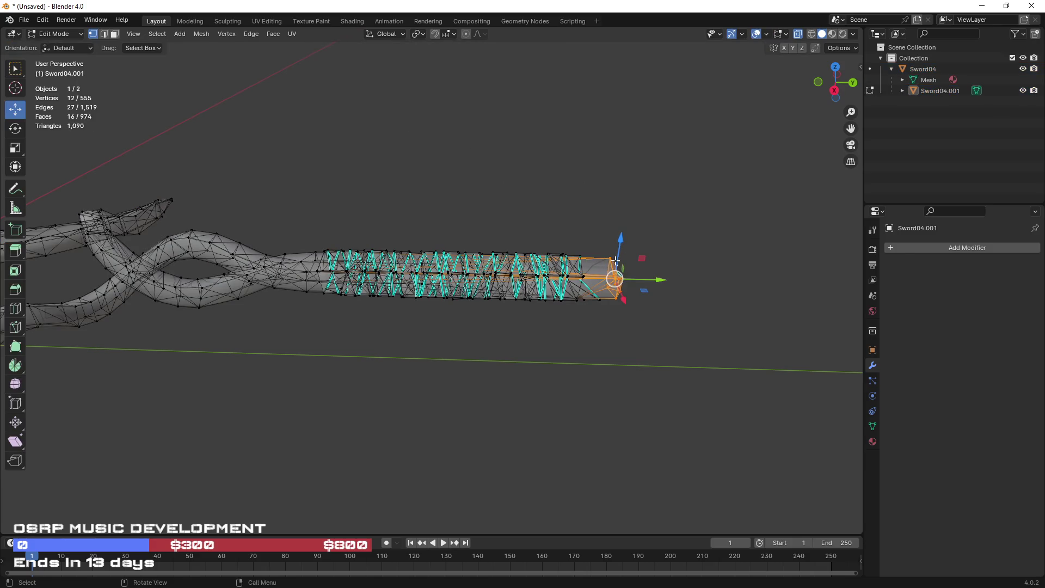
Edit Sword04 and Sword04.001 together and brush-select their grip-end vertices.
key(Tab)
click(926, 68)
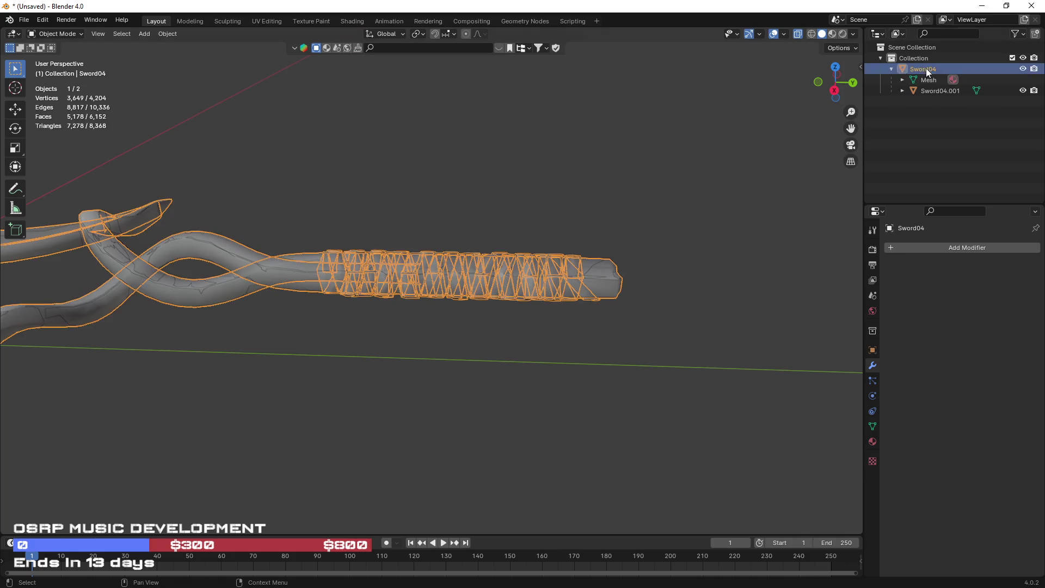
ctrl+click(935, 90)
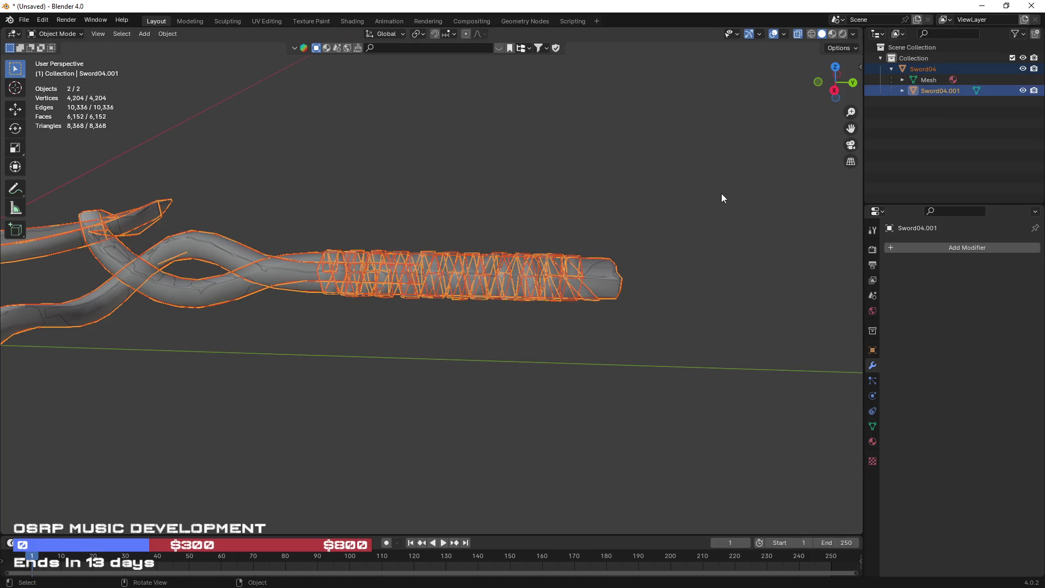
key(Tab)
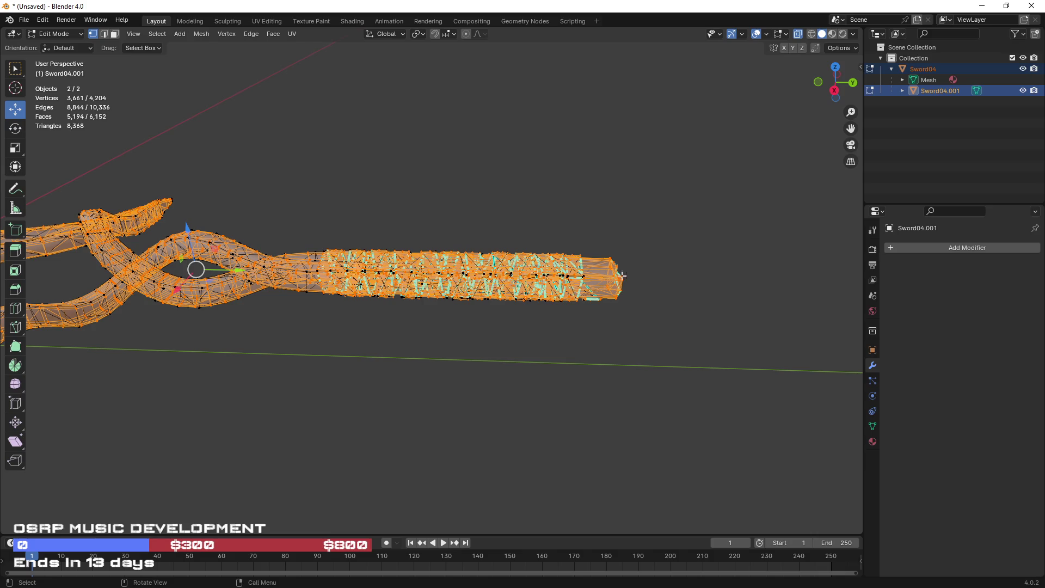
click(622, 276)
key(c)
drag(606, 261, 608, 311)
right_click(608, 310)
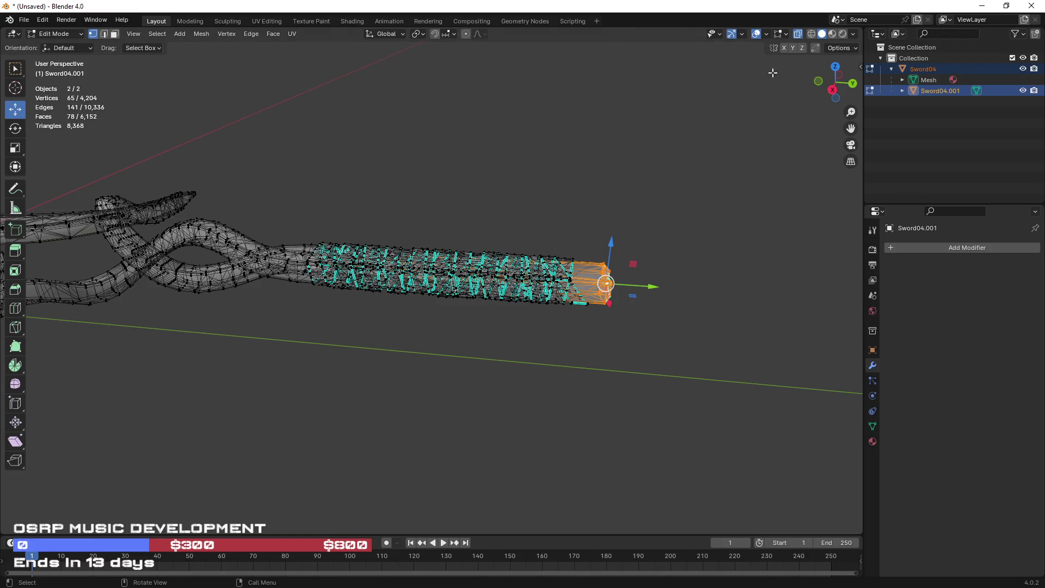
Slide the grip-end vertices inward along Y with proportional editing to shorten the grip.
click(483, 34)
click(450, 35)
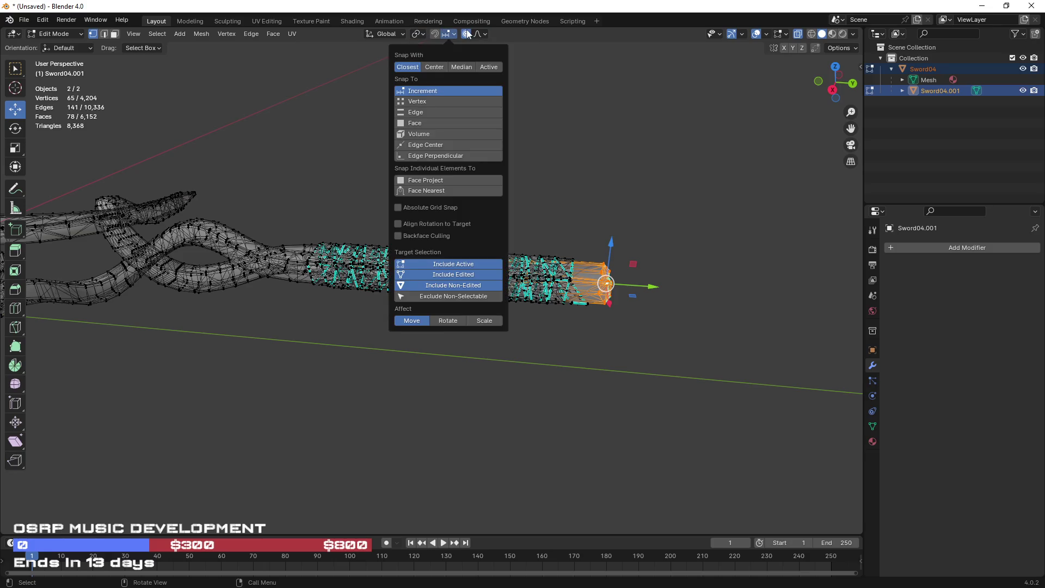
drag(652, 286, 556, 264)
scroll(637, 282, up, 20)
scroll(612, 271, down, 2)
scroll(605, 269, up, 1)
scroll(571, 263, down, 2)
scroll(555, 264, down, 2)
mouse_move(490, 272)
mouse_down()
mouse_move(518, 310)
mouse_move(443, 308)
mouse_move(548, 294)
mouse_move(524, 277)
mouse_up()
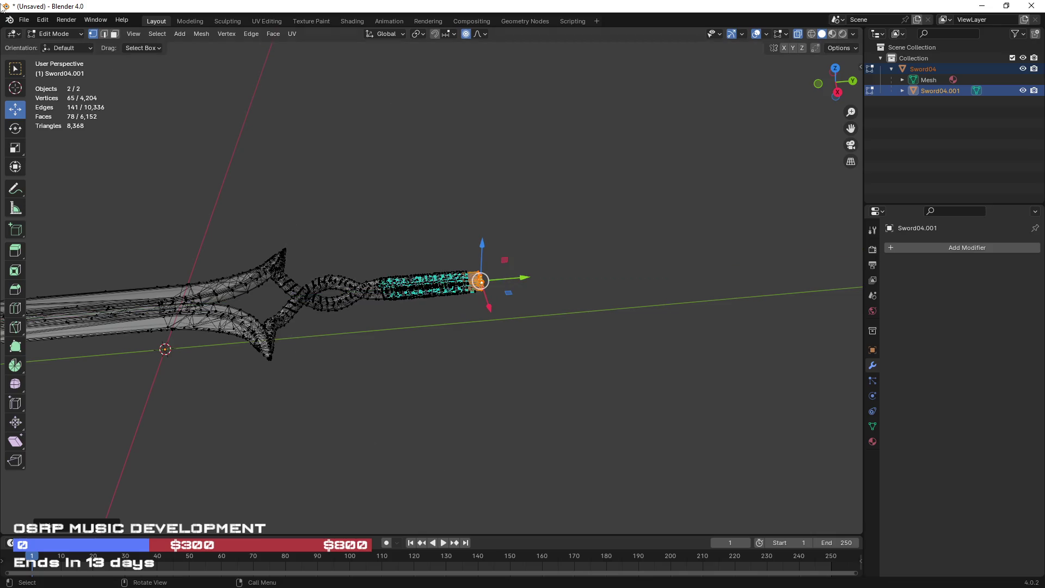
Export the sword as Sword04_OPTIMIZED.fbx.
click(42, 20)
click(24, 20)
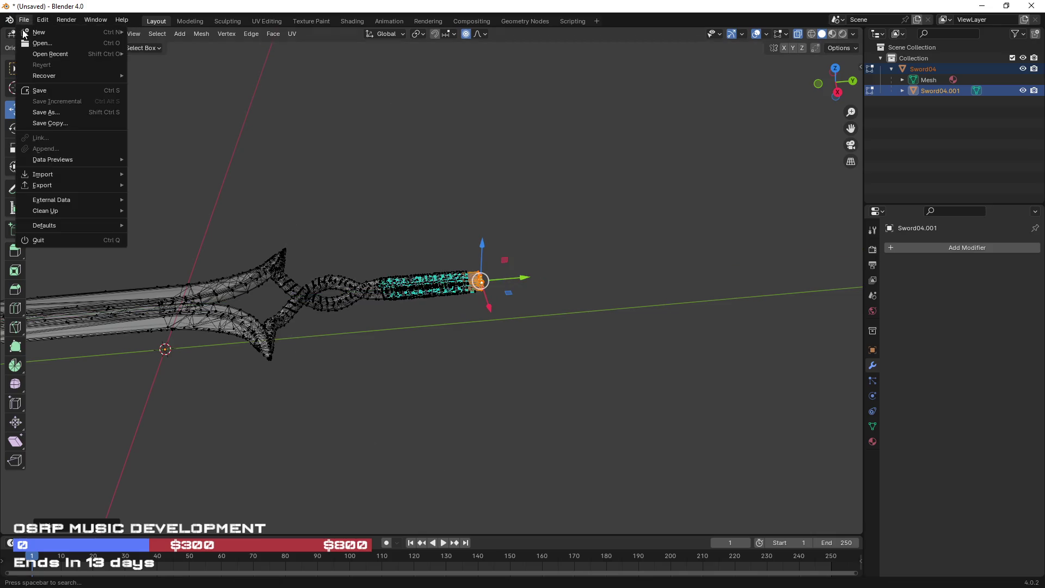
mouse_move(48, 186)
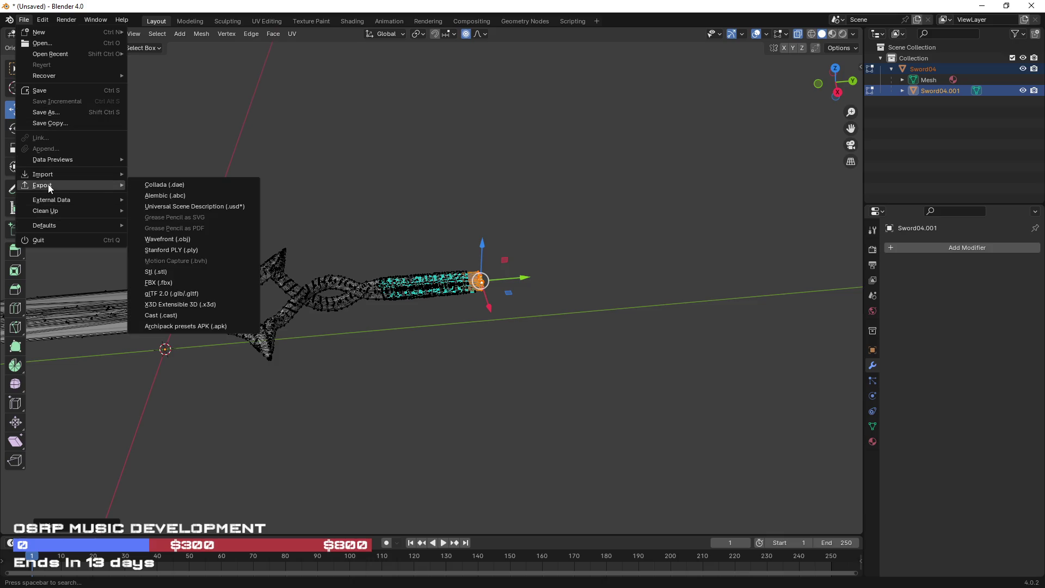
click(172, 282)
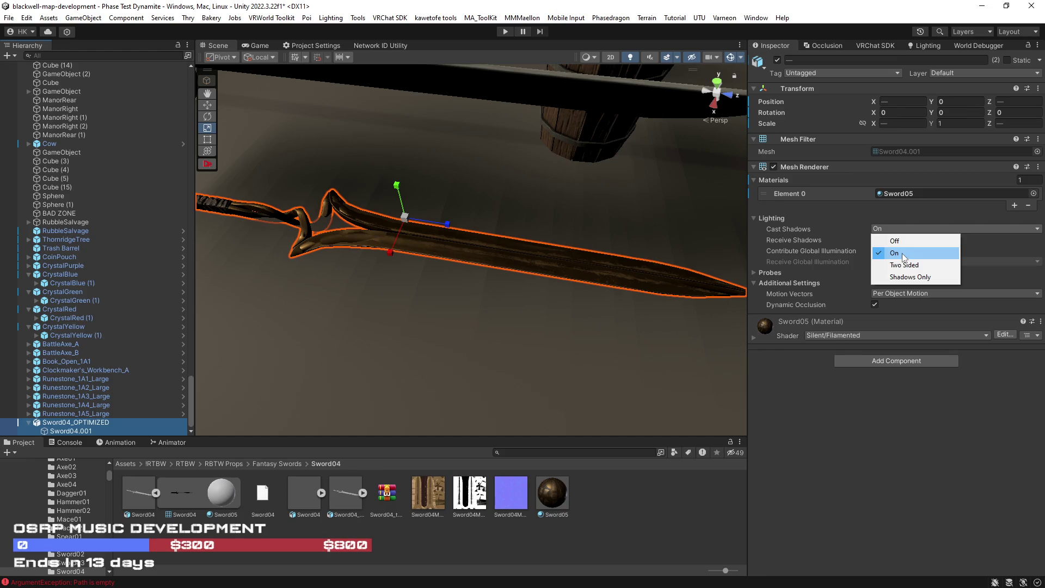
Set Sword04.001's Cast Shadows option to On.
click(73, 431)
click(936, 229)
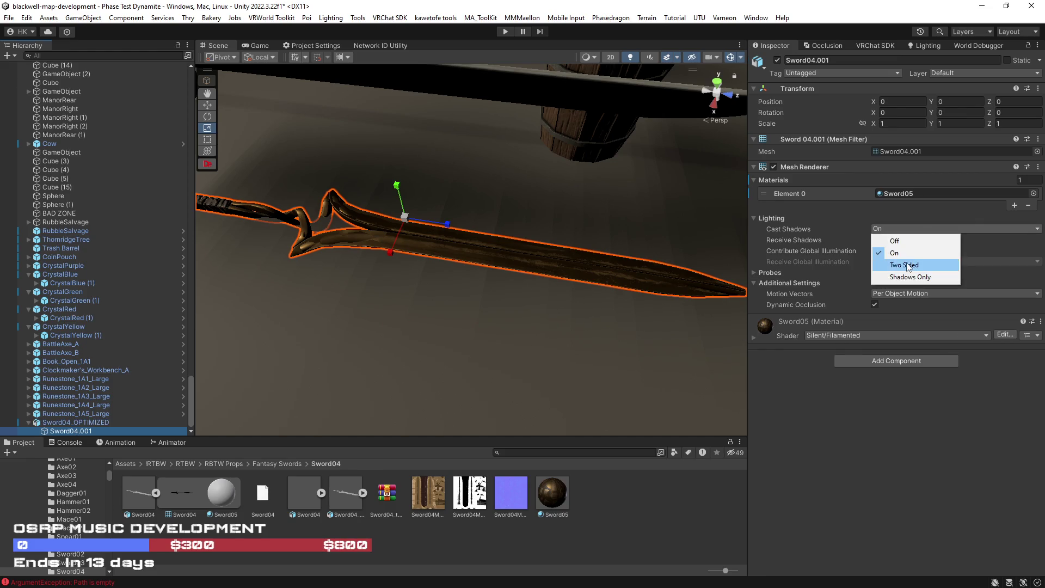
click(939, 237)
click(109, 422)
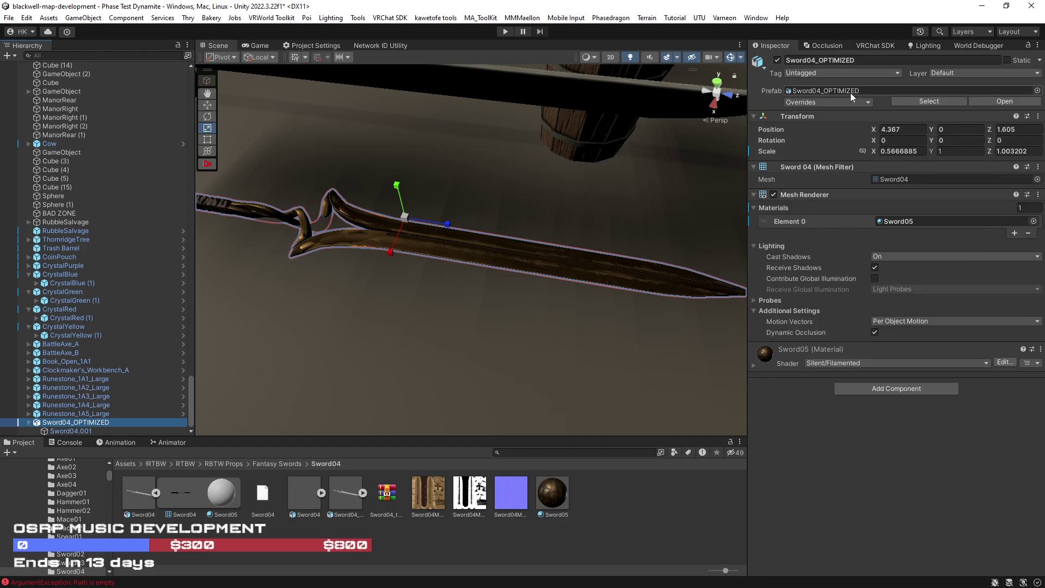
Leave the layer unchanged and add an LOD Group component to Sword04_OPTIMIZED.
click(1037, 74)
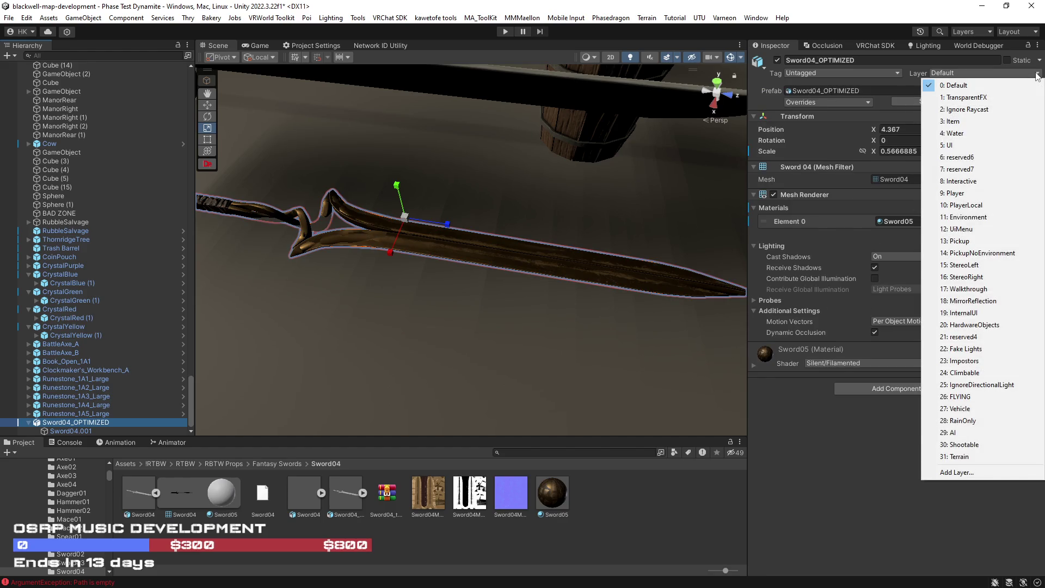
click(772, 473)
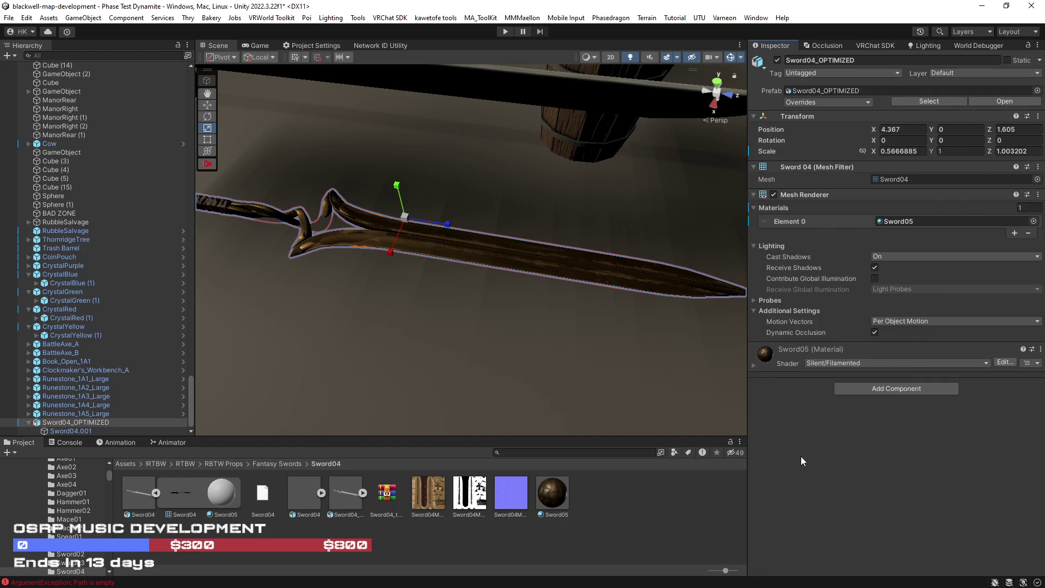
click(863, 391)
text(lod)
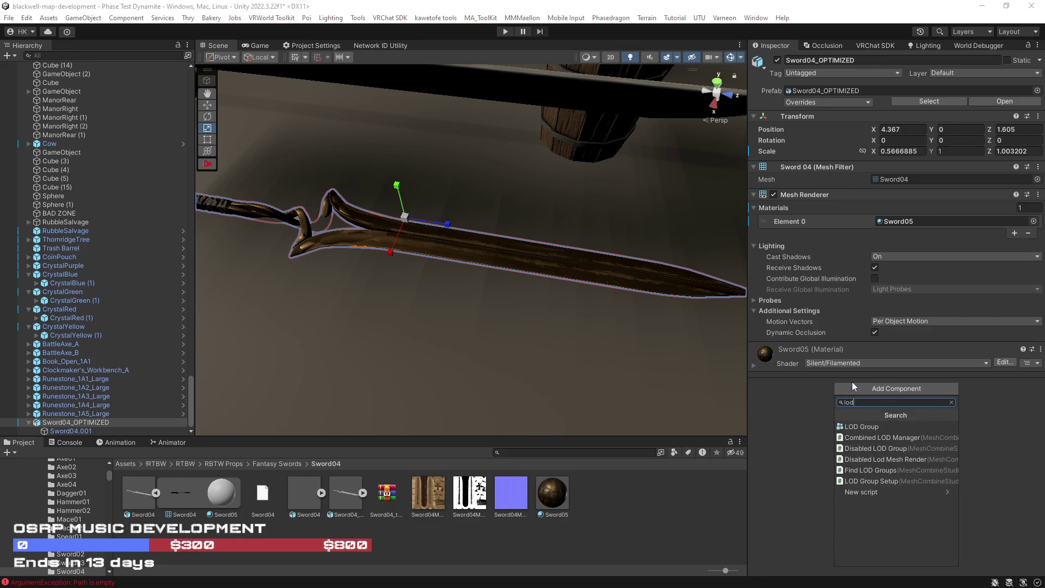
click(860, 429)
Delete LOD 2 and drag the dividers so LOD 0 ends at 18% and culling starts near 1%.
scroll(833, 327, down, 5)
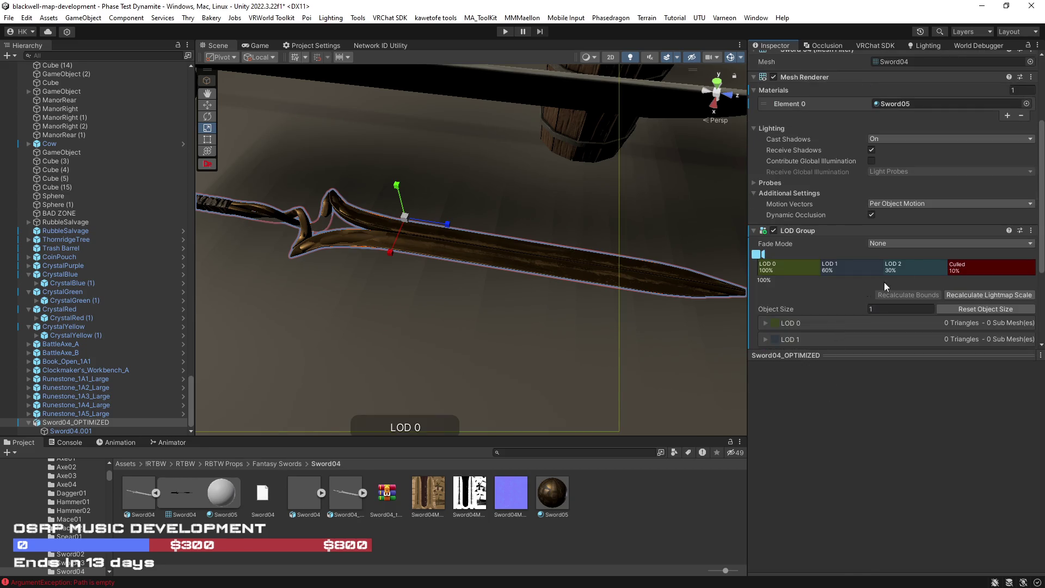
right_click(919, 269)
click(932, 289)
drag(887, 266, 1004, 275)
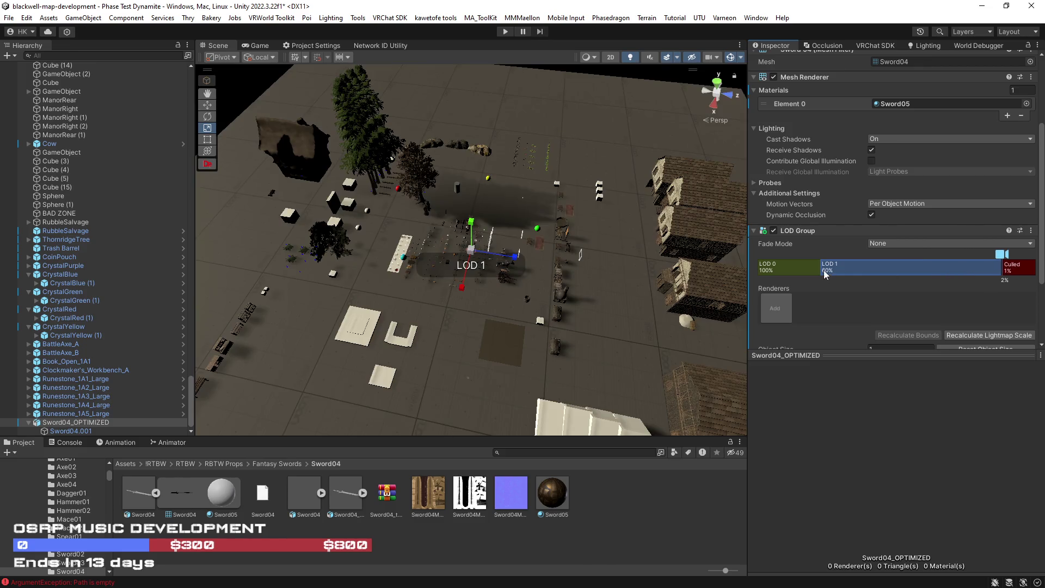
drag(821, 269, 919, 283)
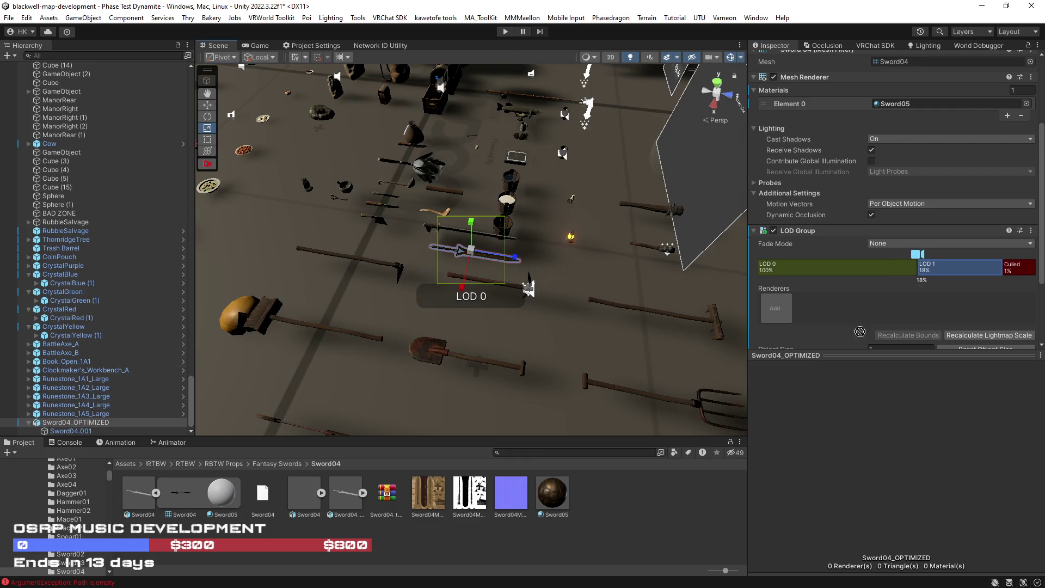
Assign the sword's mesh renderer to LOD 0's Renderers and check the sword in view.
scroll(968, 218, down, 3)
click(857, 210)
click(64, 422)
drag(263, 419, 776, 244)
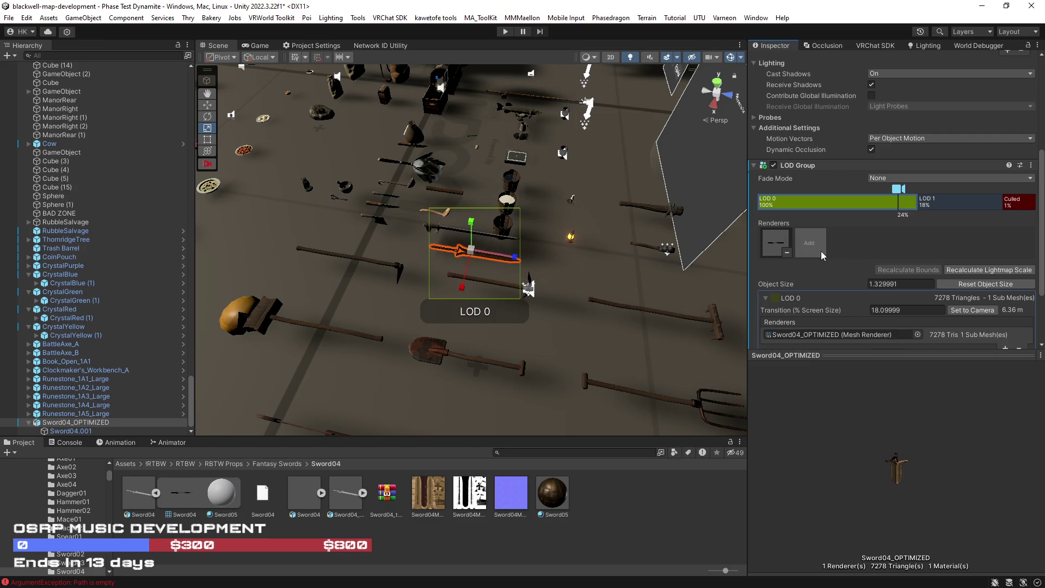
key(f)
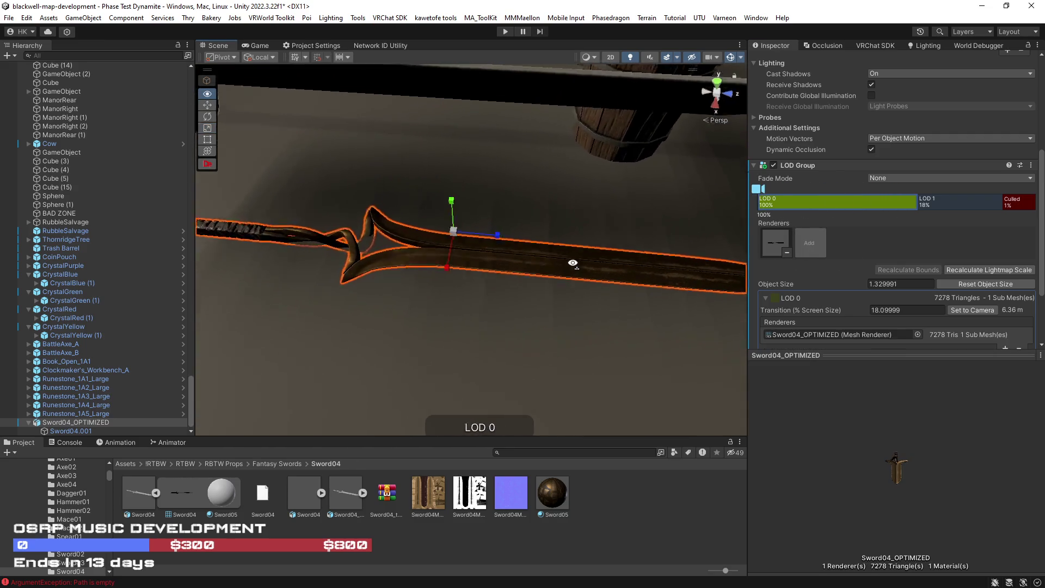
scroll(606, 258, down, 10)
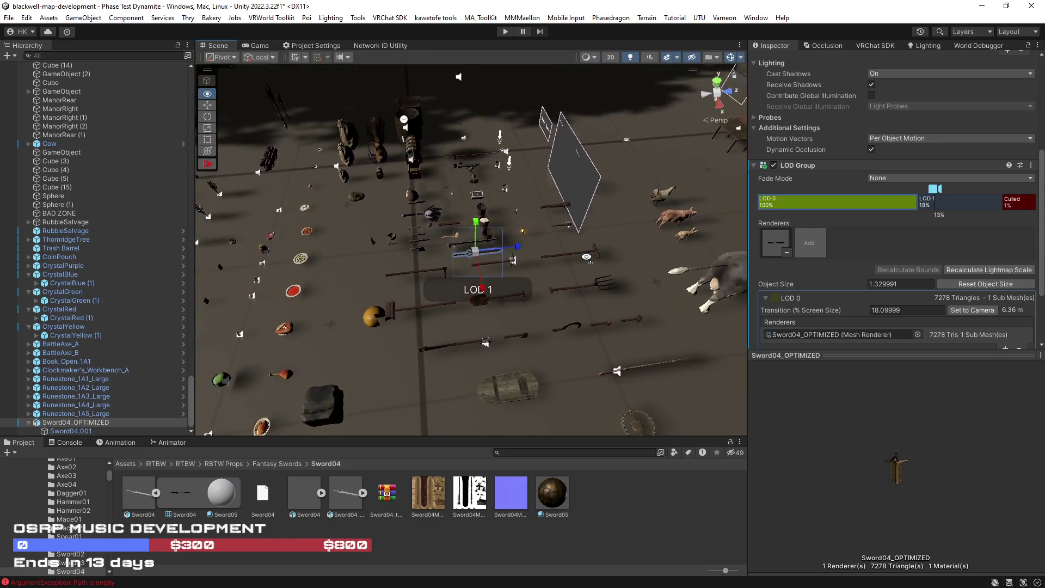
scroll(587, 257, up, 10)
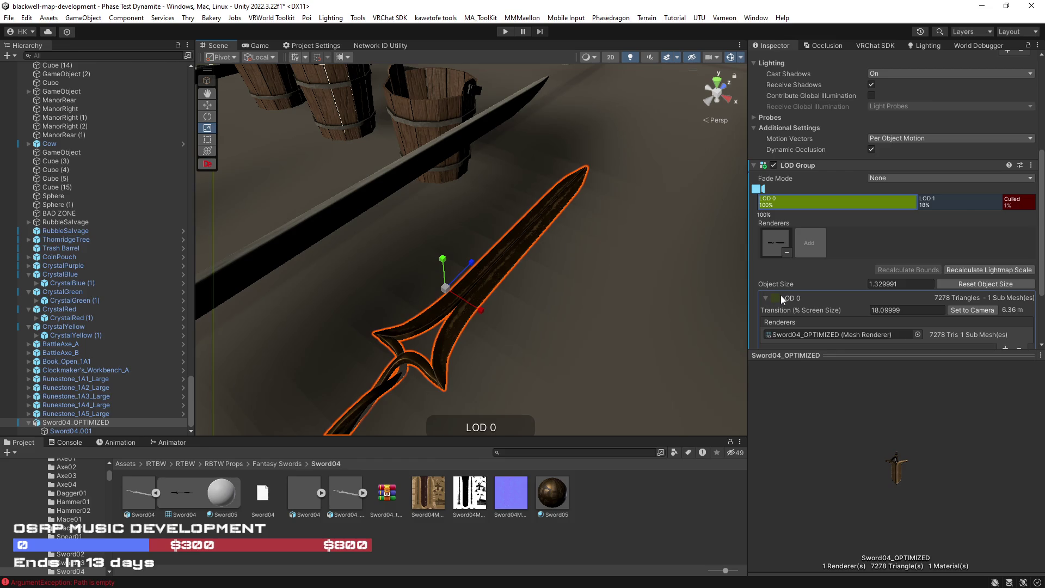
mouse_move(625, 346)
mouse_down()
mouse_move(630, 358)
mouse_move(599, 367)
mouse_up()
scroll(599, 367, up, 5)
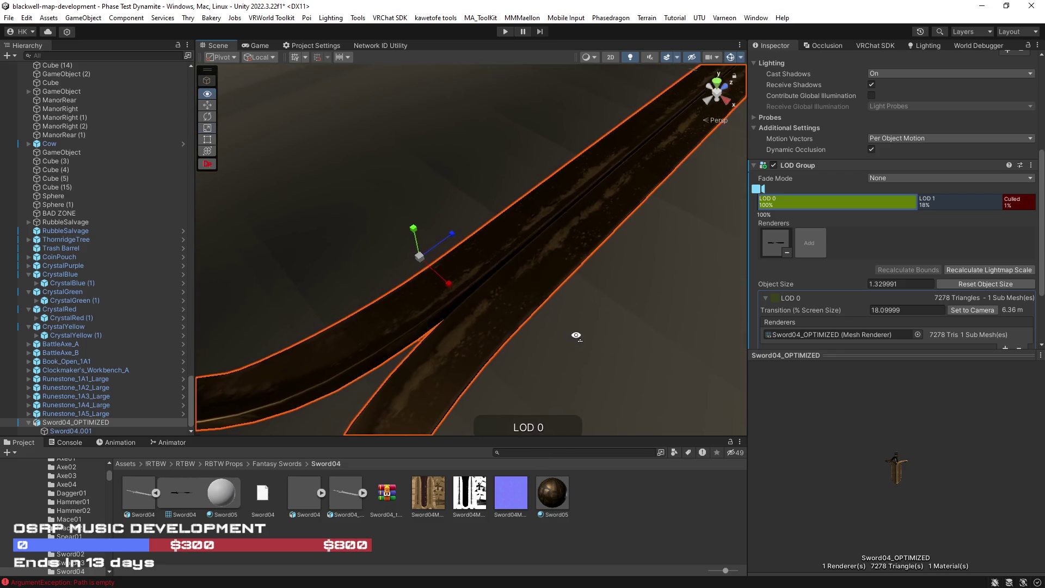
click(552, 492)
Lower Sword05 smoothness to 0.415 and nudge the sword to 4.51, 0.089, 1.805.
scroll(853, 213, up, 5)
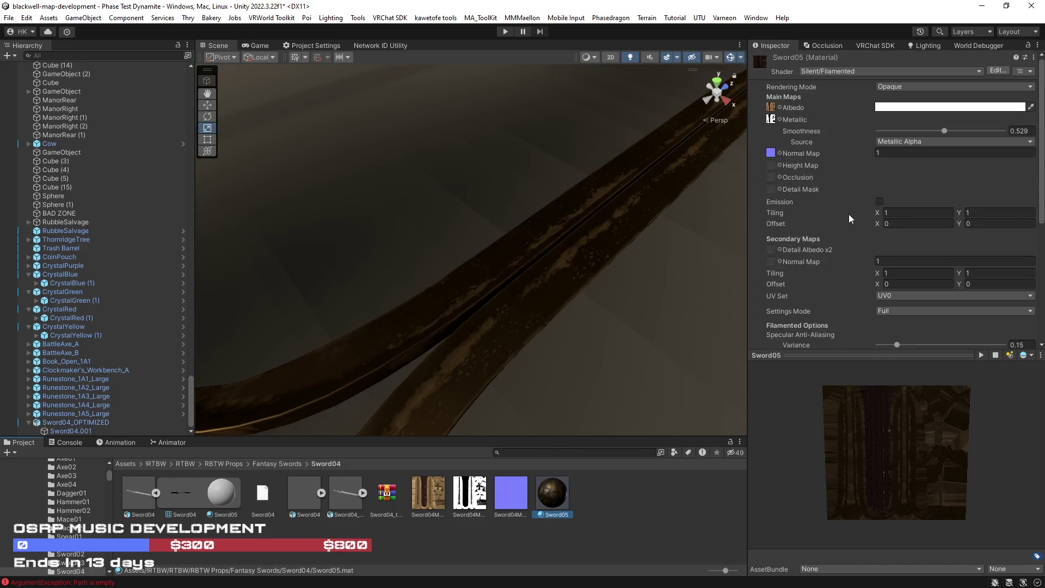
drag(913, 131, 931, 130)
mouse_move(618, 246)
mouse_down()
mouse_move(693, 271)
mouse_move(656, 230)
mouse_move(560, 227)
mouse_up()
click(459, 242)
key(f)
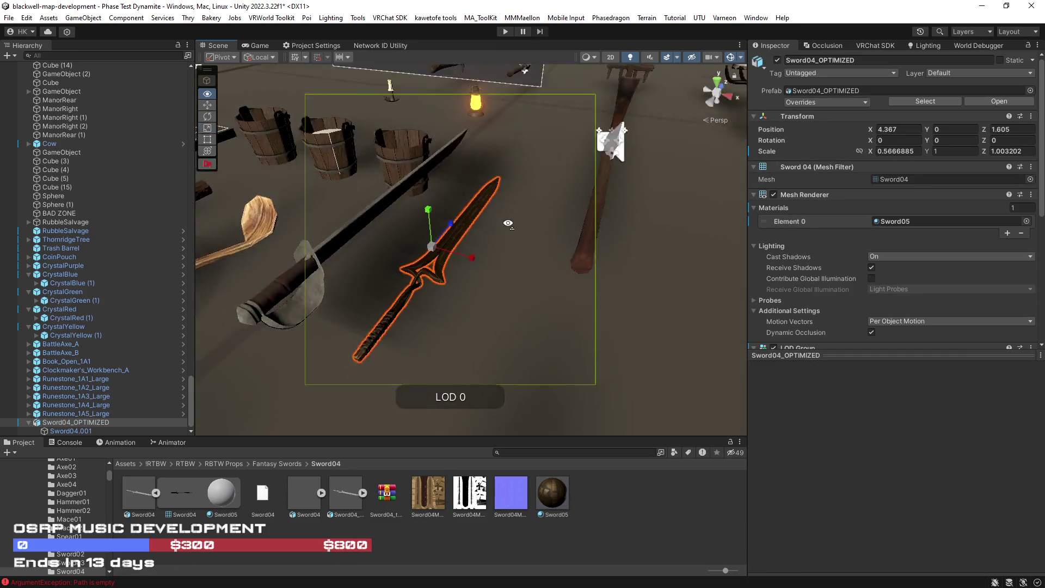
mouse_move(375, 320)
mouse_down()
mouse_move(301, 132)
mouse_move(337, 163)
mouse_move(664, 327)
mouse_move(641, 344)
mouse_up()
drag(448, 303, 526, 296)
key(f)
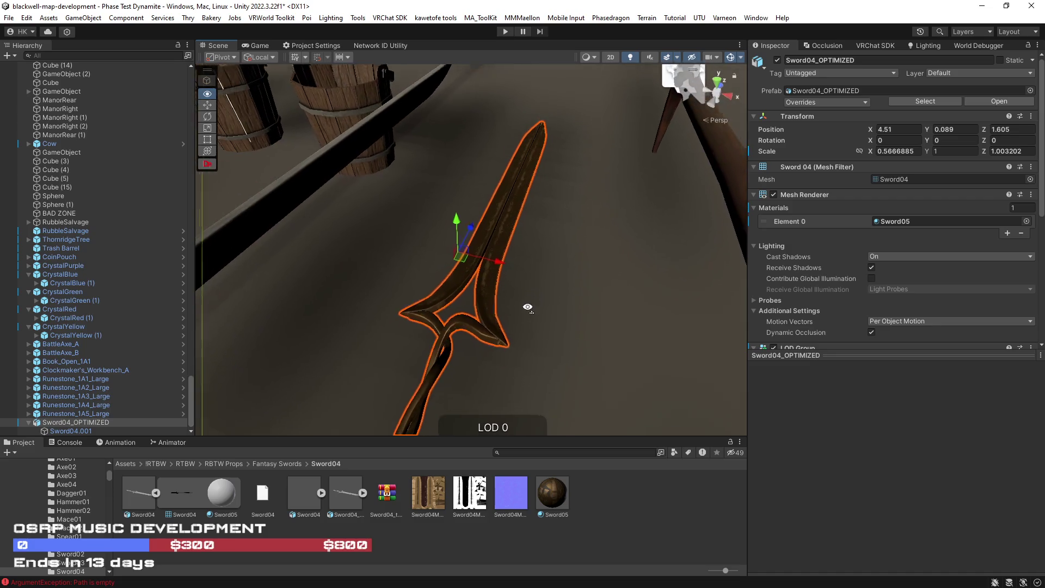
click(544, 494)
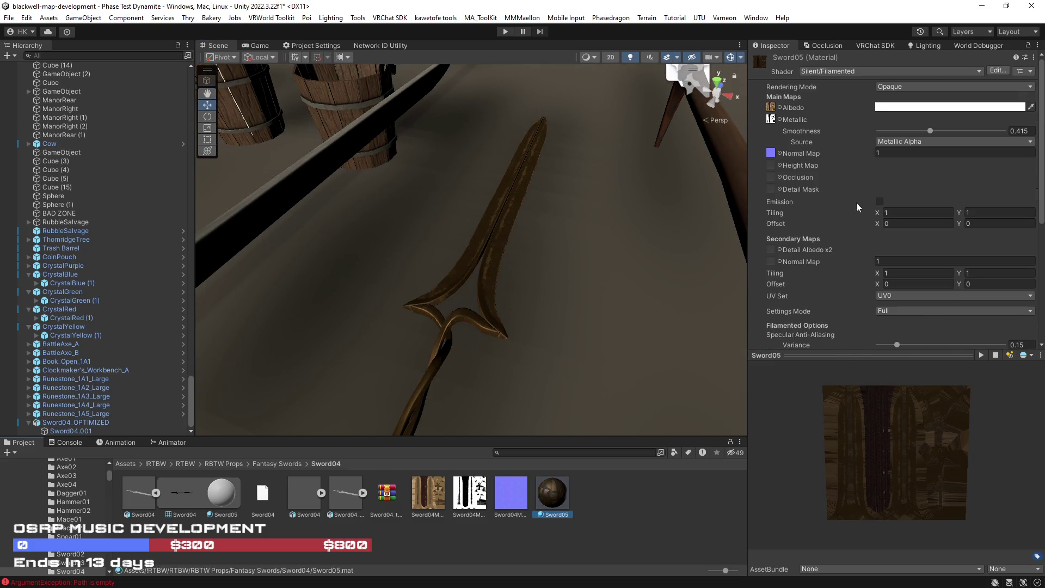
Switch Sword05 to the Filamented Specular setup shader with tan specular colour CD9443.
click(887, 74)
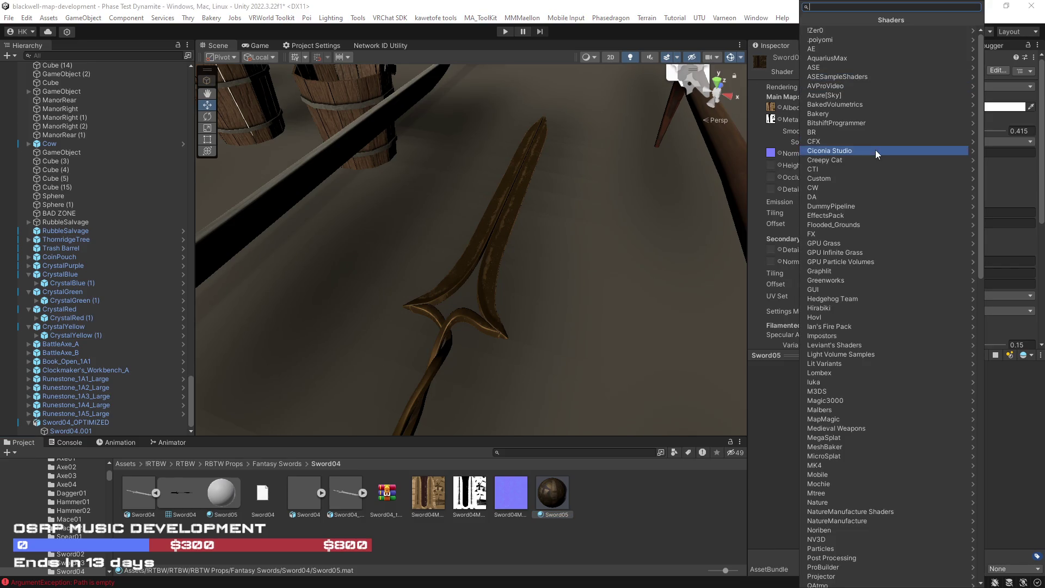
text(s)
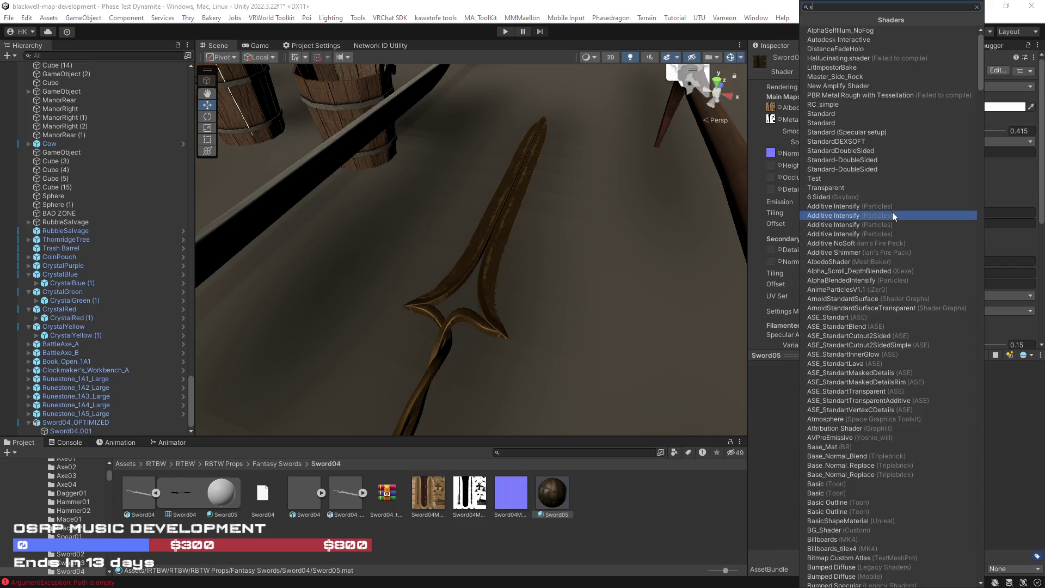
text(ile)
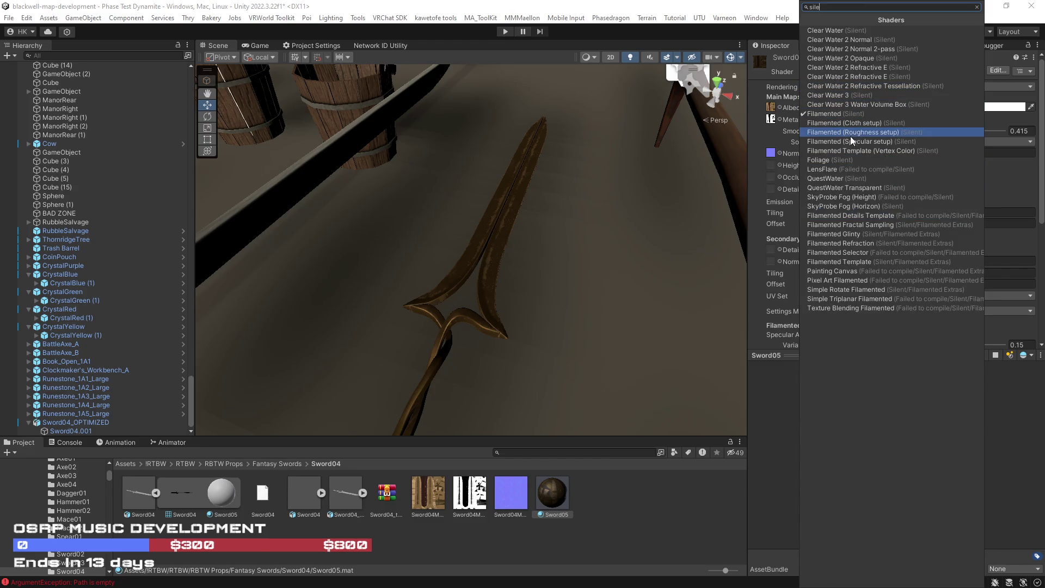
click(851, 143)
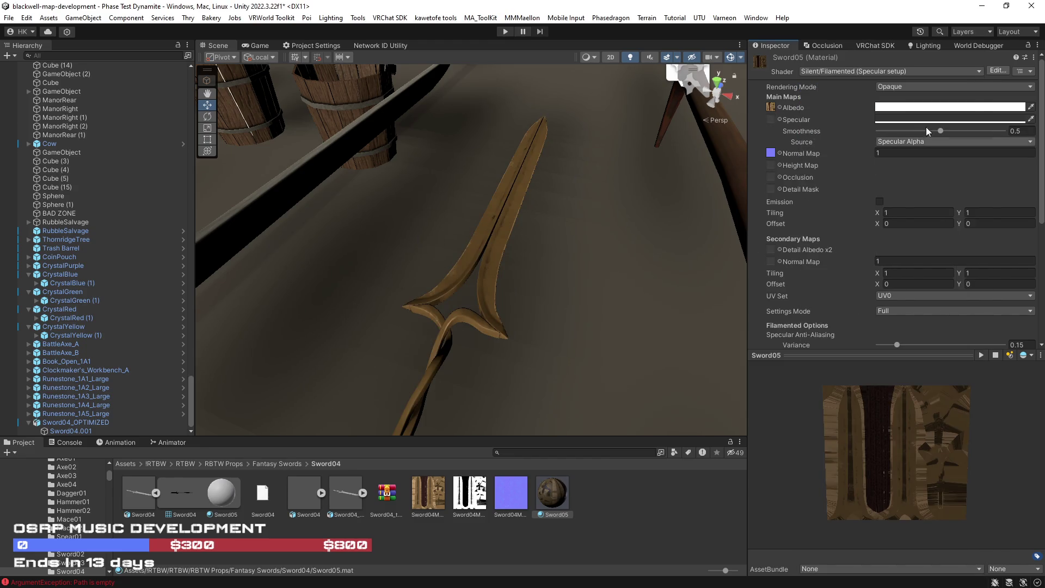
click(941, 120)
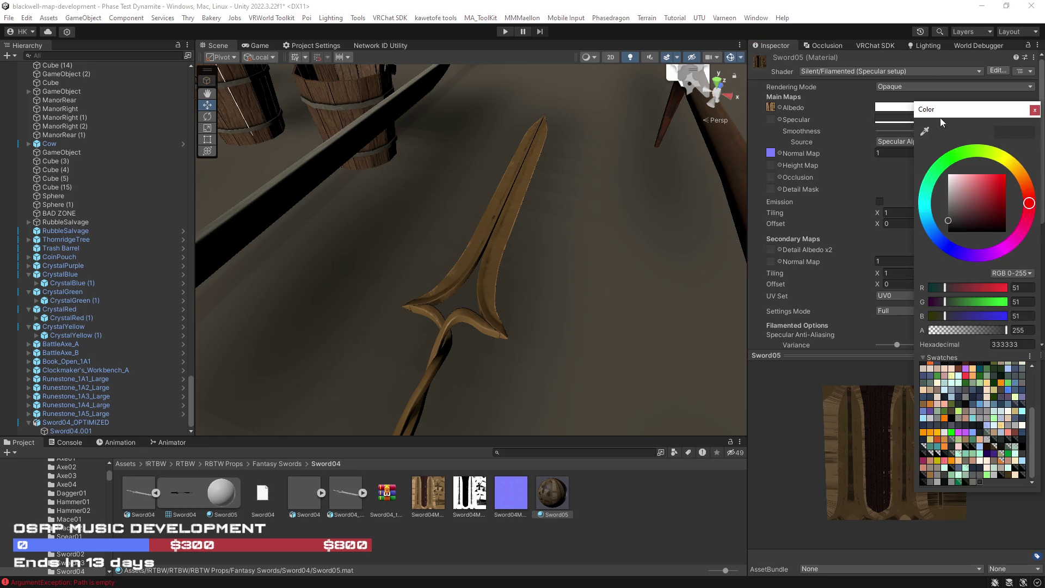
click(1022, 175)
mouse_move(982, 189)
mouse_down()
mouse_move(986, 171)
mouse_move(986, 187)
mouse_move(948, 182)
mouse_move(972, 180)
mouse_move(972, 194)
mouse_move(975, 186)
mouse_up()
key(Return)
Test Sword05 smoothness from 0.775 to 1, settle at 0.747, and enable light volume support.
drag(941, 131, 975, 133)
mouse_move(642, 228)
mouse_down()
mouse_move(341, 214)
mouse_move(232, 191)
mouse_move(295, 179)
mouse_up()
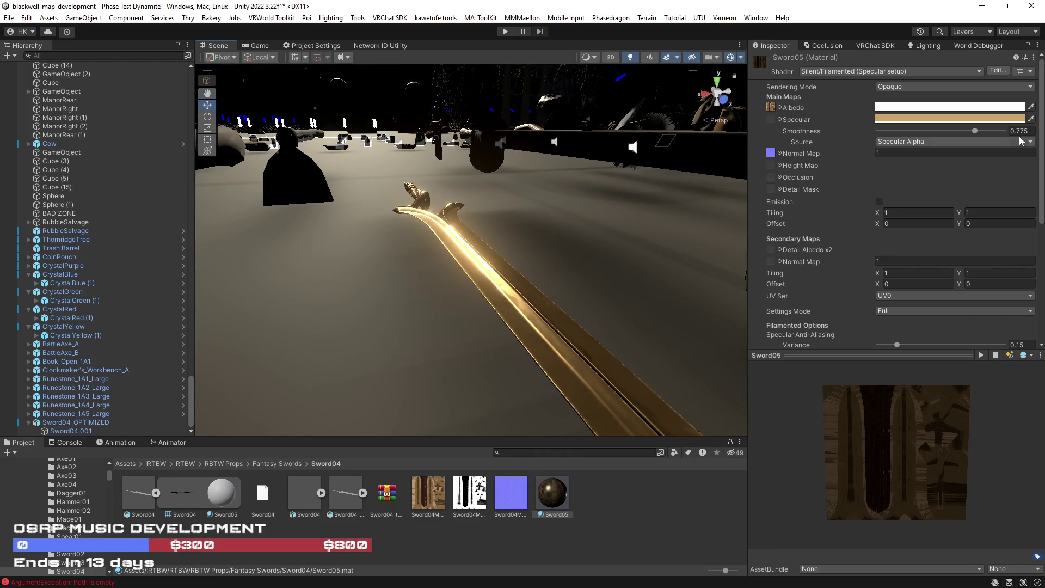
mouse_move(979, 131)
mouse_down()
mouse_move(963, 136)
mouse_move(989, 140)
mouse_move(972, 139)
mouse_up()
mouse_move(697, 272)
mouse_down()
mouse_move(684, 284)
mouse_move(725, 292)
mouse_up()
scroll(725, 292, down, 5)
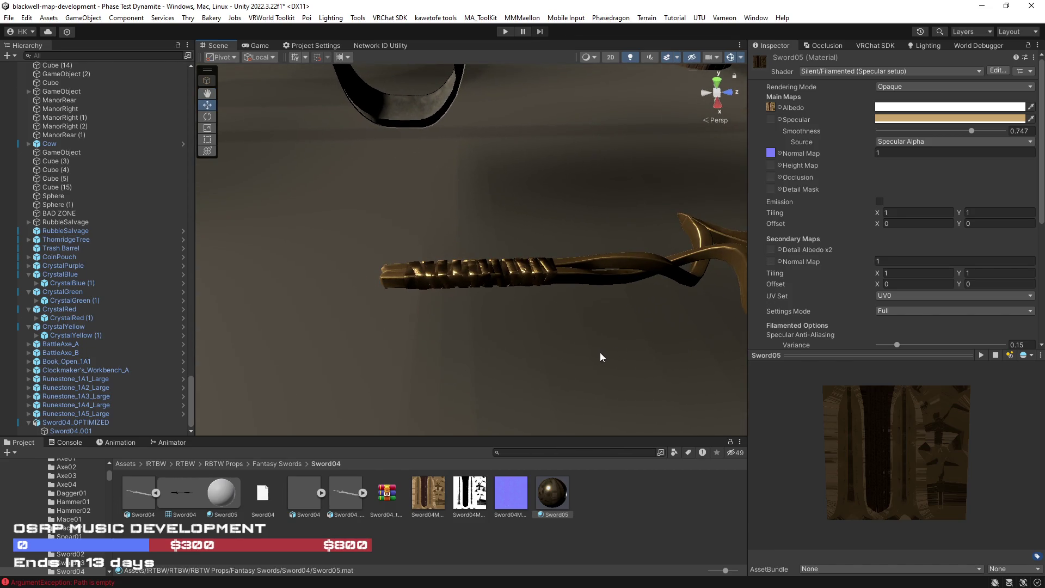
mouse_move(488, 345)
mouse_down()
mouse_move(539, 362)
mouse_move(667, 356)
mouse_up()
mouse_move(893, 131)
mouse_down()
mouse_move(881, 129)
mouse_move(1013, 131)
mouse_up()
mouse_move(598, 218)
mouse_down()
mouse_move(565, 212)
mouse_move(475, 243)
mouse_up()
scroll(476, 243, down, 5)
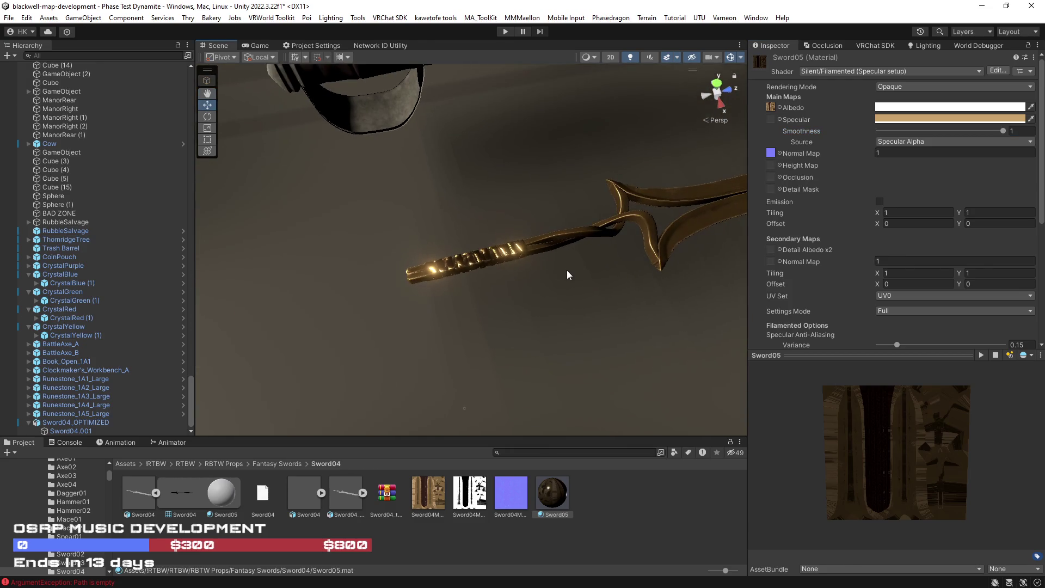
mouse_move(531, 284)
mouse_down()
mouse_move(597, 173)
mouse_move(713, 232)
mouse_up()
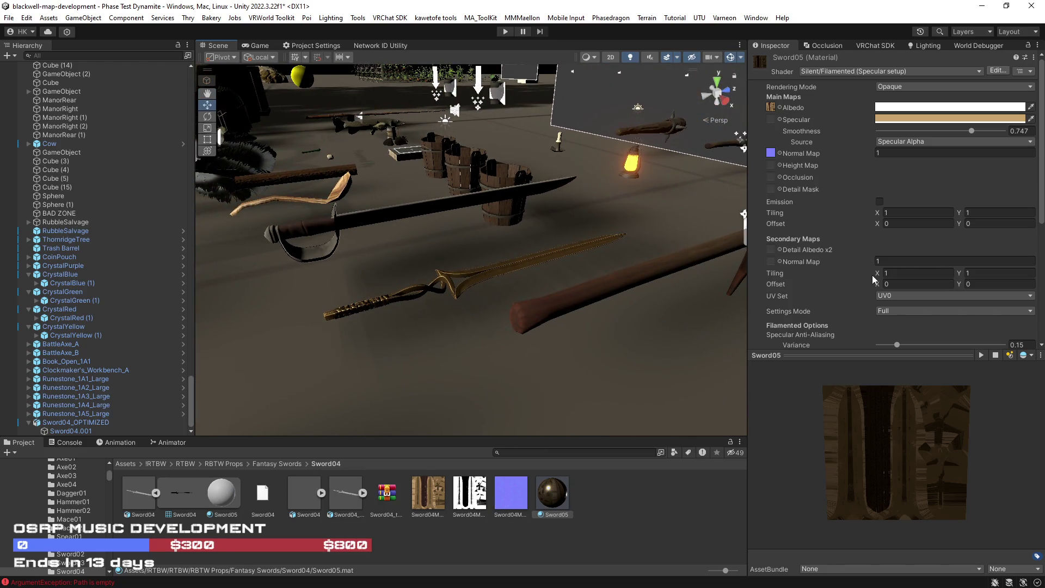
scroll(882, 275, down, 8)
click(879, 327)
Enable GPU instancing on the sword material and give Sword04_OPTIMIZED a convex Mesh Collider.
click(880, 243)
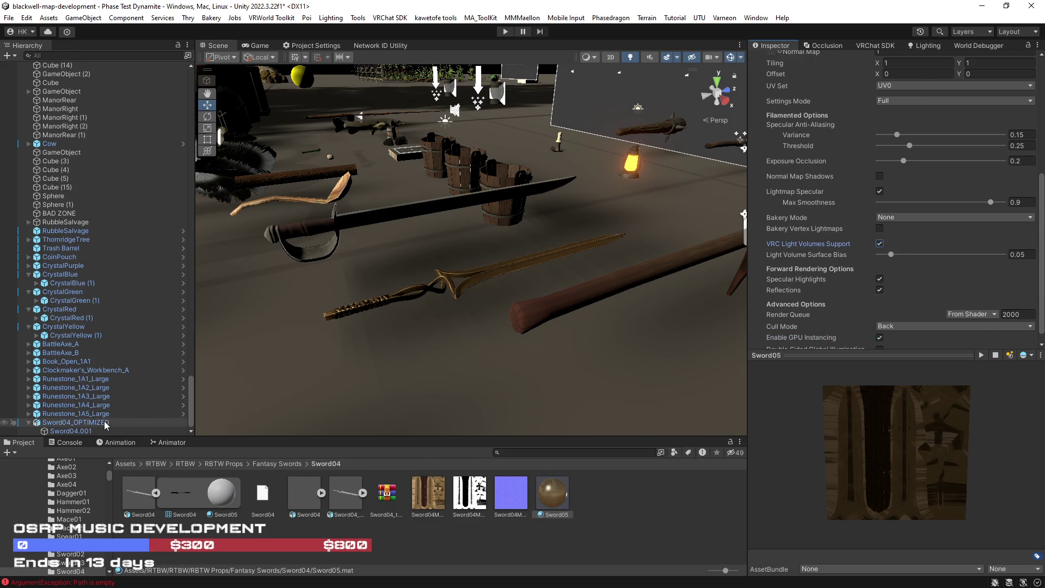
click(76, 423)
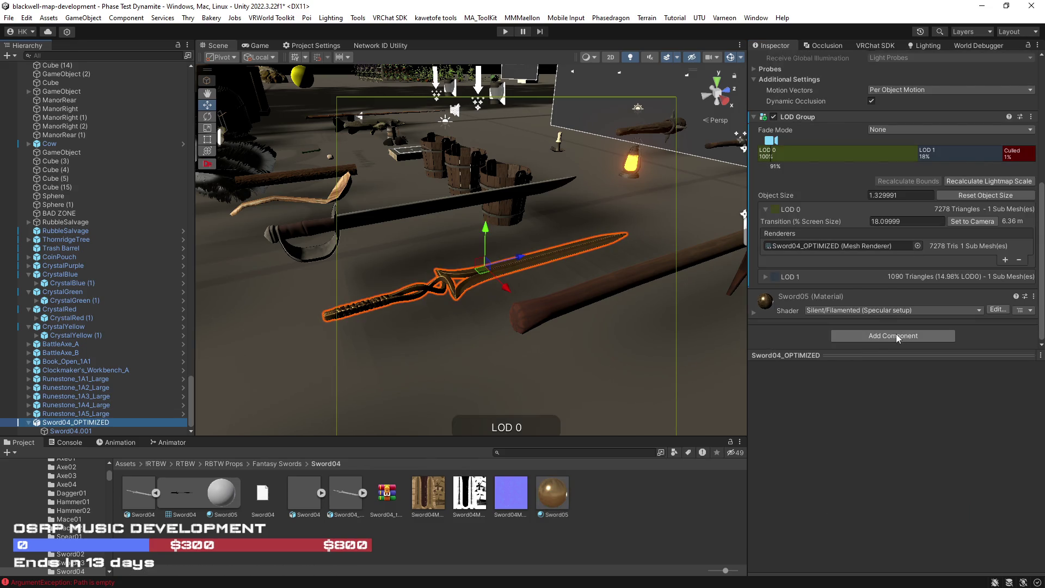
click(896, 334)
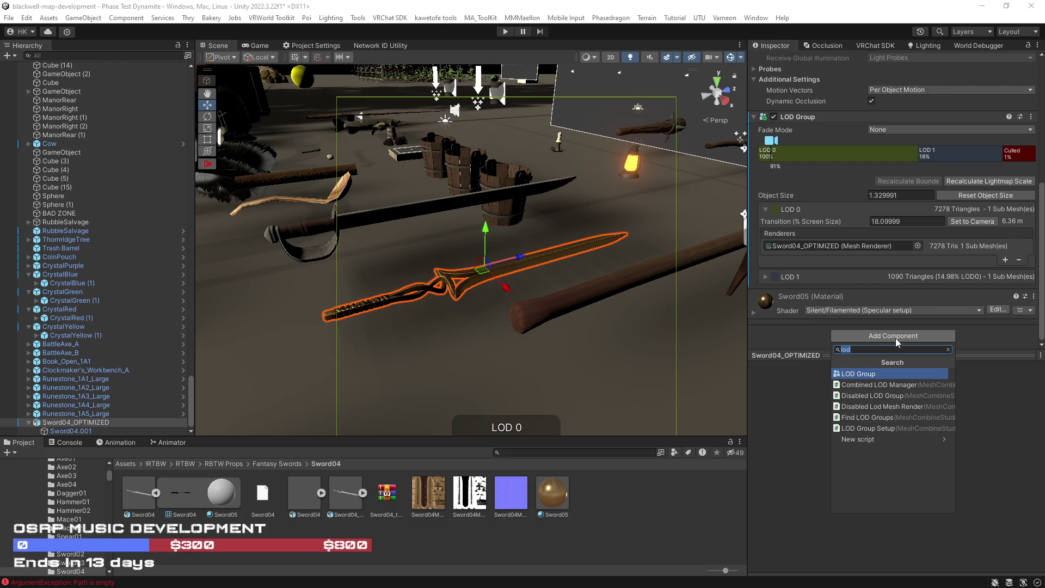
text(mesh)
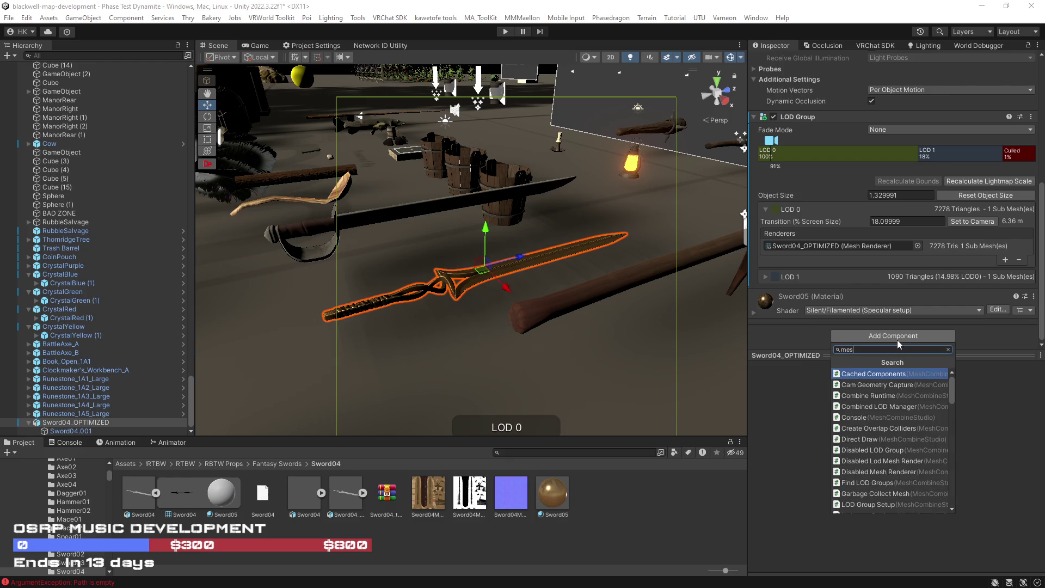
scroll(881, 380, up, 3)
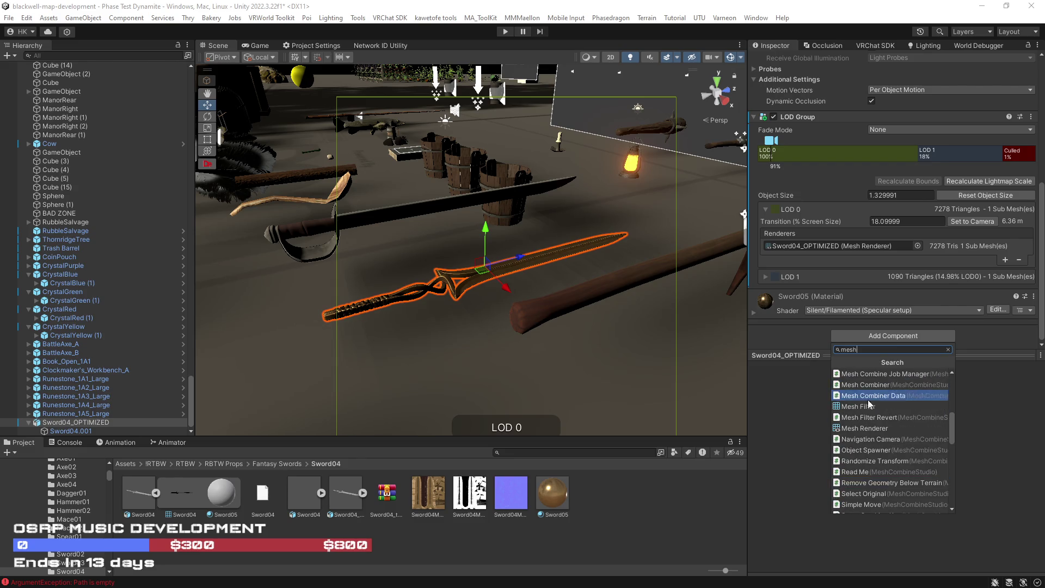
click(869, 427)
scroll(878, 283, down, 1)
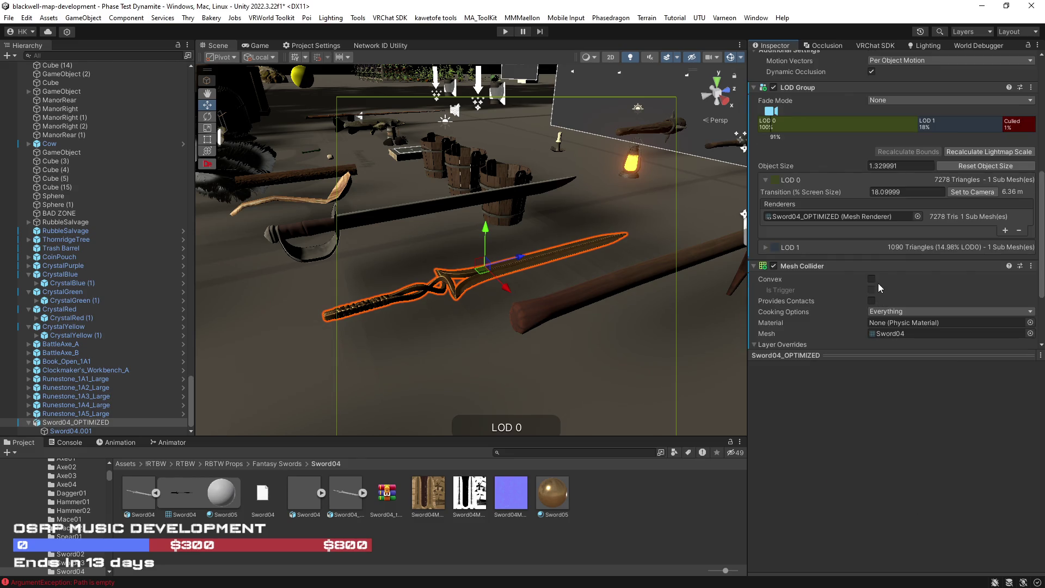
click(872, 281)
scroll(888, 262, down, 3)
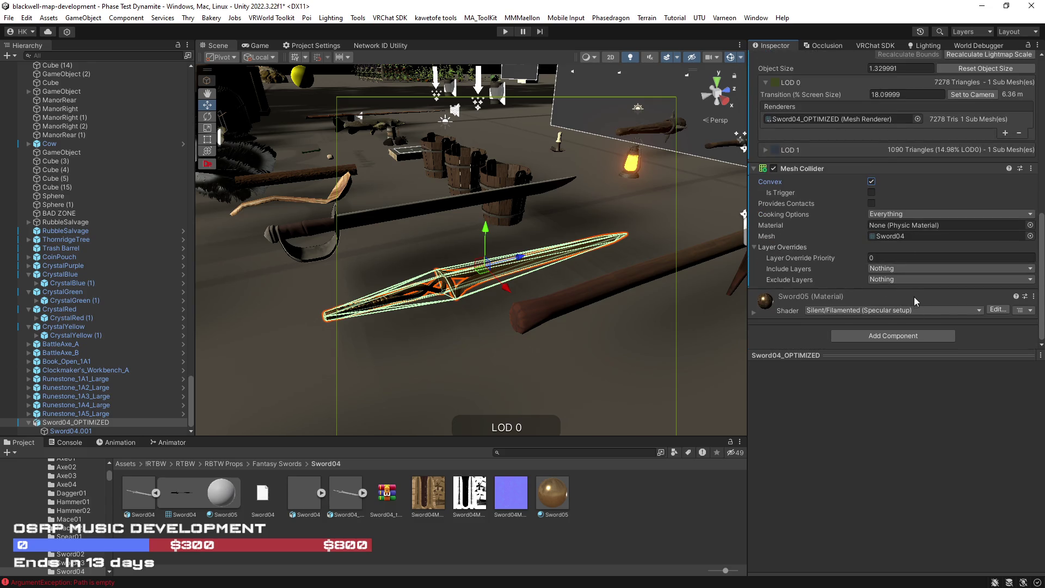
Add a Pickup component to Sword04_OPTIMIZED.
click(898, 335)
text(pick)
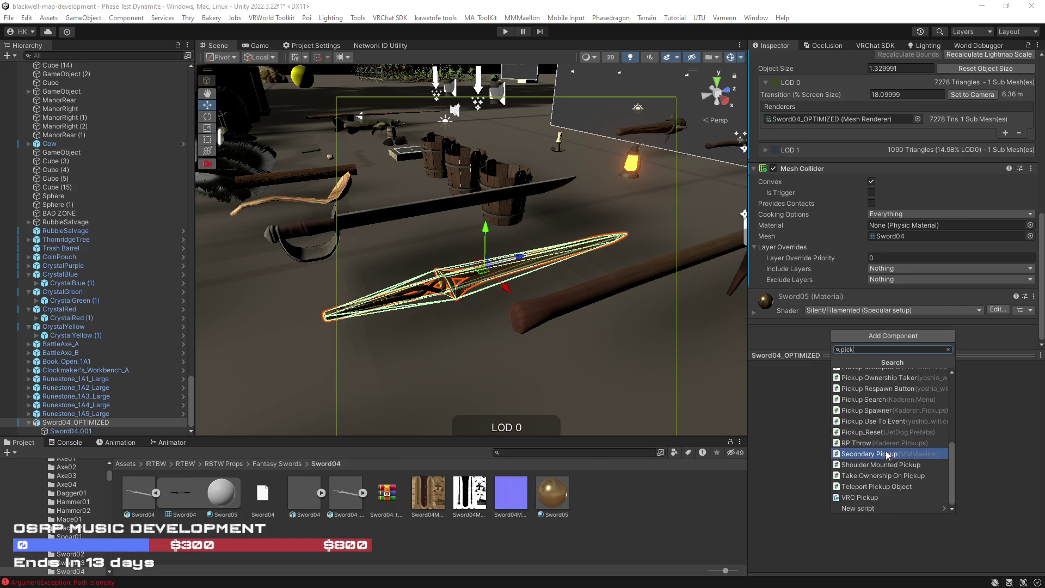
click(871, 495)
scroll(900, 250, up, 3)
scroll(900, 250, up, 5)
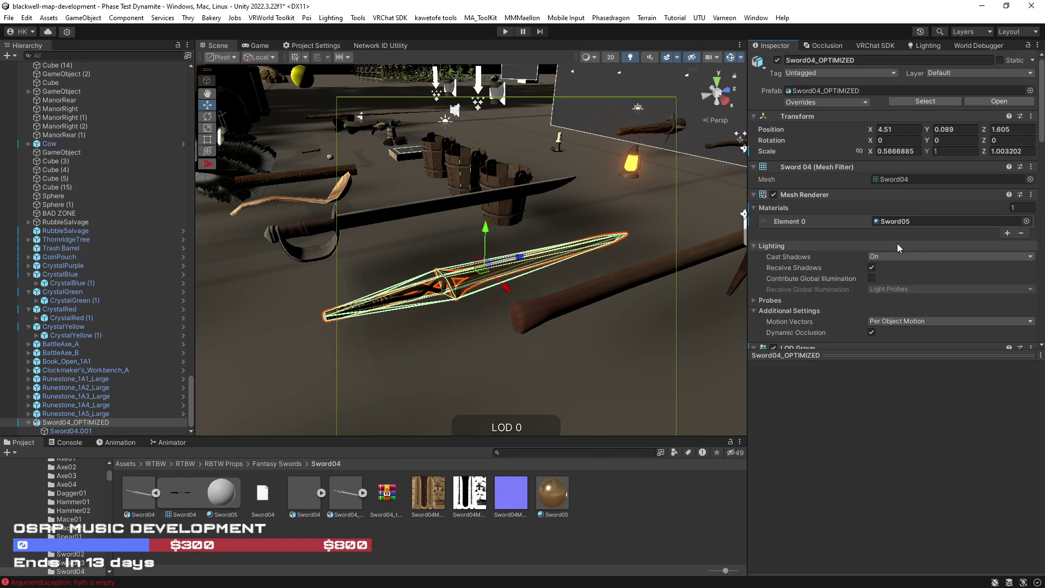
Set Sword04_OPTIMIZED's layer to Pickup, applying it to its children too.
click(970, 74)
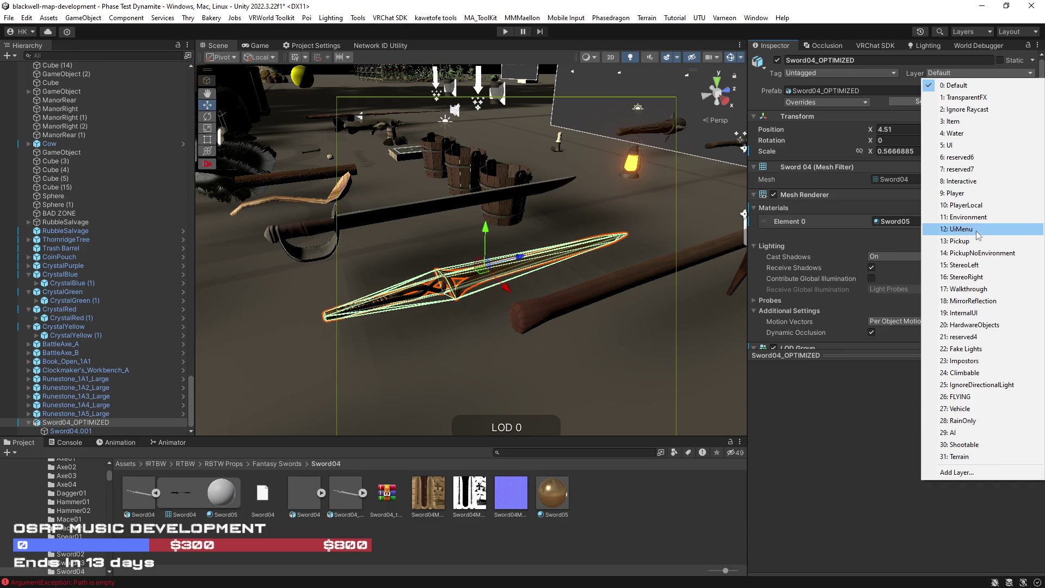
click(959, 240)
click(481, 322)
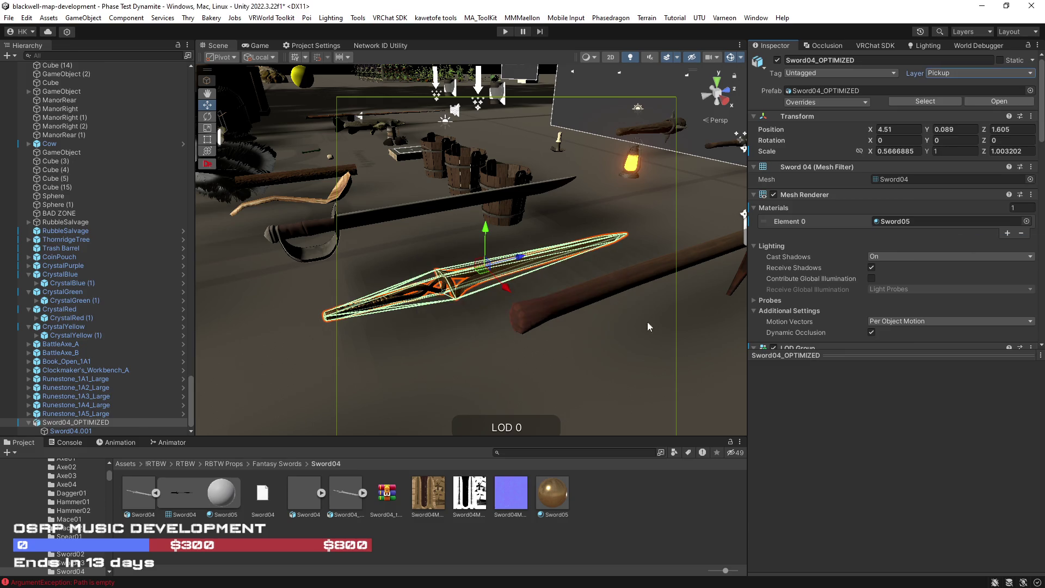
scroll(908, 300, down, 10)
scroll(909, 300, down, 5)
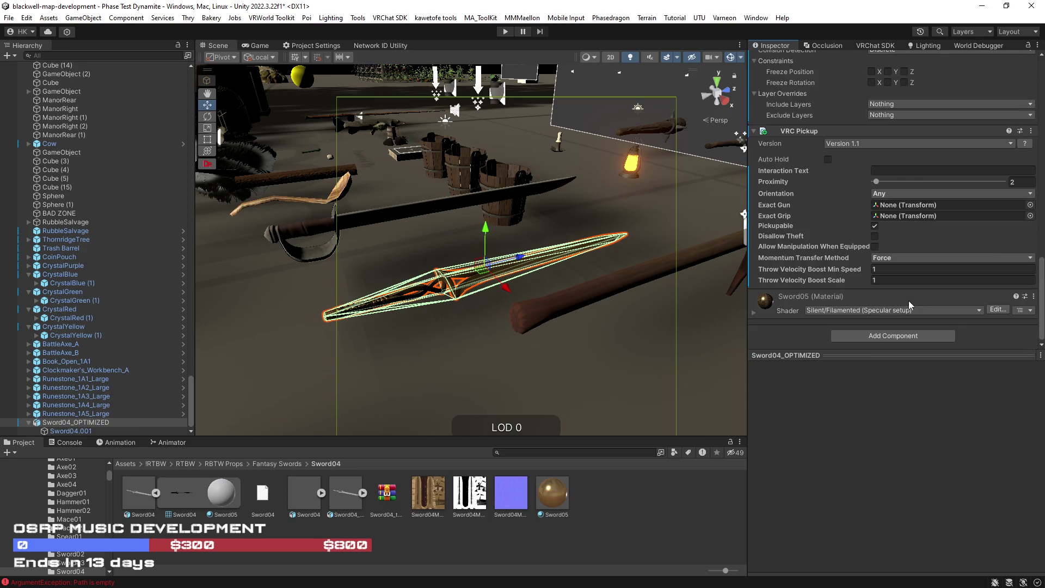
click(906, 336)
Attach the Prop Template Udon script and rename Sword04_OPTIMIZED to OrnateSword1.
text(template)
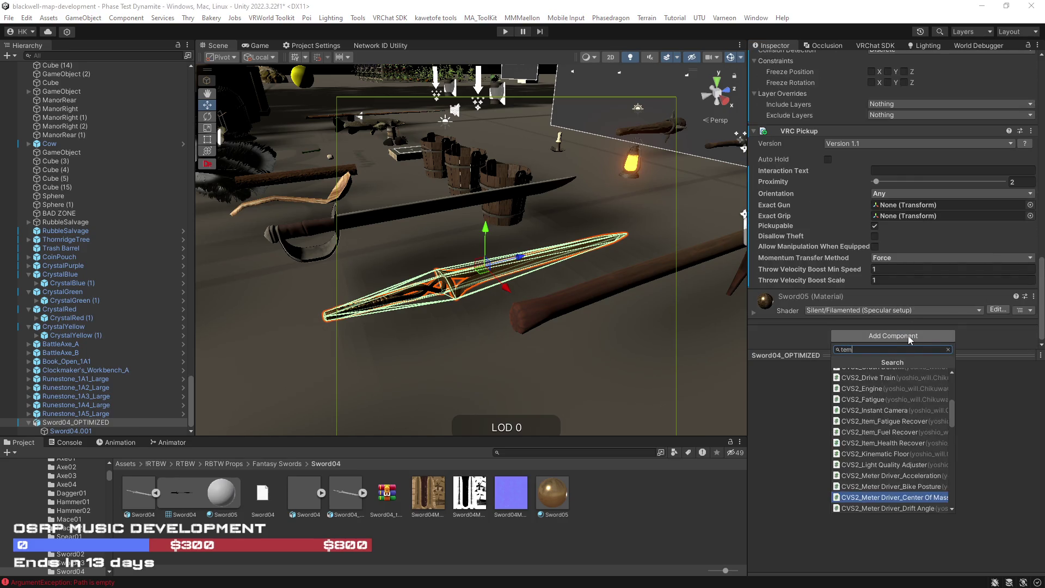
click(865, 371)
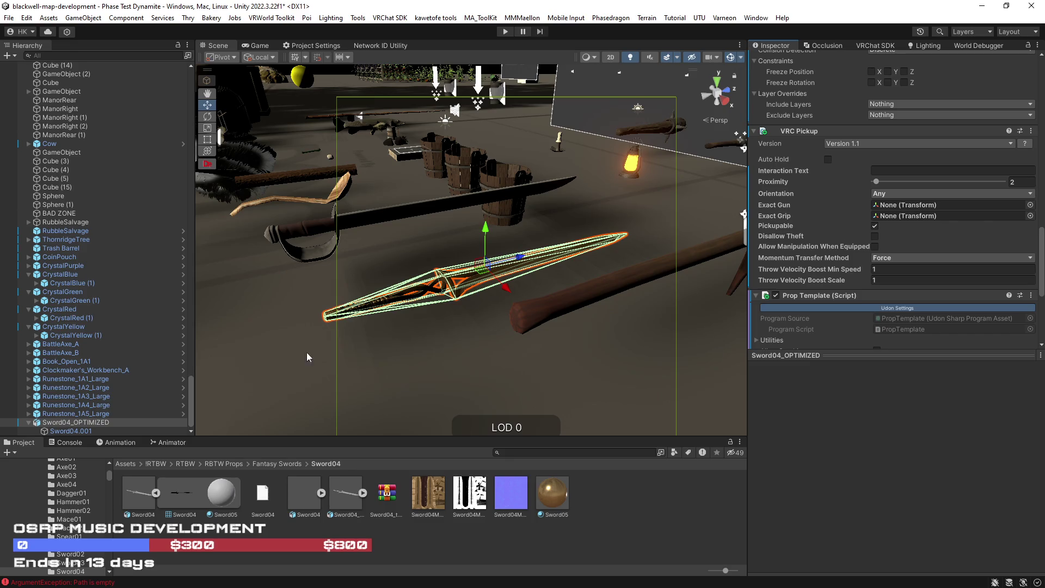
click(89, 424)
click(89, 424)
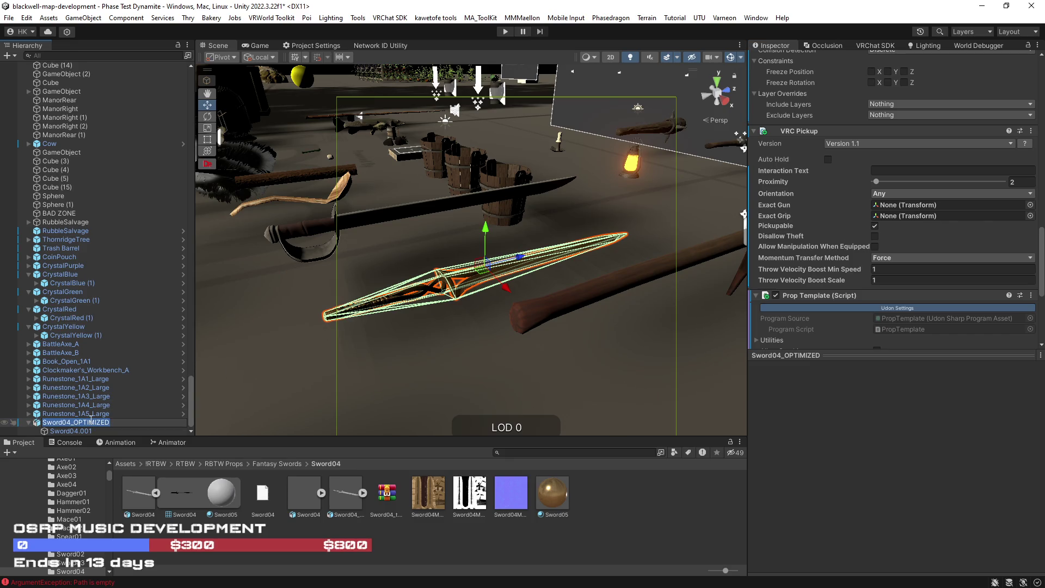
key(BackSpace)
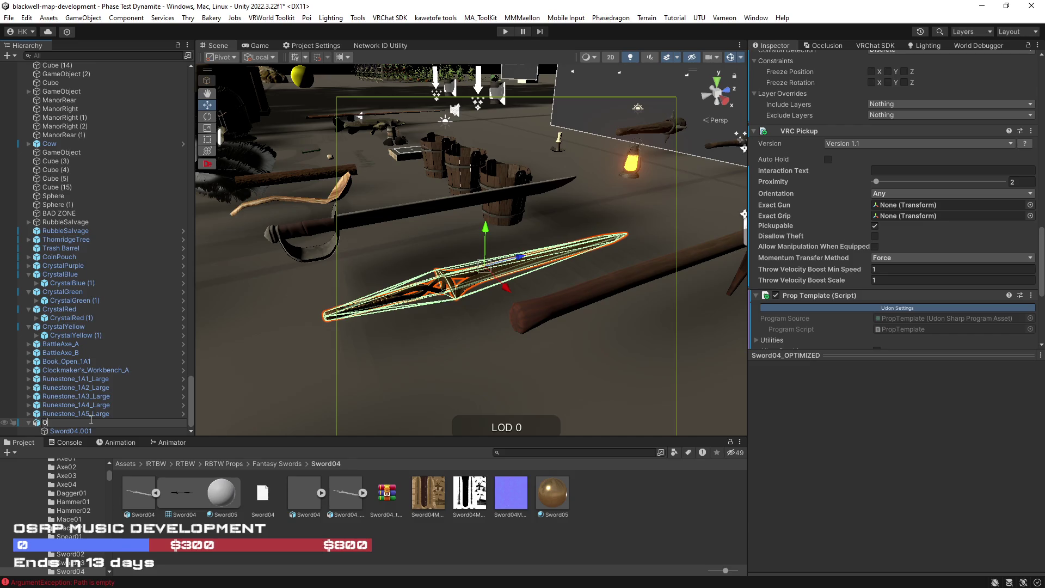
text(OrnateSword1)
key(Return)
mouse_move(421, 276)
mouse_down()
mouse_move(277, 303)
mouse_move(315, 278)
mouse_move(228, 272)
mouse_move(261, 261)
mouse_move(370, 289)
mouse_move(304, 203)
mouse_up()
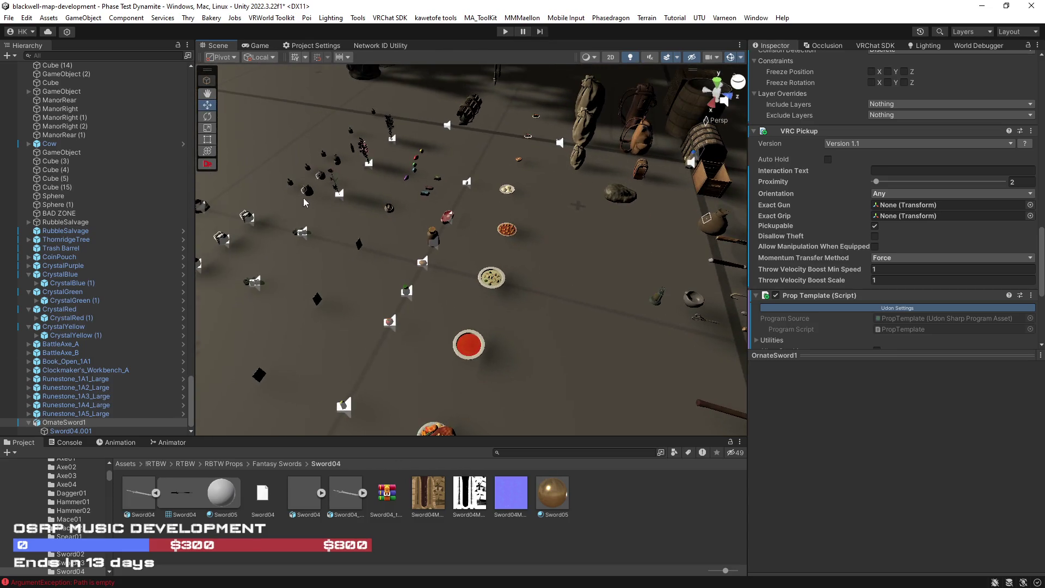
Check the BorrowedTime jar prop, then select the ornate sword with the Scale tool to lengthen its Z axis.
click(307, 192)
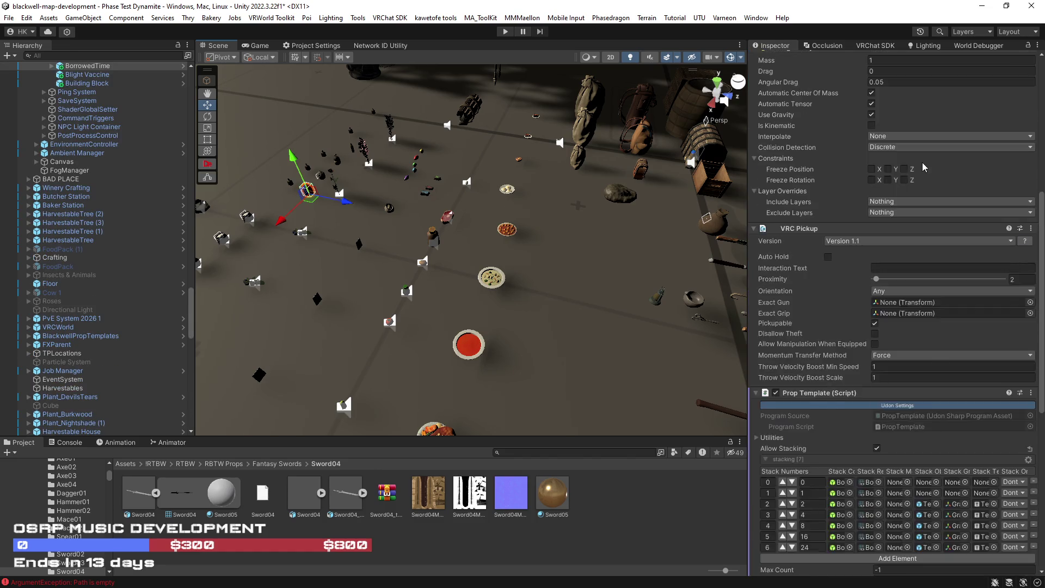
click(925, 101)
mouse_move(675, 234)
mouse_down()
mouse_move(712, 243)
mouse_move(538, 243)
mouse_move(554, 268)
mouse_move(520, 226)
mouse_move(586, 219)
mouse_move(665, 275)
mouse_move(637, 250)
mouse_up()
click(520, 226)
key(r)
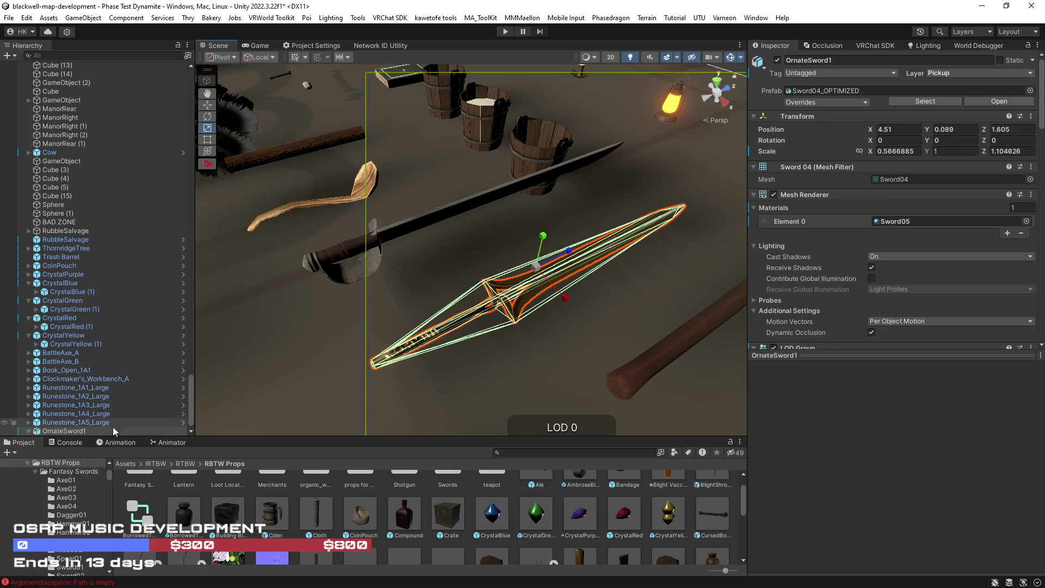
Drag OrnateSword1 into the RBTW Props folder to create the OrnateSword1 prefab.
mouse_move(62, 433)
mouse_down()
mouse_move(451, 558)
mouse_move(427, 547)
mouse_up()
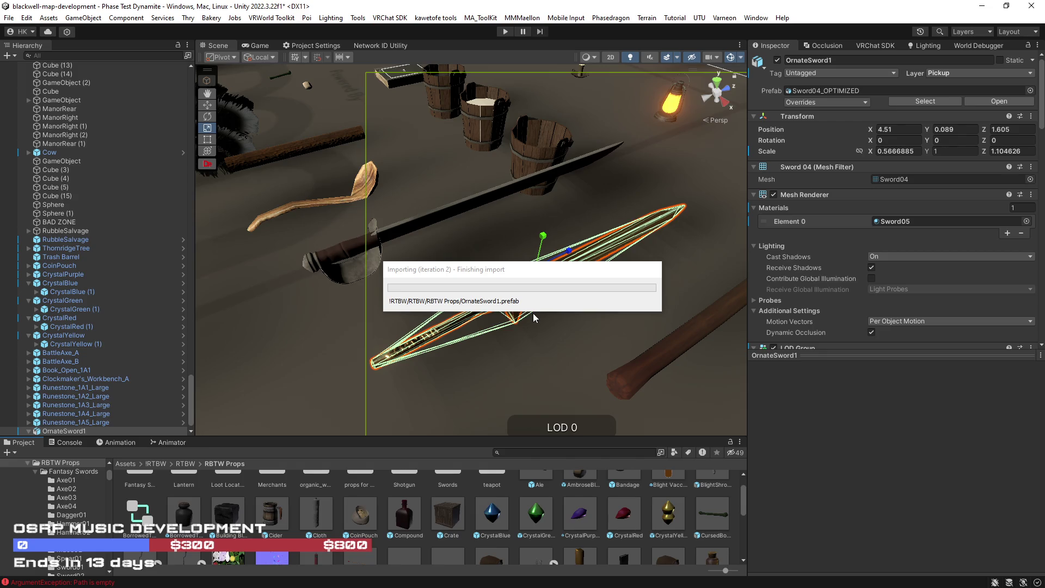
mouse_move(292, 220)
mouse_down()
mouse_move(446, 227)
mouse_move(348, 264)
mouse_move(387, 288)
mouse_move(491, 297)
mouse_move(277, 310)
mouse_up()
click(466, 277)
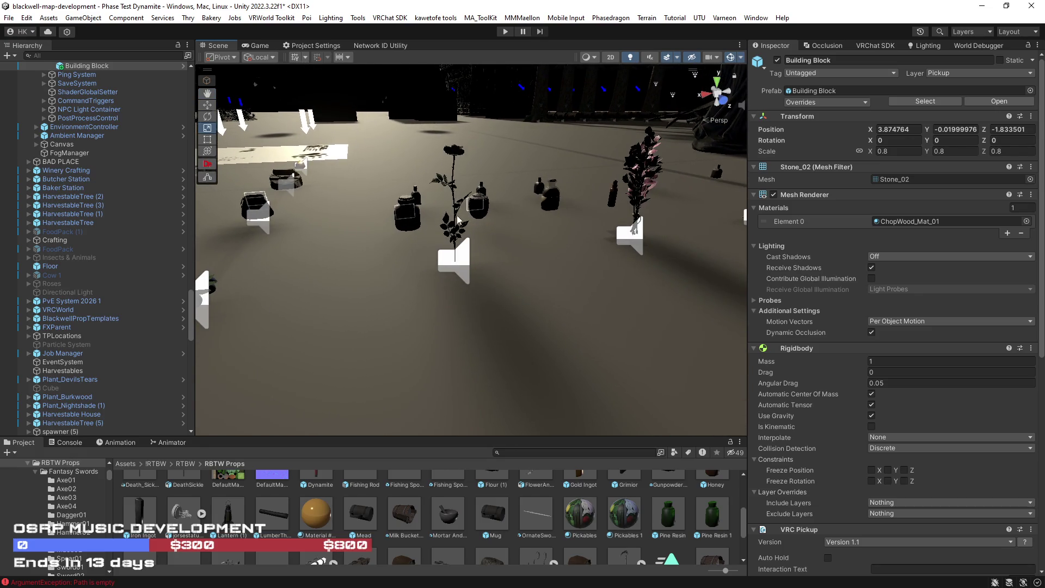
click(457, 219)
click(457, 215)
mouse_move(524, 239)
mouse_down()
mouse_move(687, 203)
mouse_move(621, 229)
mouse_move(656, 253)
mouse_move(869, 293)
mouse_move(746, 254)
mouse_move(817, 228)
mouse_move(455, 243)
mouse_move(486, 278)
mouse_move(503, 272)
mouse_move(472, 241)
mouse_move(602, 313)
mouse_move(246, 356)
mouse_move(449, 324)
mouse_move(461, 267)
mouse_move(330, 322)
mouse_move(423, 345)
mouse_move(411, 174)
mouse_up()
click(620, 228)
click(486, 279)
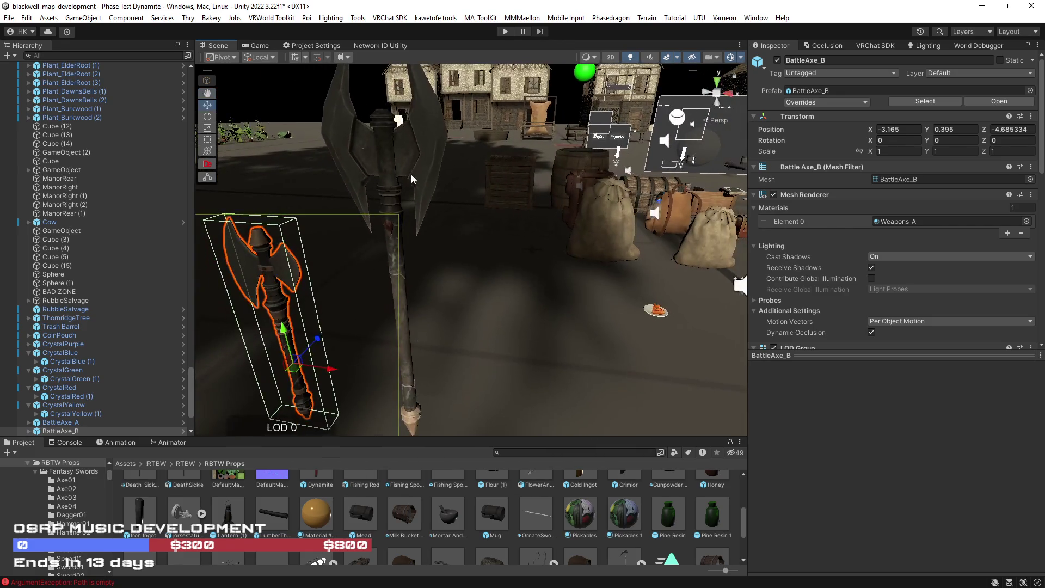
Inspect the BattleAxe_A prop and floor, locating their Weapons_A and GridFloor_udon materials.
click(411, 174)
click(415, 171)
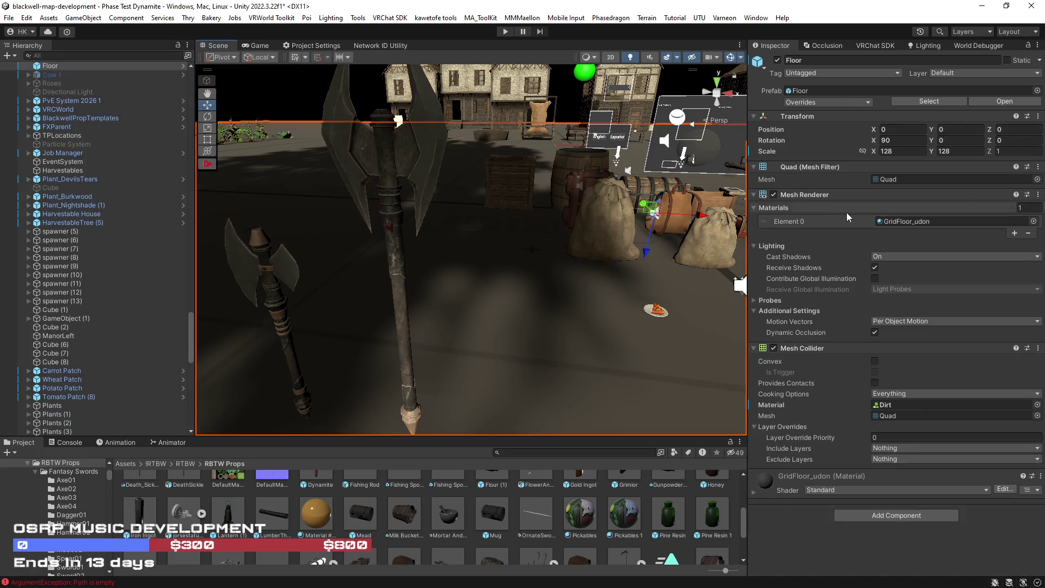
click(899, 222)
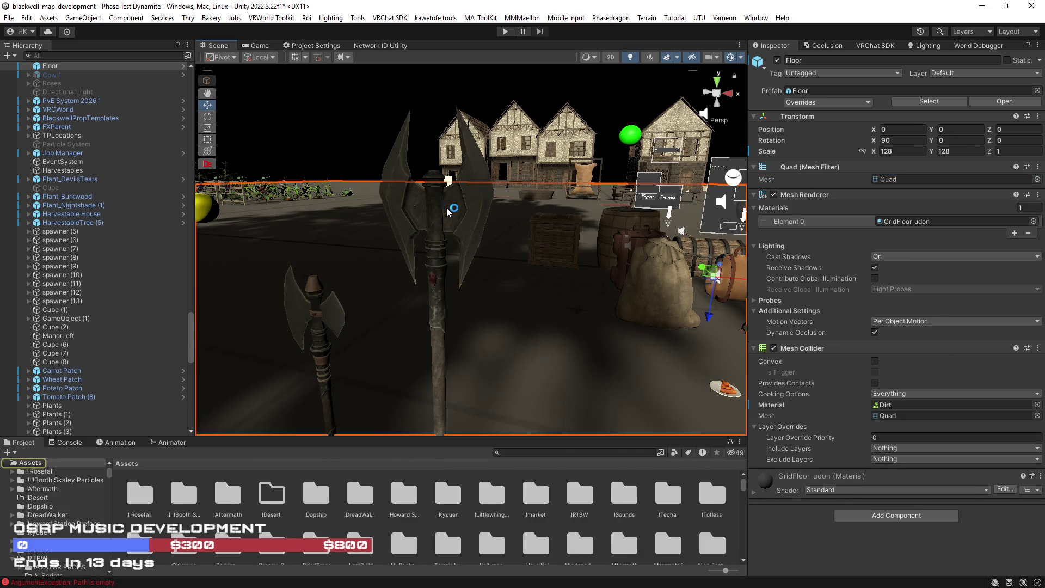
click(437, 203)
click(438, 202)
click(438, 202)
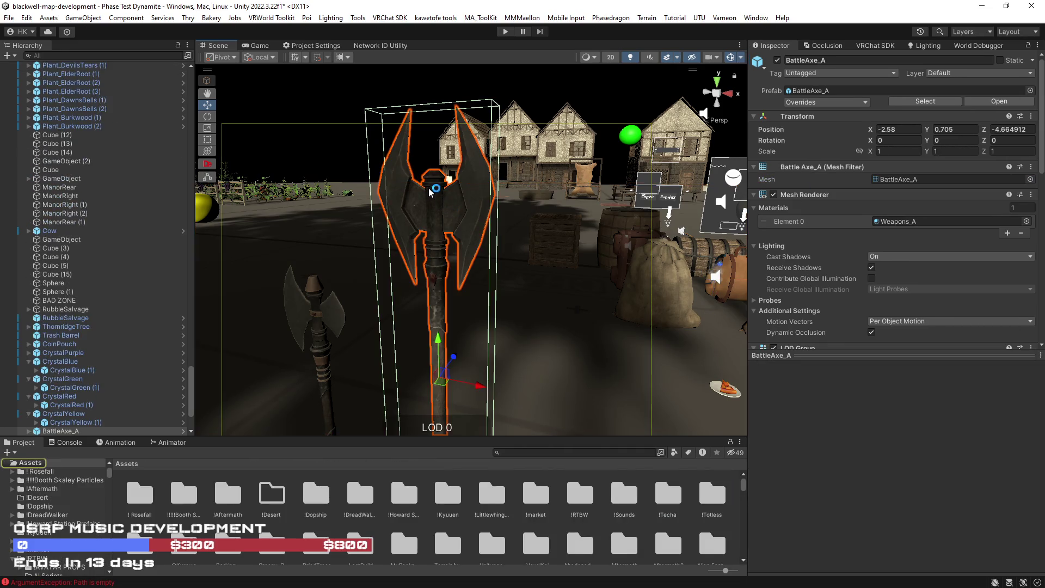
click(916, 217)
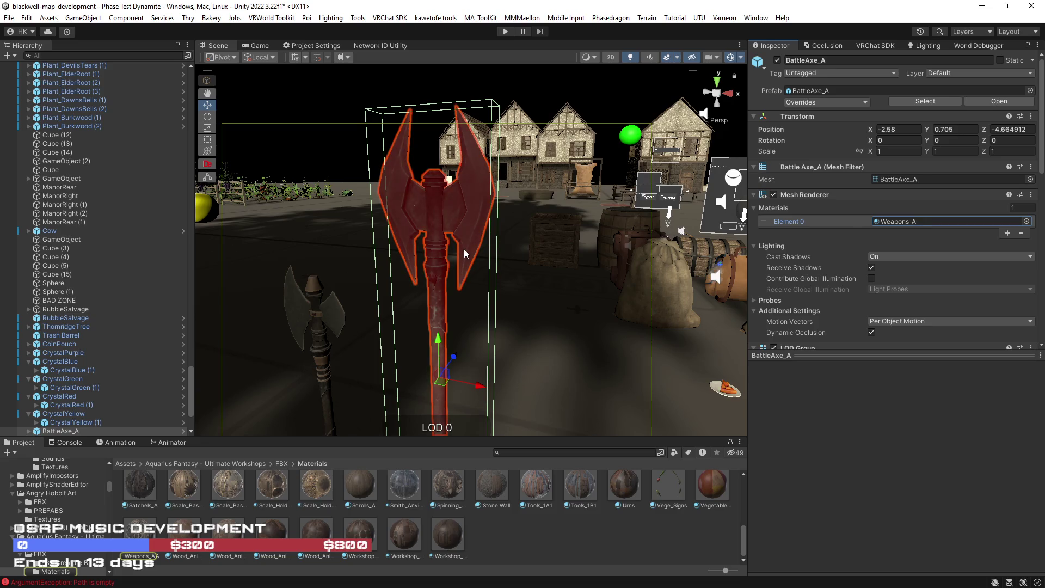
mouse_move(464, 249)
mouse_down()
mouse_move(541, 292)
mouse_move(215, 293)
mouse_move(473, 308)
mouse_move(479, 277)
mouse_move(500, 270)
mouse_move(731, 318)
mouse_move(504, 295)
mouse_move(493, 303)
mouse_move(702, 255)
mouse_move(793, 294)
mouse_move(731, 277)
mouse_up()
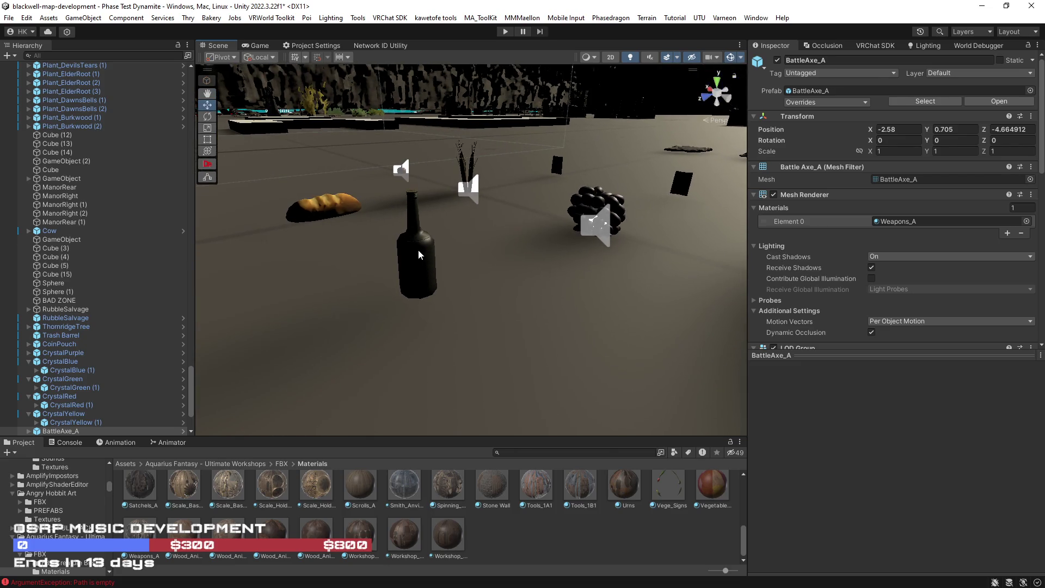
Select the Wine Bottle and set its Mesh Renderer Cast Shadows to Off.
click(419, 255)
click(419, 254)
mouse_move(560, 299)
mouse_down()
mouse_move(560, 285)
mouse_move(604, 269)
mouse_up()
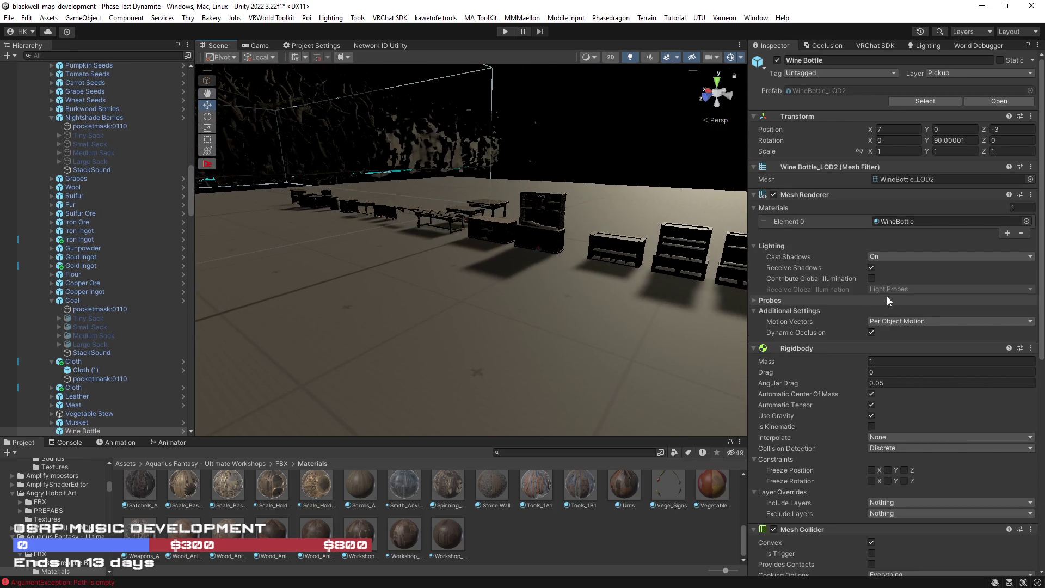
click(892, 257)
click(897, 269)
drag(615, 215, 491, 238)
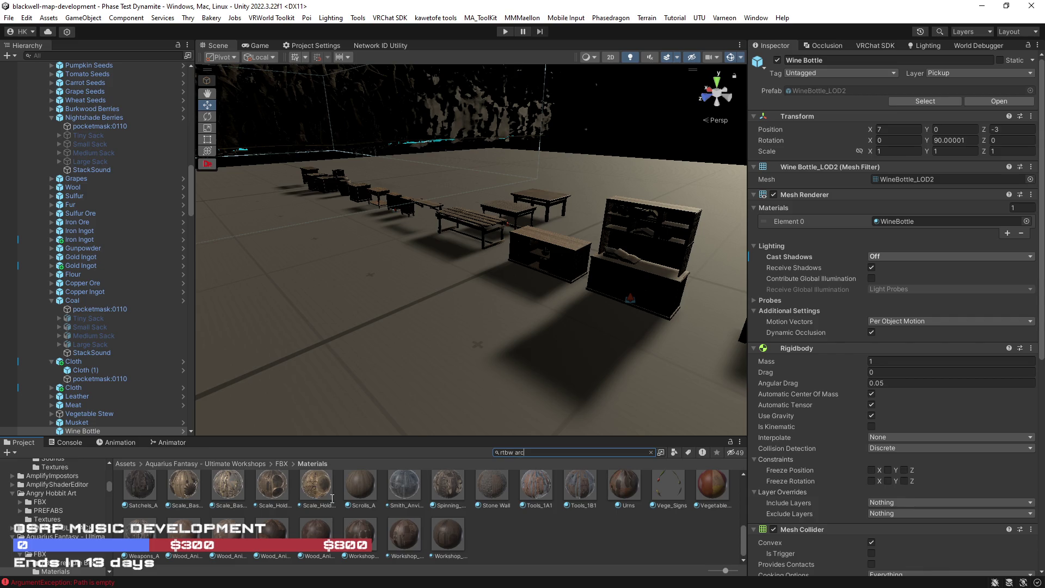
Search 'rtbw arc2' in the Project window and open the RTBW Arc 2 Main scene asset.
text(2)
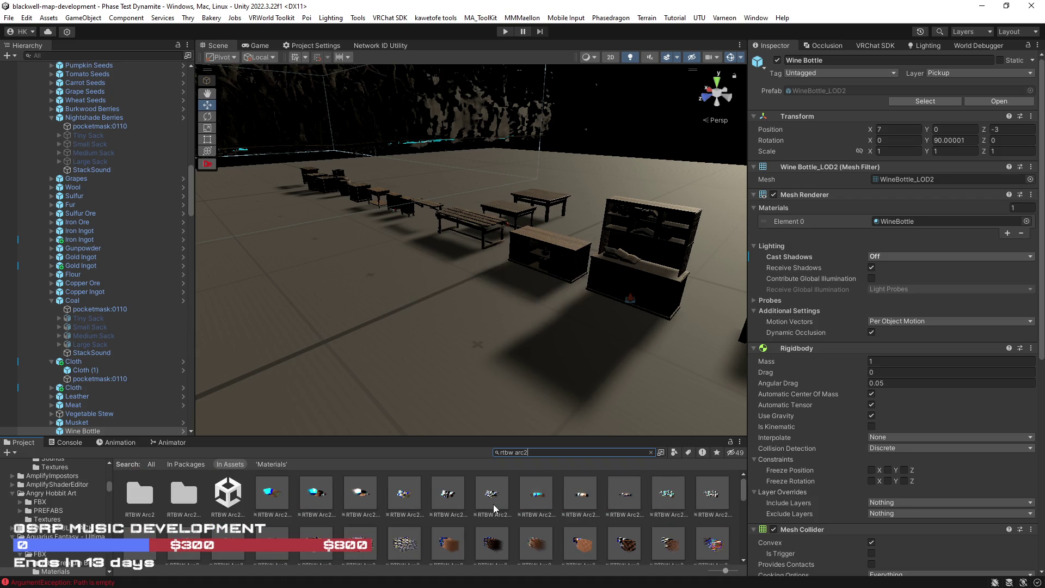
click(229, 495)
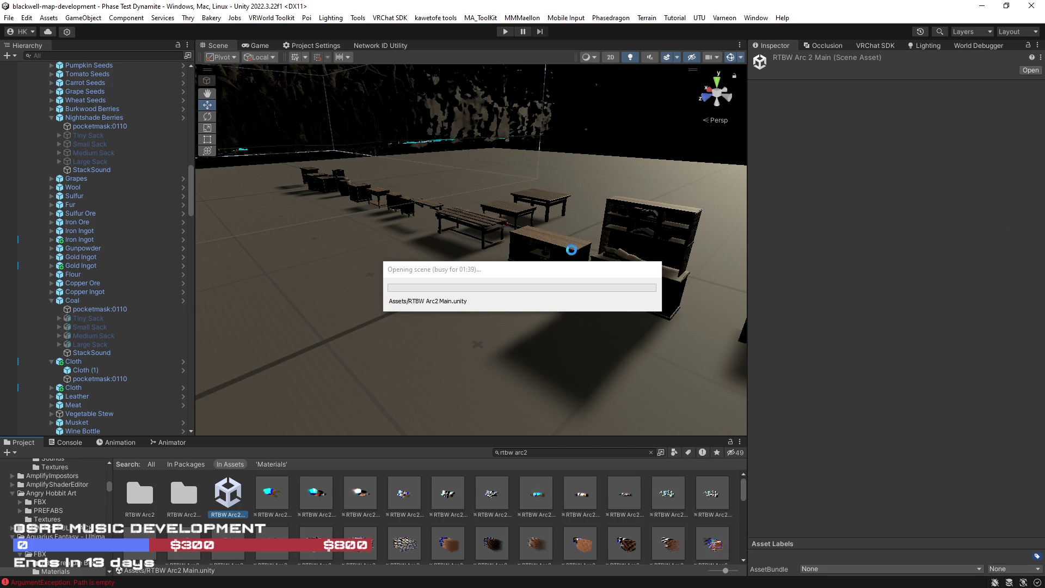
drag(560, 271, 539, 243)
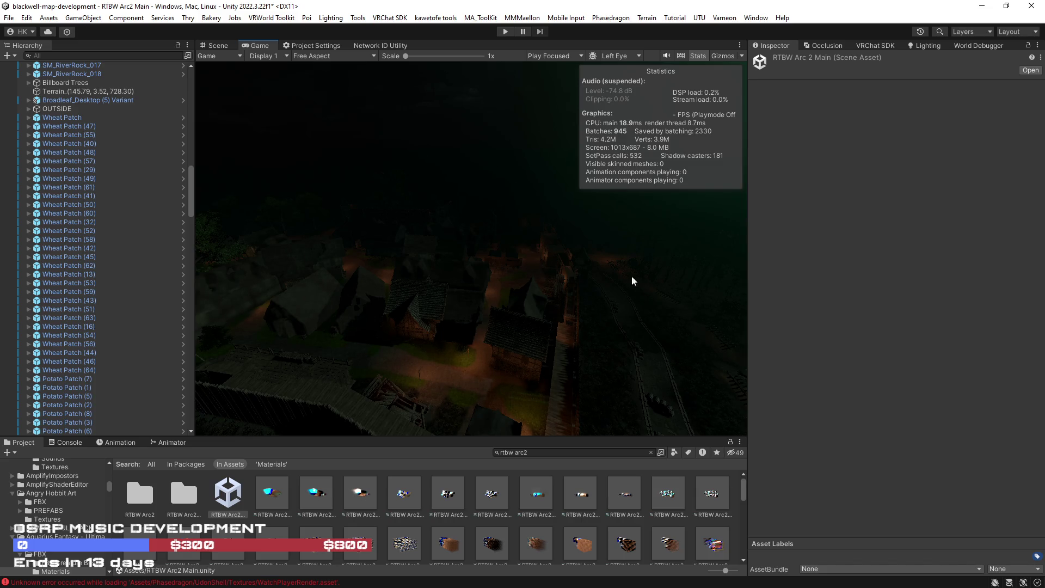
Back in the Scene view, frame the Grass Particle Surface Manager from the Script Objects group.
click(218, 46)
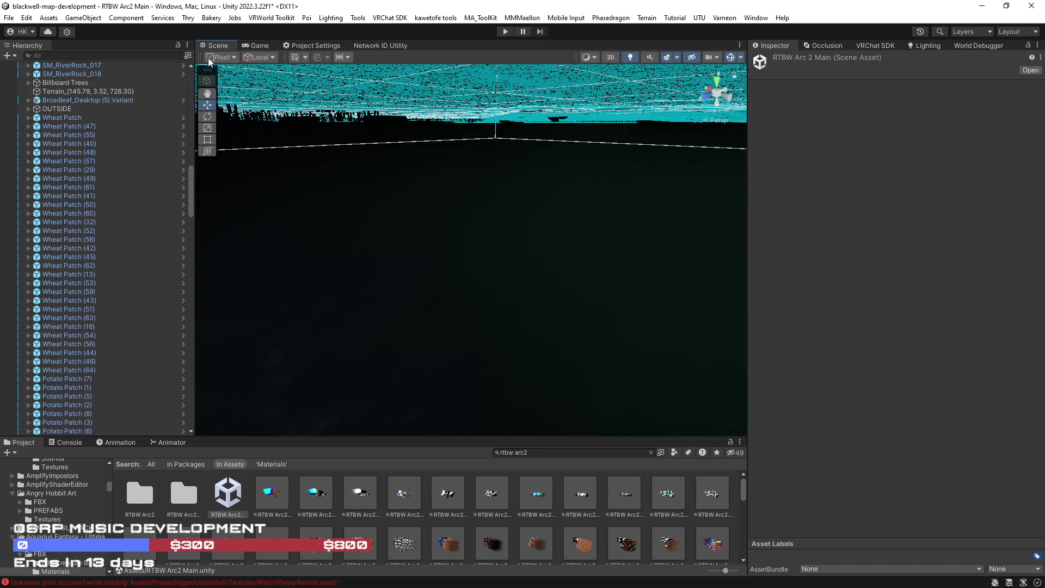
scroll(191, 156, up, 5)
drag(190, 156, 195, 84)
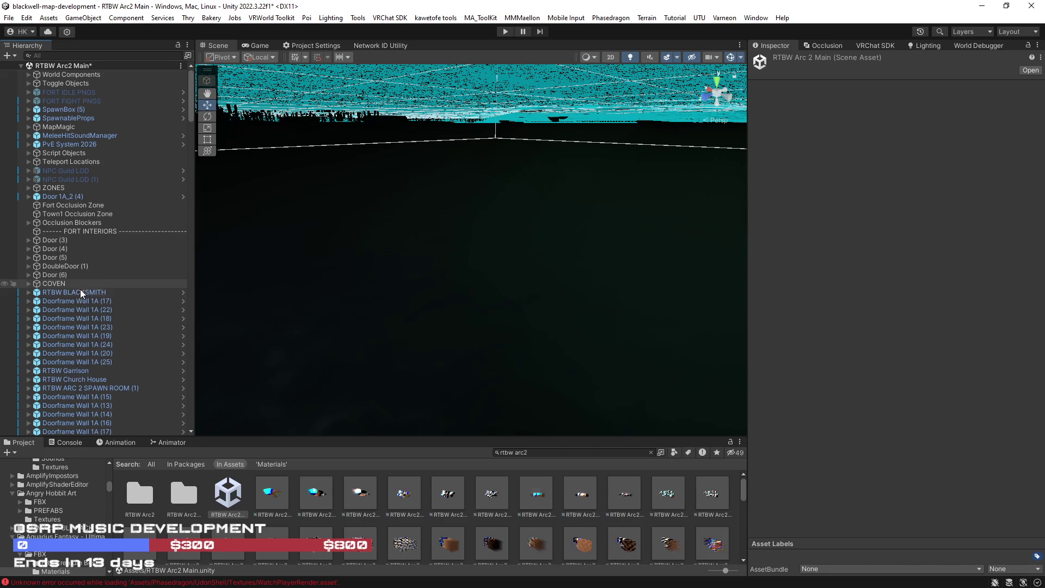
click(29, 154)
click(73, 163)
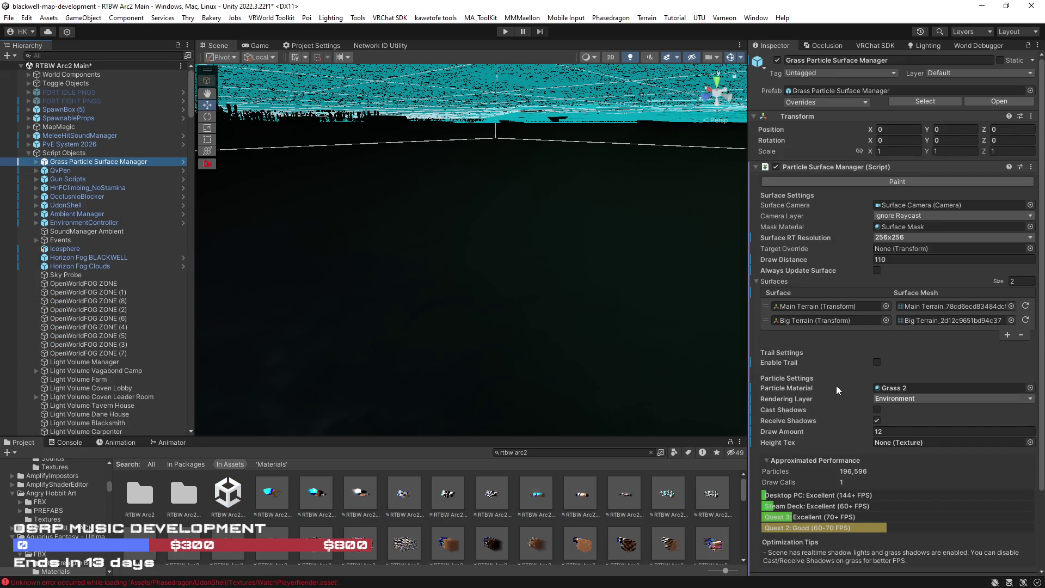
key(f)
mouse_move(563, 279)
mouse_down()
mouse_move(327, 291)
mouse_move(573, 241)
mouse_move(607, 358)
mouse_move(511, 277)
mouse_move(565, 300)
mouse_move(408, 284)
mouse_move(406, 229)
mouse_up()
Fly over the lit cabins and select the hanging Lantern Post 1A (5).
mouse_move(795, 213)
mouse_down()
mouse_move(890, 230)
mouse_move(301, 301)
mouse_move(217, 302)
mouse_move(544, 187)
mouse_move(549, 174)
mouse_up()
click(508, 133)
drag(508, 133, 537, 204)
click(527, 203)
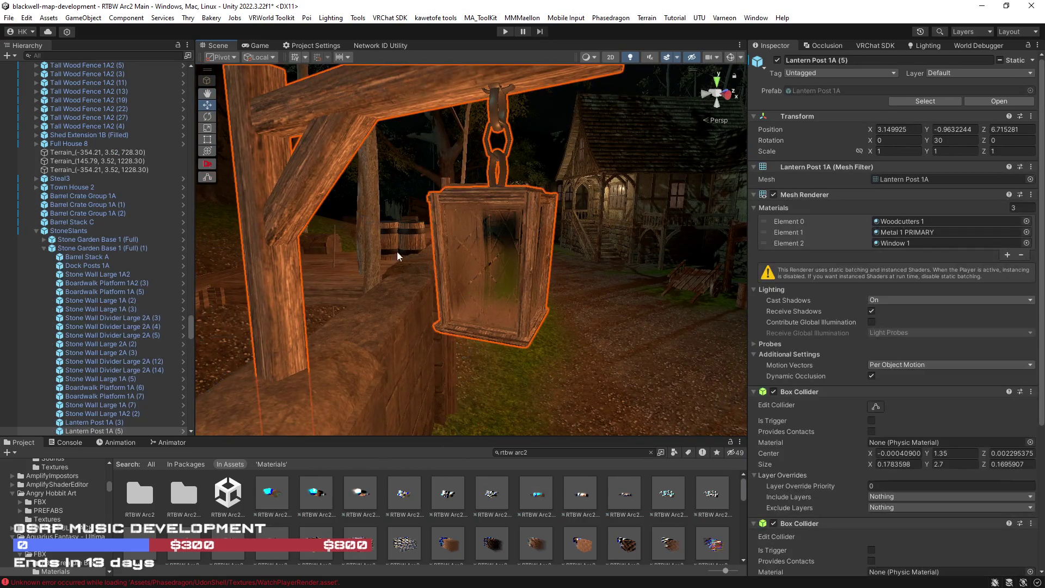
scroll(77, 275, down, 5)
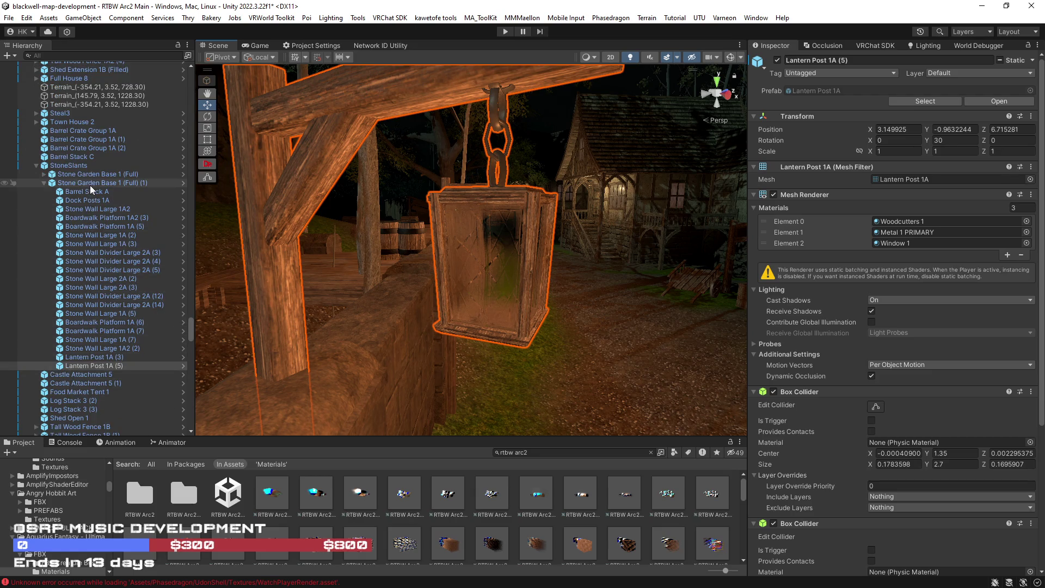
scroll(511, 261, down, 6)
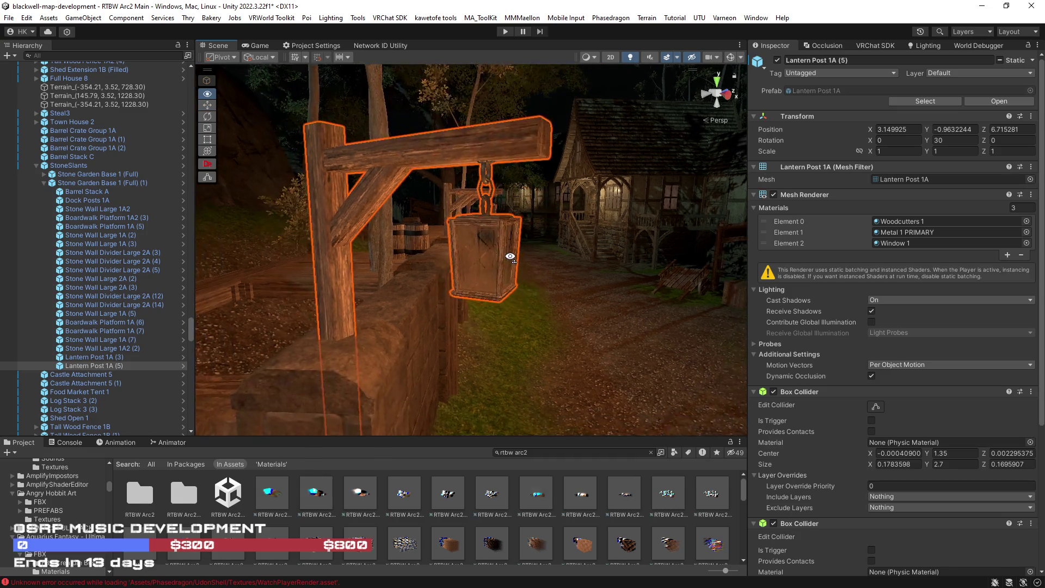
click(731, 57)
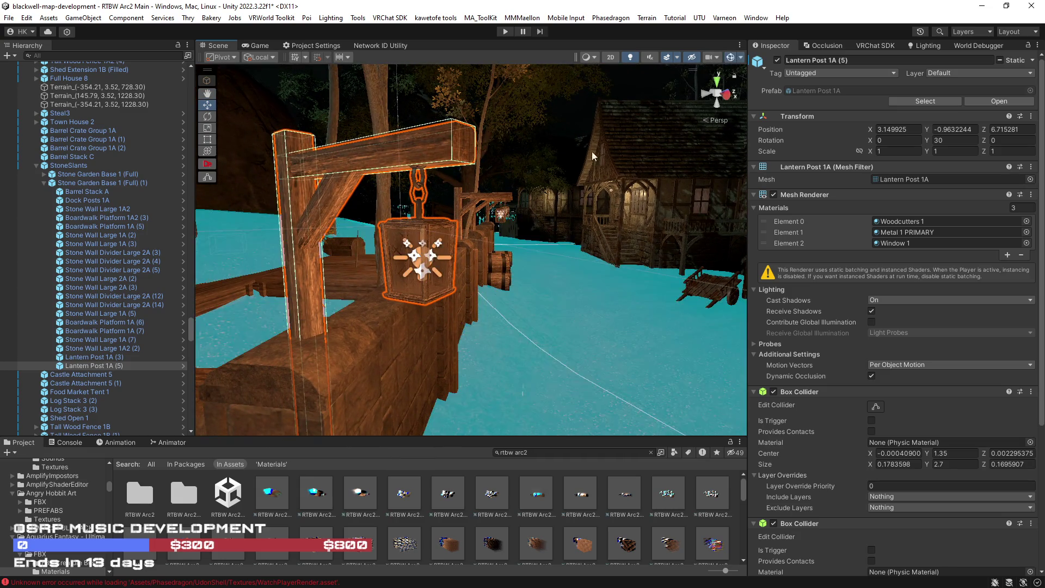
Inspect the lantern's particle system, point light and crate, undoing an accidental particle move.
click(433, 260)
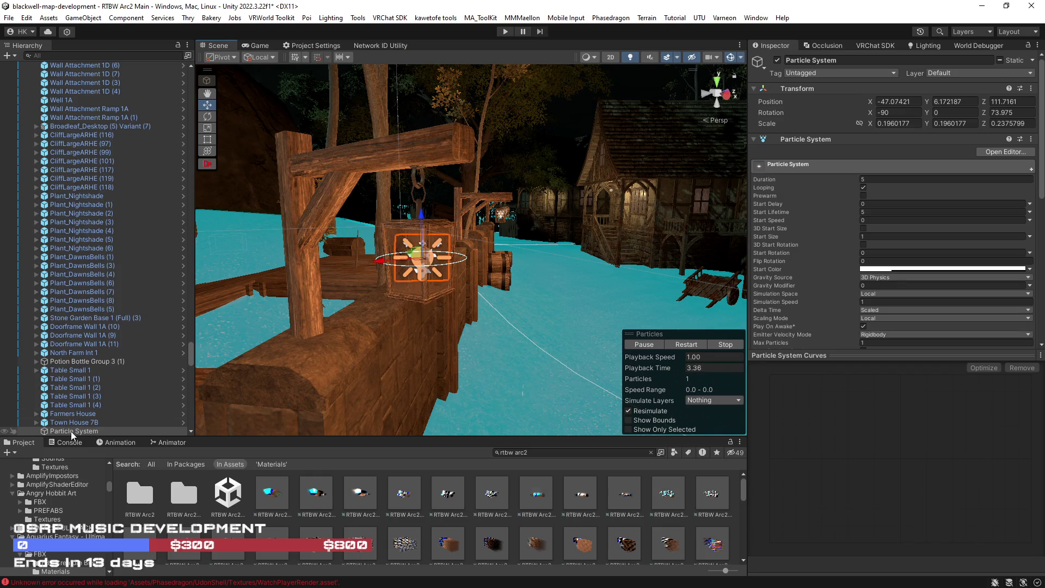
scroll(113, 379, down, 3)
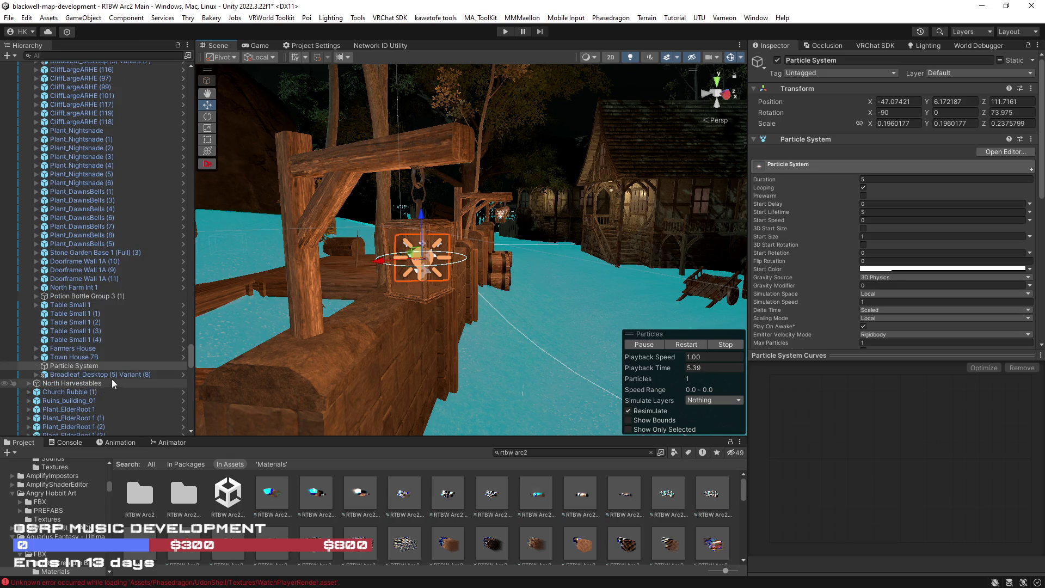
mouse_move(406, 325)
mouse_down()
mouse_move(436, 289)
mouse_move(427, 340)
mouse_move(425, 327)
mouse_up()
drag(409, 211, 581, 208)
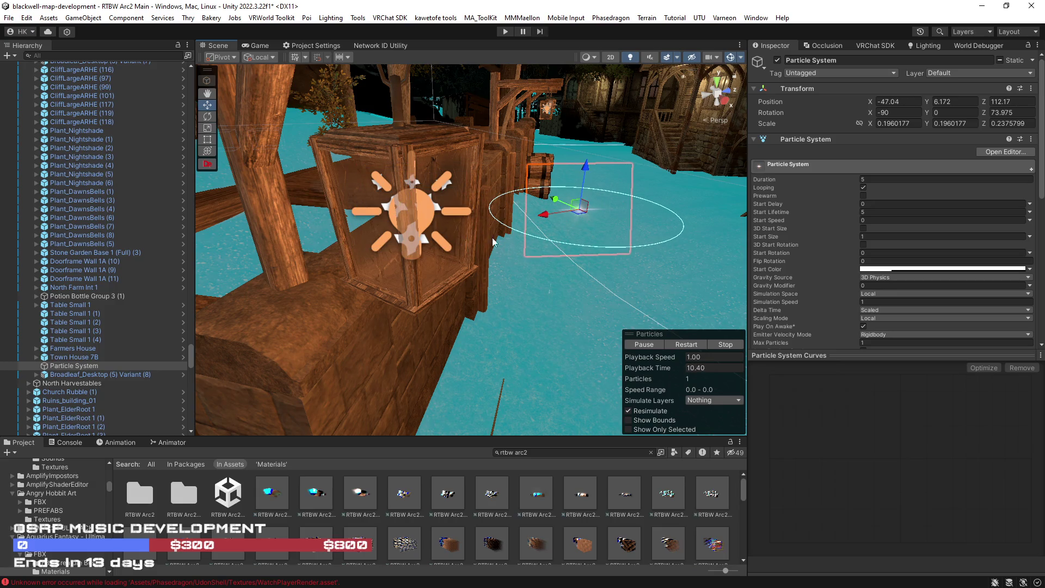
key(ctrl+z)
shift+click(448, 192)
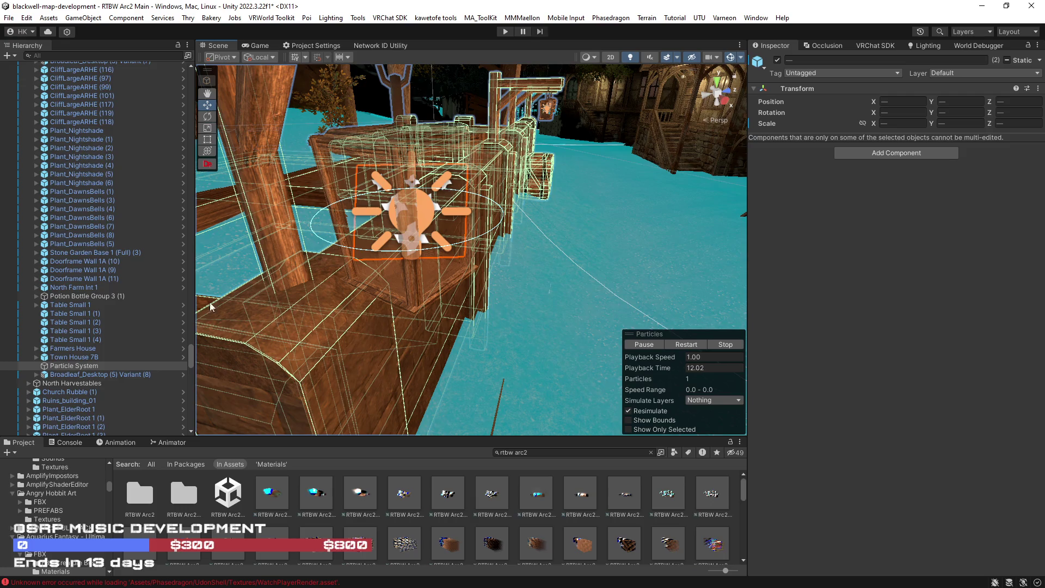
drag(467, 265, 387, 226)
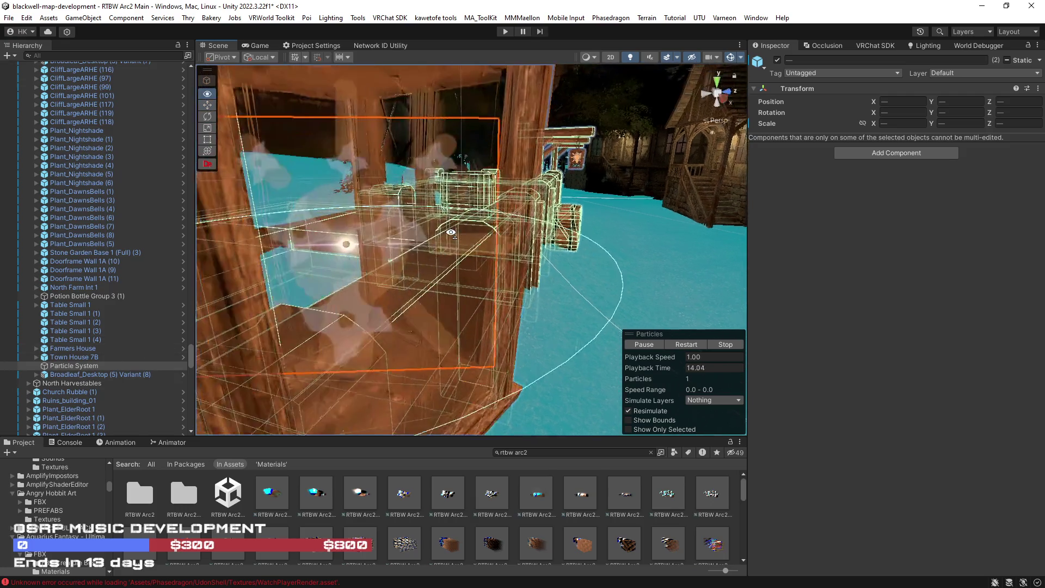
click(352, 243)
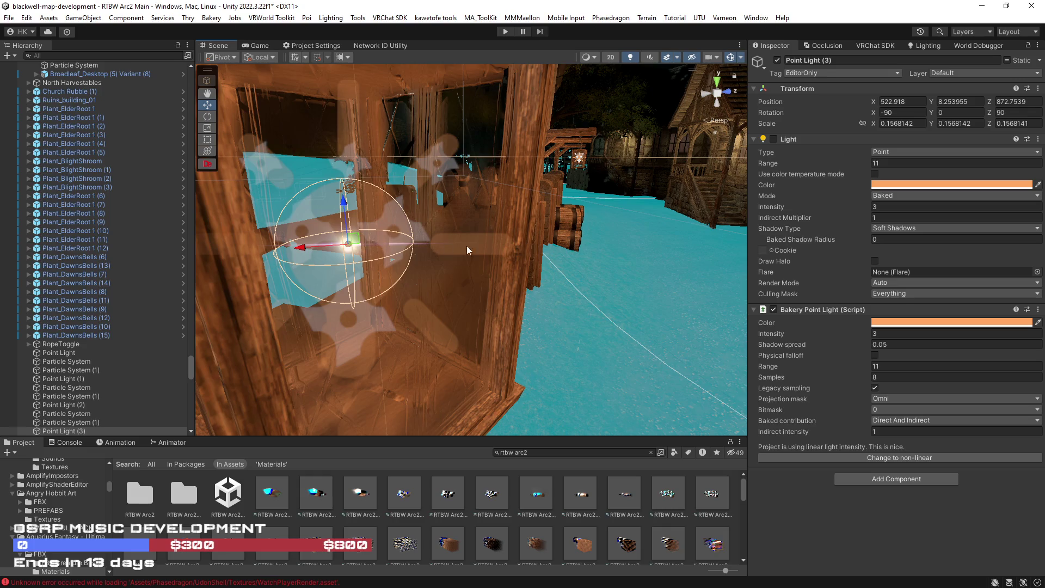
click(445, 167)
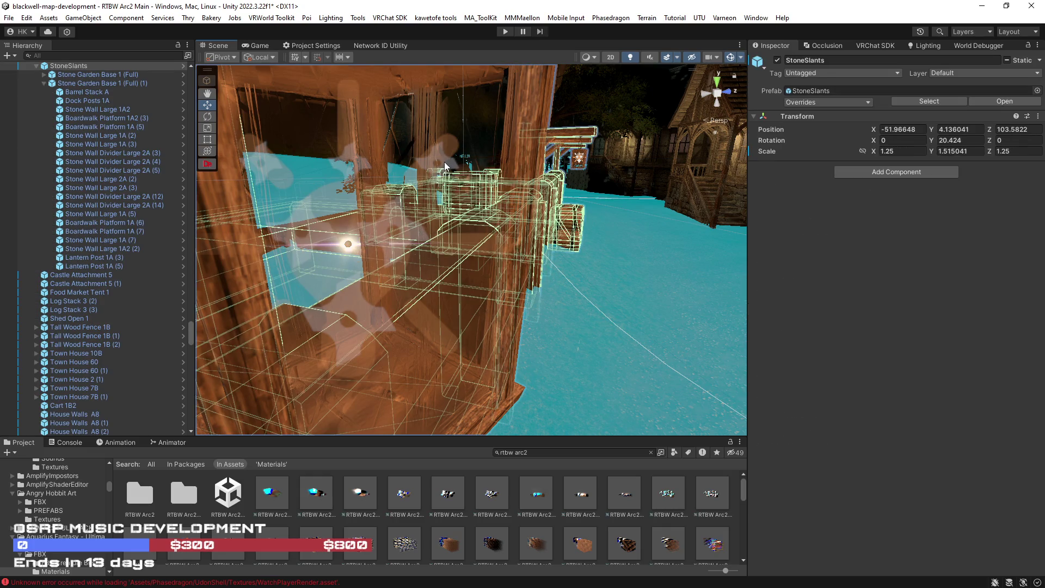
click(444, 162)
click(436, 161)
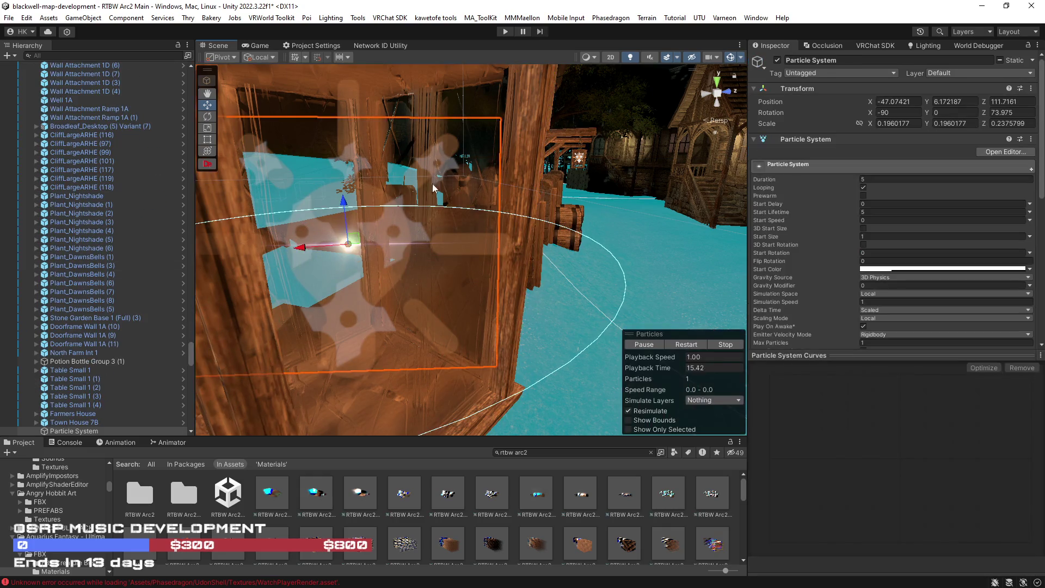
Set the lantern Particle System's scale to 1, 1, 1.
scroll(103, 424, down, 3)
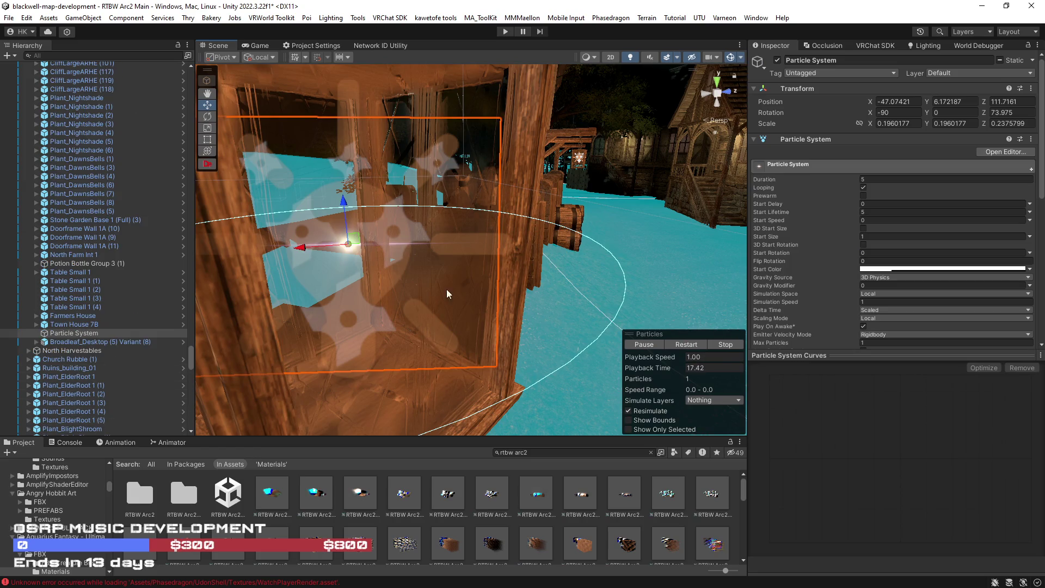
text(1)
key(Return)
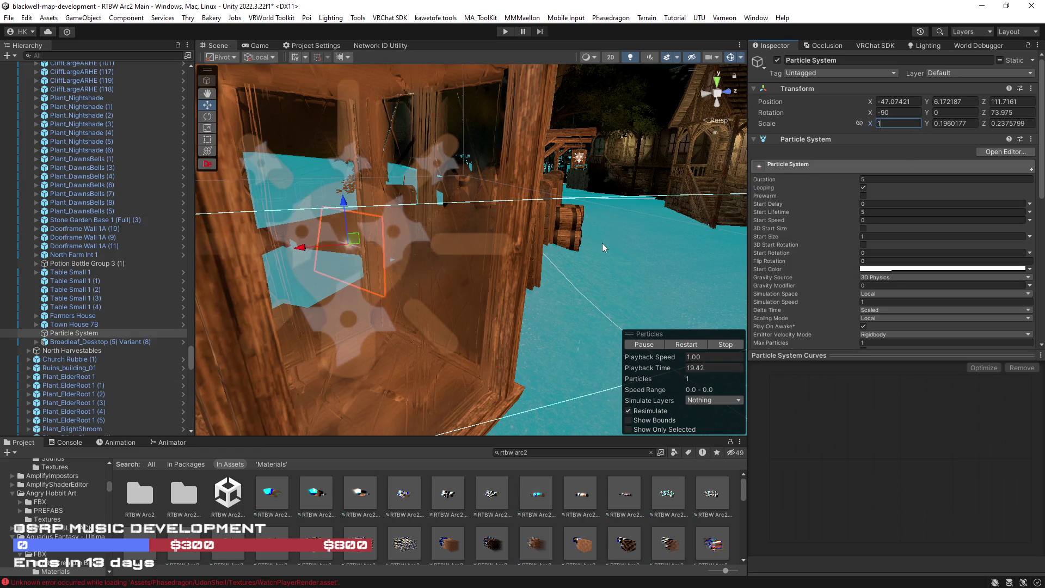
key(f)
click(965, 123)
text(0.11)
key(Tab)
text(1)
click(965, 123)
text(1)
drag(613, 257, 647, 207)
drag(643, 201, 556, 240)
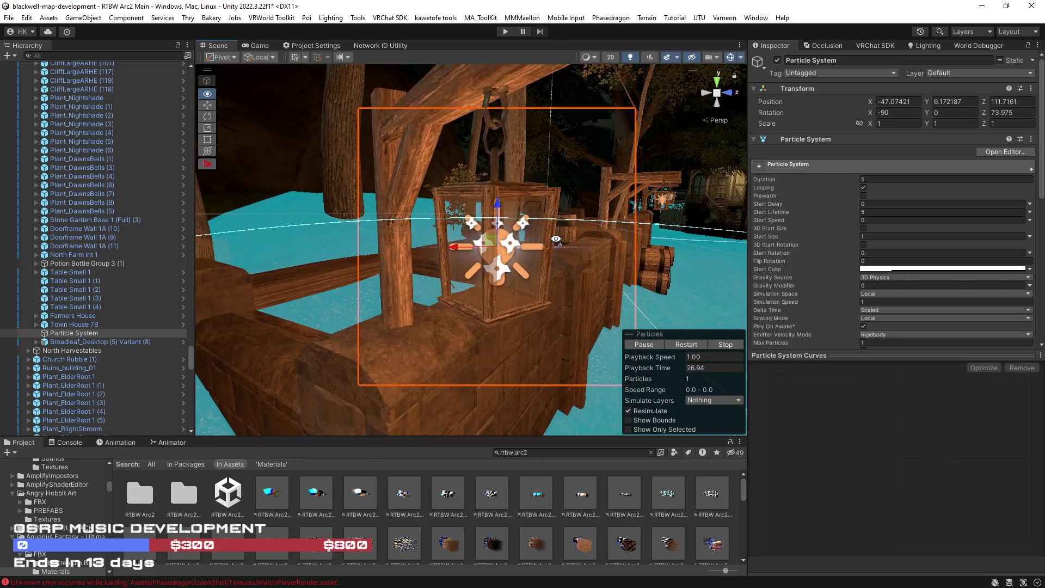
Select Particle System (1) and shift-select all the lantern lights and particle systems.
click(512, 244)
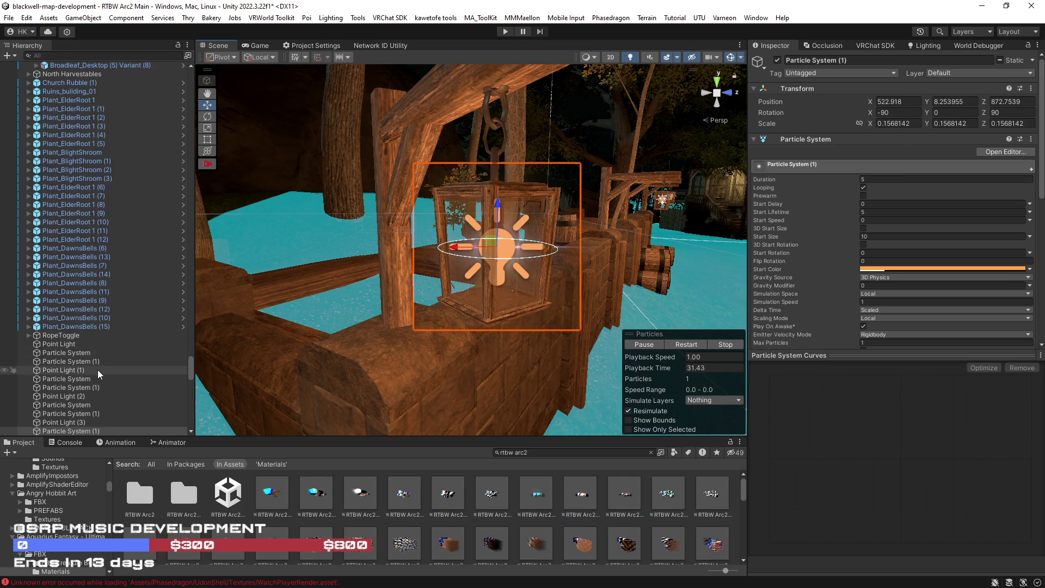
scroll(96, 370, down, 3)
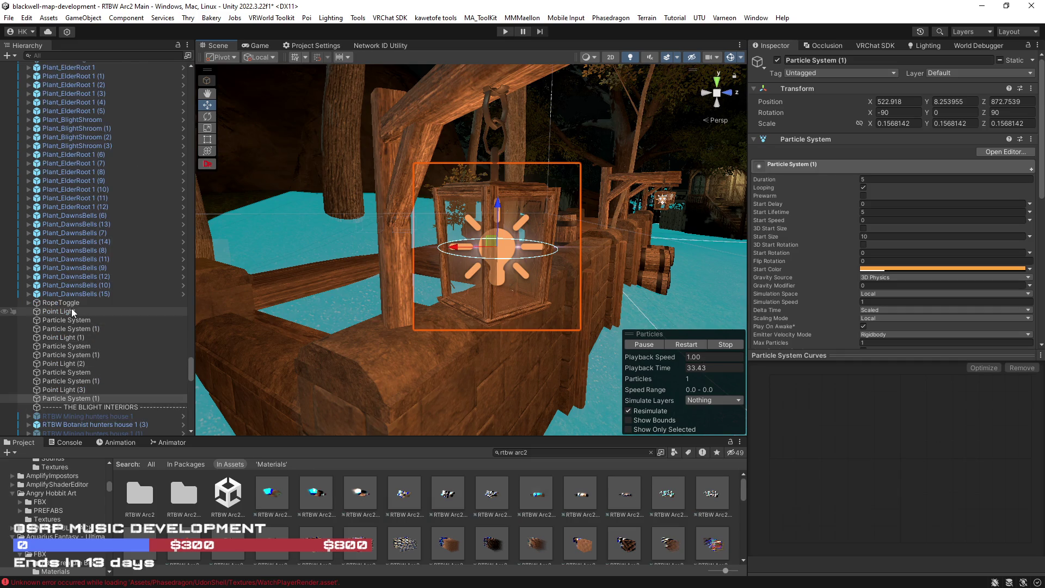
click(71, 311)
shift+click(88, 398)
mouse_move(524, 325)
mouse_down()
mouse_move(415, 330)
mouse_move(429, 332)
mouse_move(506, 406)
mouse_move(566, 411)
mouse_move(570, 258)
mouse_up()
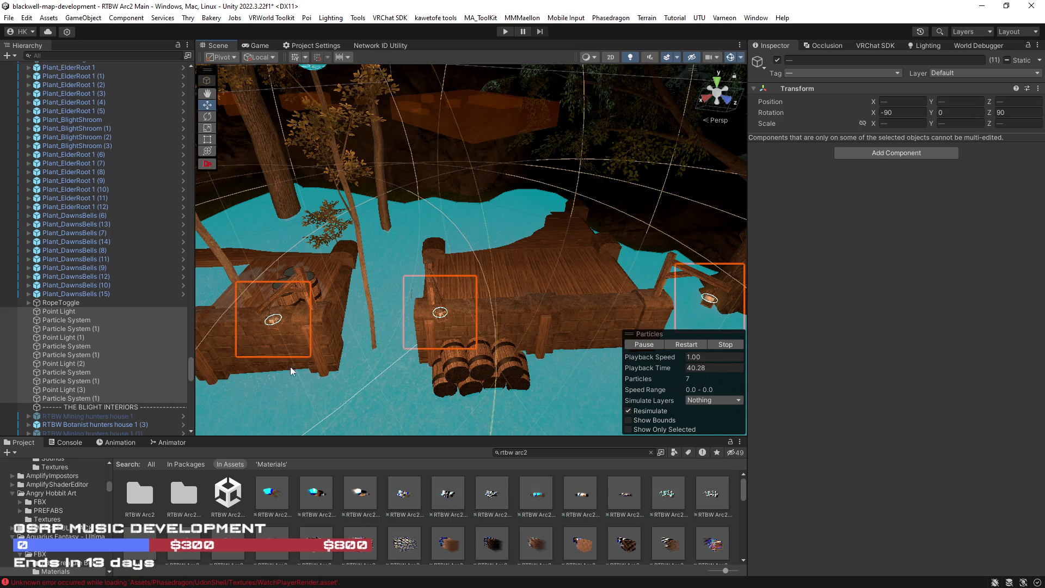
Turn on proportional scaling and select the first particle system of Wall Lantern 1A (2).
click(863, 123)
mouse_move(399, 314)
mouse_down()
mouse_move(835, 249)
mouse_move(751, 234)
mouse_move(867, 207)
mouse_move(571, 236)
mouse_up()
key(w)
scroll(575, 223, up, 5)
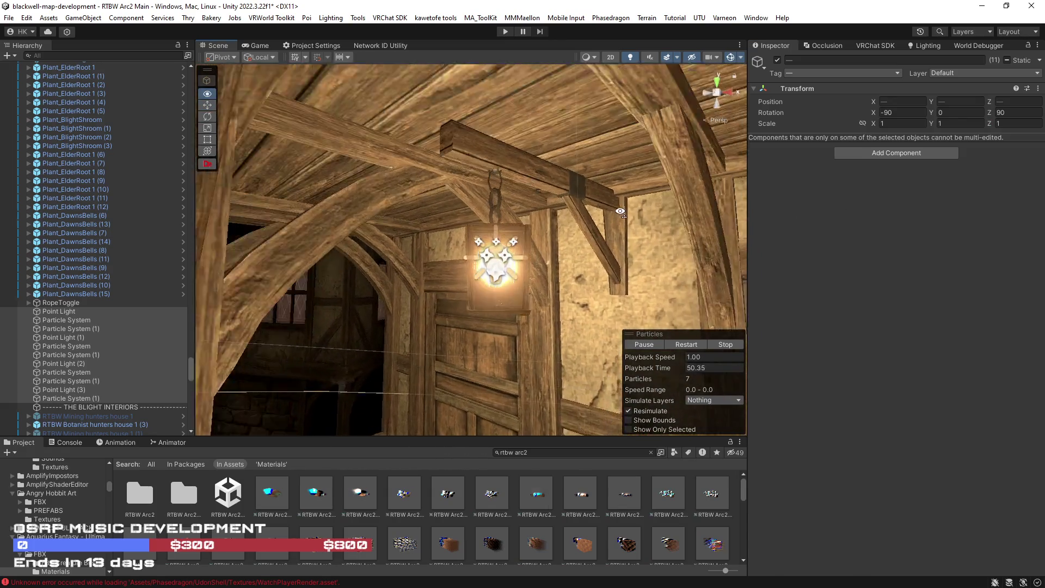
click(520, 245)
click(519, 245)
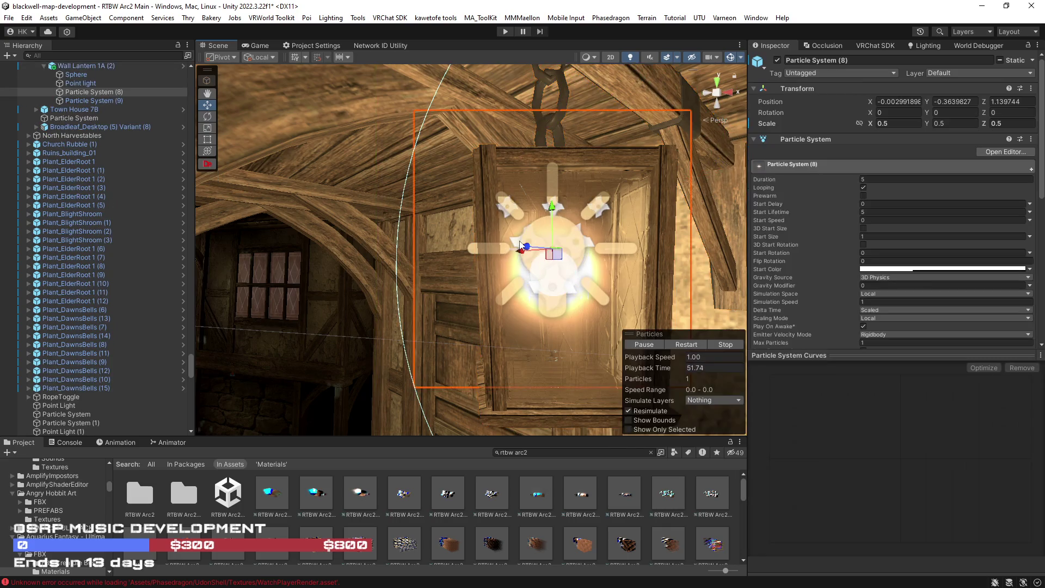
scroll(520, 245, down, 5)
Select both Particle System (8) and (9), then view the lantern's house without scene lighting.
mouse_move(520, 245)
mouse_down()
mouse_move(445, 282)
mouse_move(381, 262)
mouse_up()
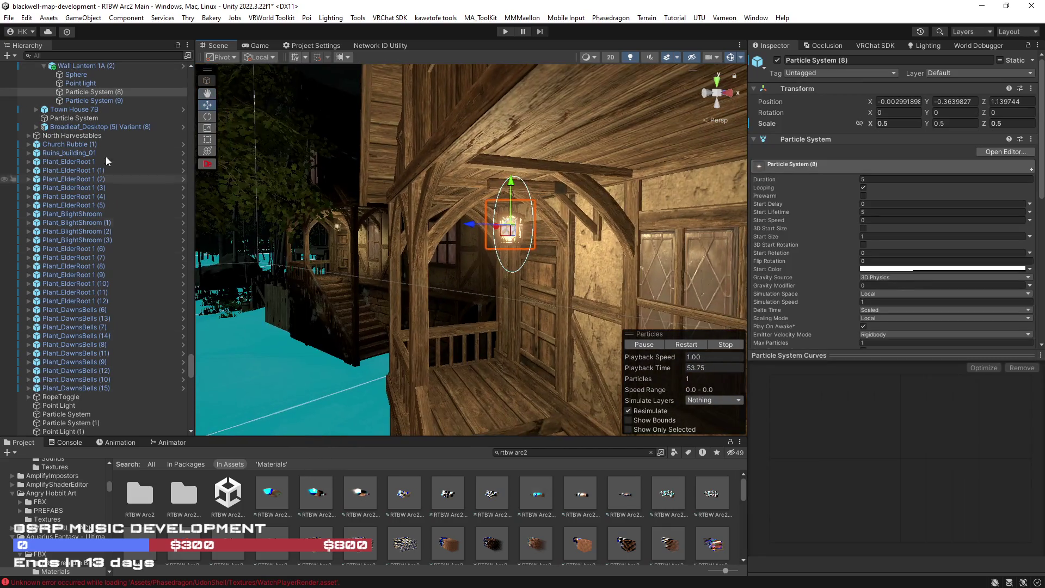
click(77, 100)
shift+click(77, 92)
drag(537, 305, 572, 288)
mouse_move(530, 243)
mouse_down()
mouse_move(136, 280)
mouse_move(152, 256)
mouse_move(700, 58)
mouse_up()
click(628, 59)
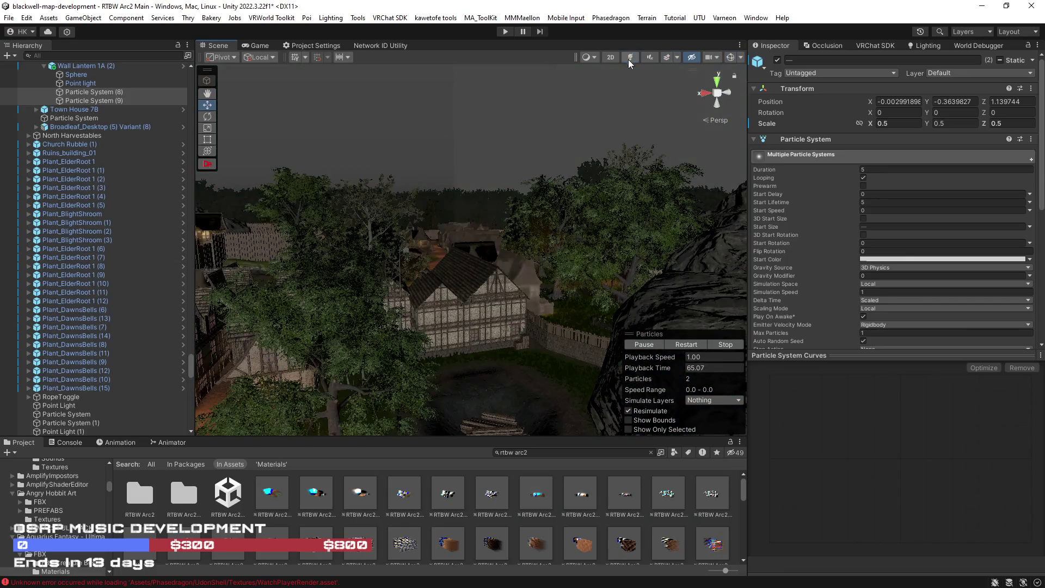
Turn off Scene lighting, look down the village path and select the timber house.
click(709, 58)
mouse_move(514, 267)
mouse_down()
mouse_move(461, 280)
mouse_move(407, 223)
mouse_move(380, 283)
mouse_up()
click(432, 202)
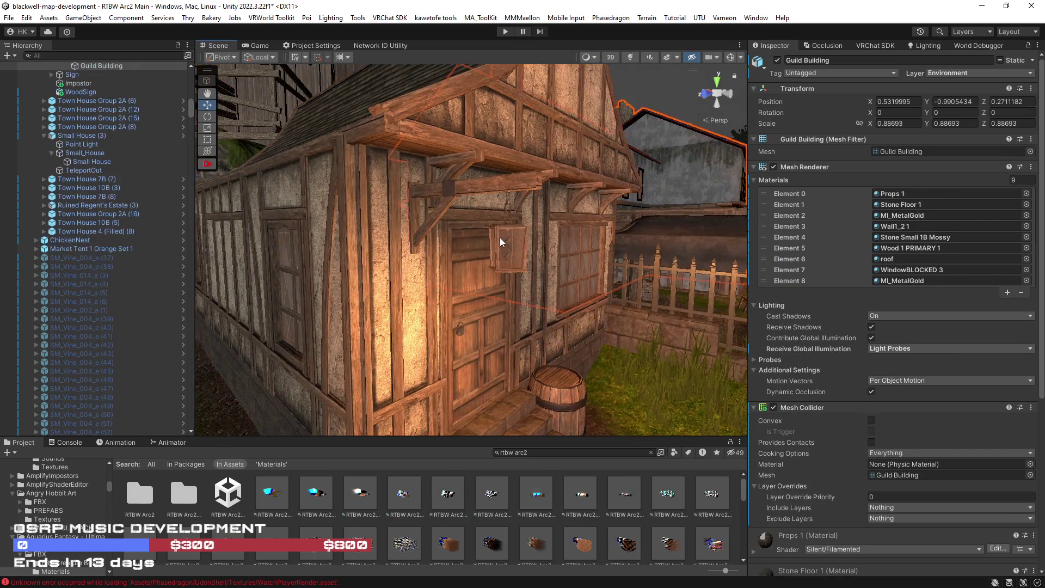
Move from Small House (3) to its Small House mesh, then select the wall lantern's particle system.
click(497, 233)
click(505, 199)
mouse_move(504, 199)
mouse_down()
mouse_move(661, 205)
mouse_move(402, 198)
mouse_move(430, 190)
mouse_move(512, 199)
mouse_move(528, 219)
mouse_up()
click(529, 221)
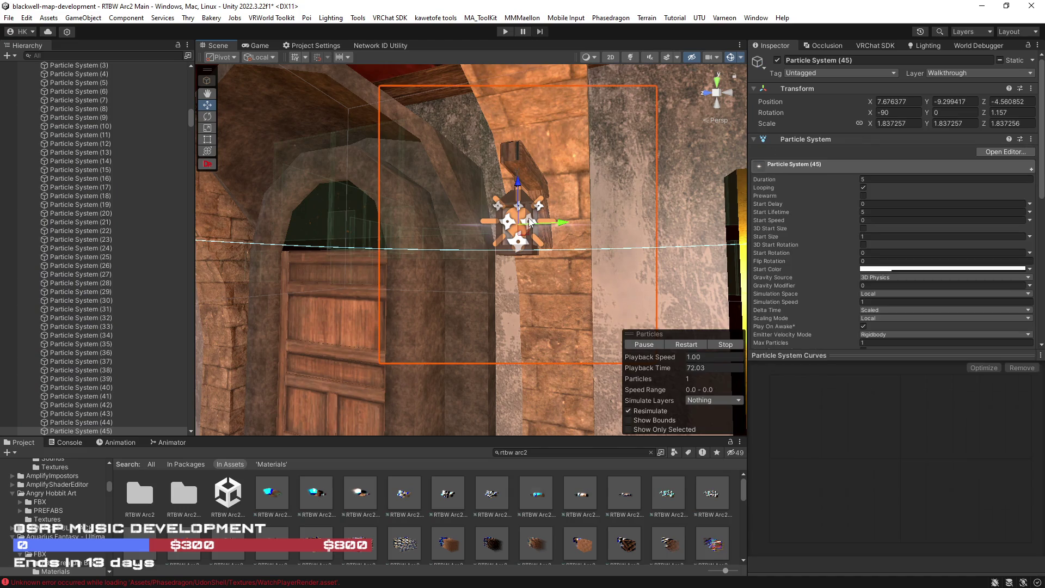
Under LIGHTSOnParticles, select the block from Particle System (32) through Particle System (13).
scroll(142, 416, down, 5)
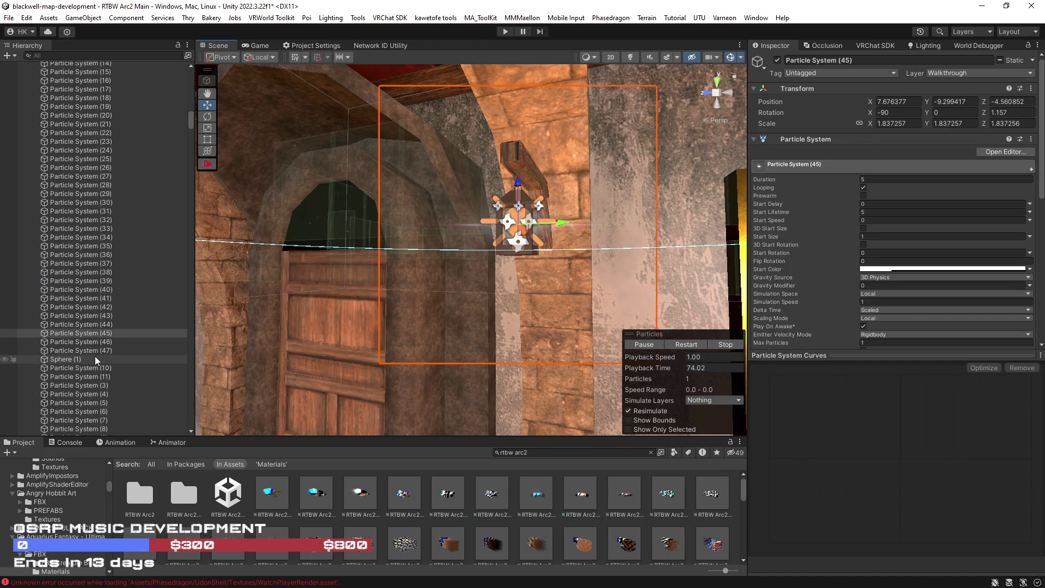
scroll(98, 354, down, 5)
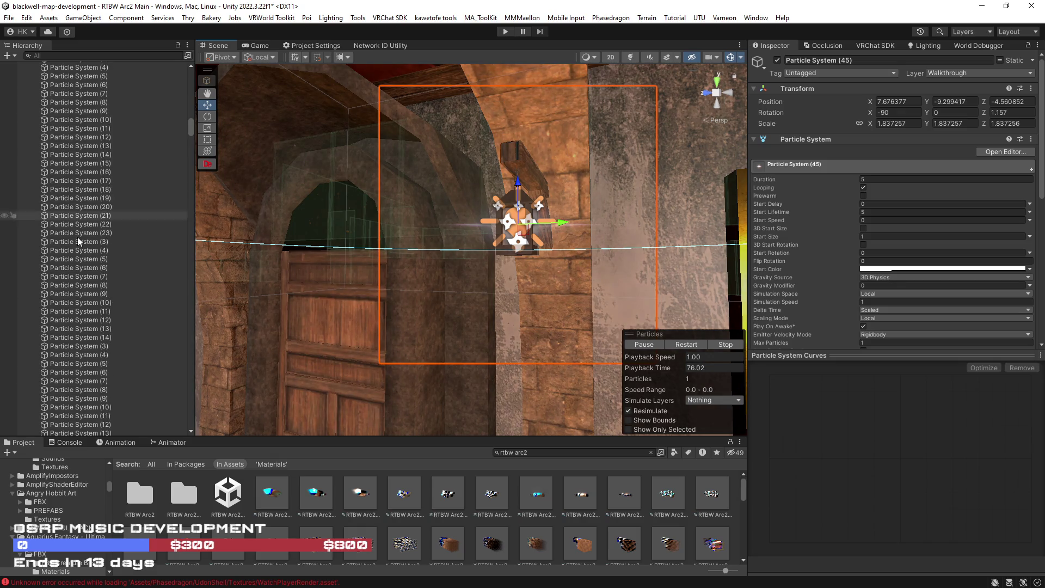
scroll(82, 248, down, 3)
scroll(106, 367, down, 10)
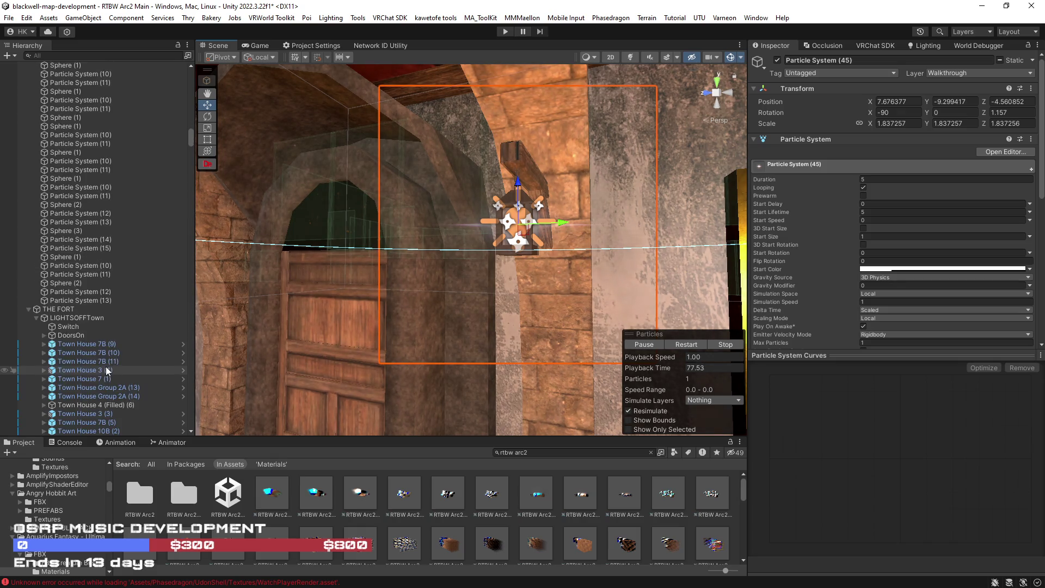
click(88, 300)
scroll(97, 291, up, 10)
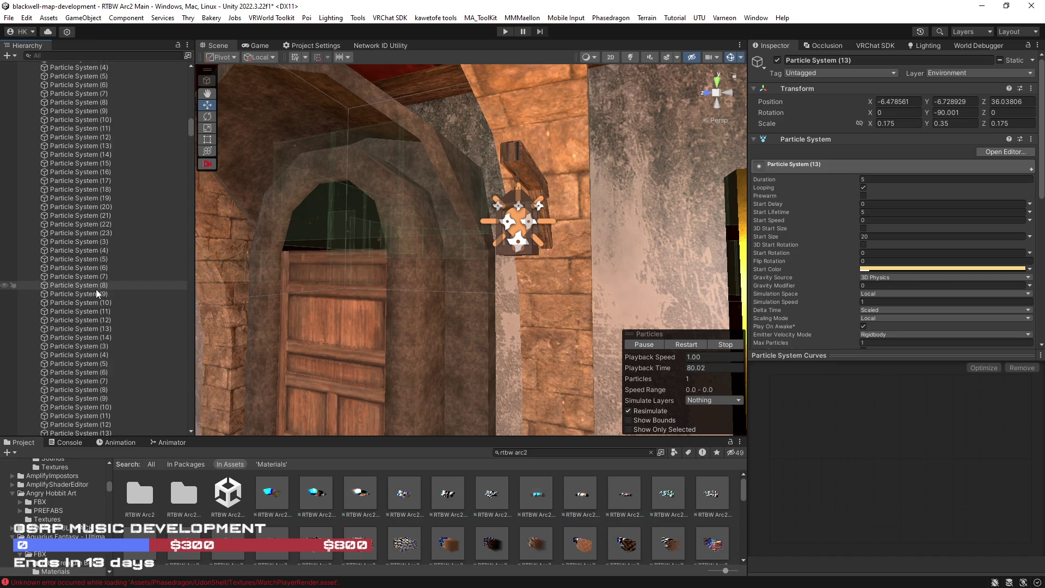
scroll(98, 295, up, 5)
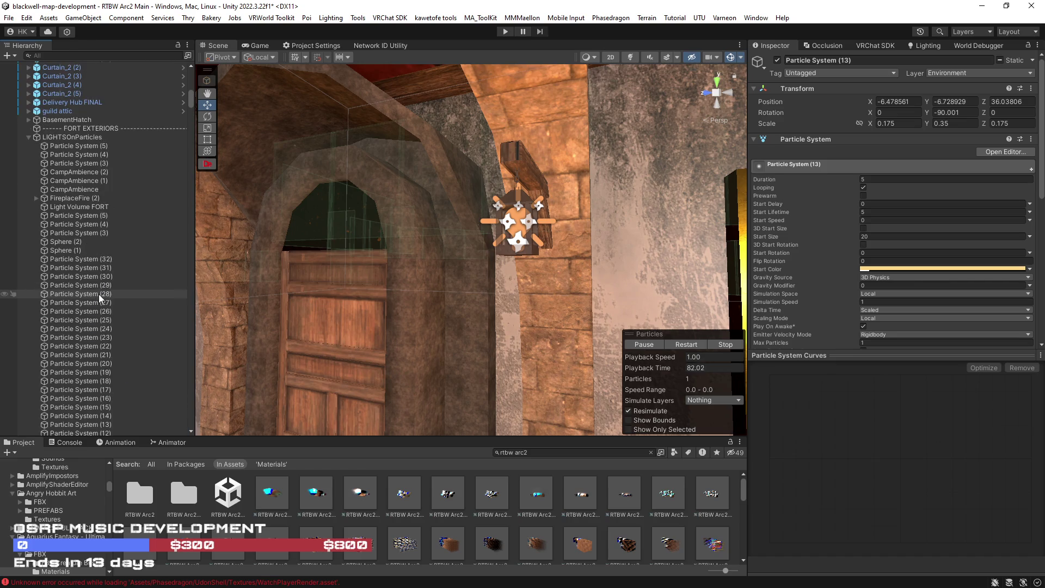
shift+click(106, 258)
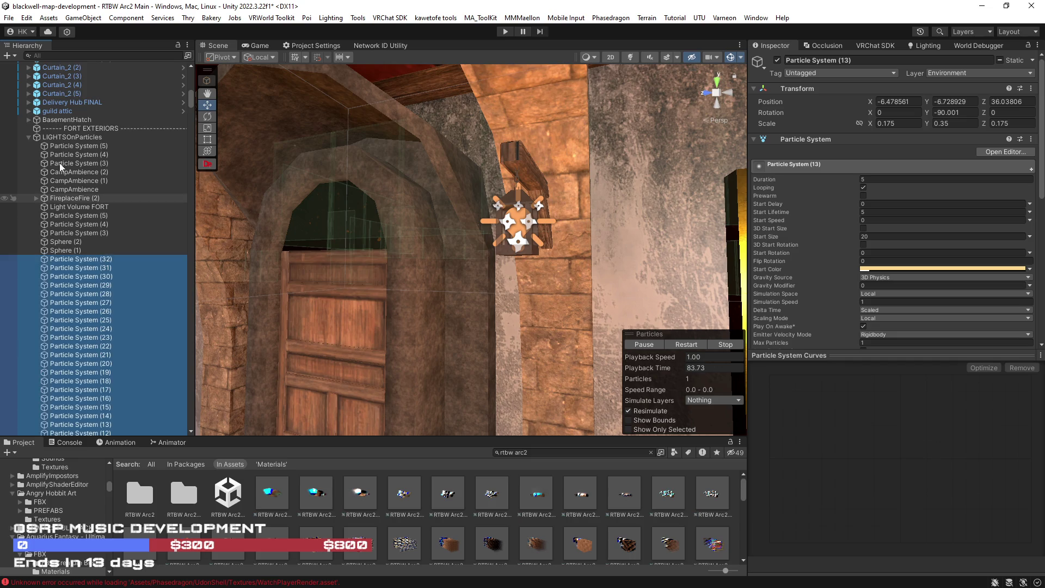
Add Particle Systems (3), (4), (5) and another (3) to the selection.
ctrl+click(62, 163)
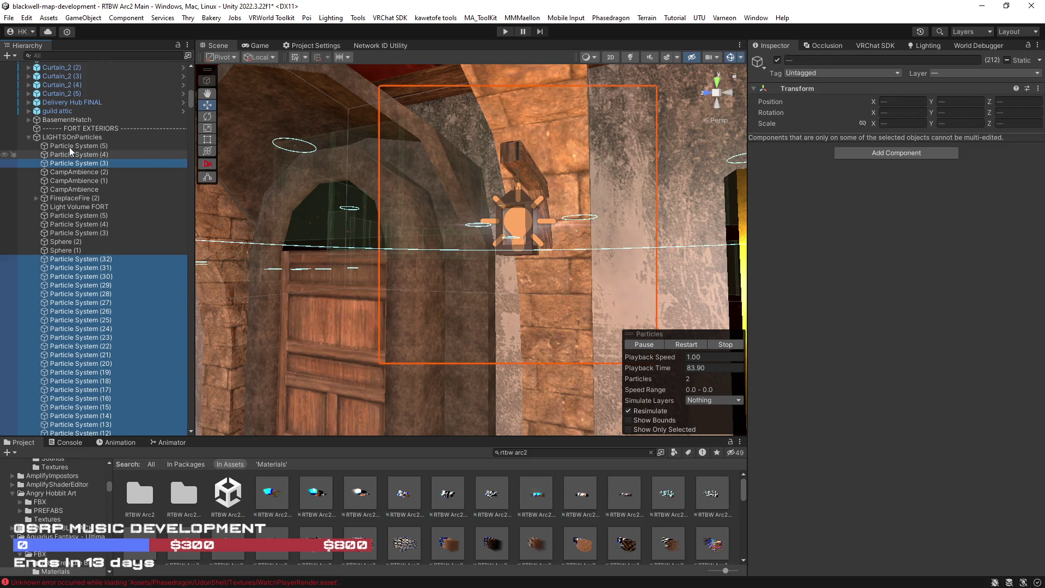
shift+click(69, 147)
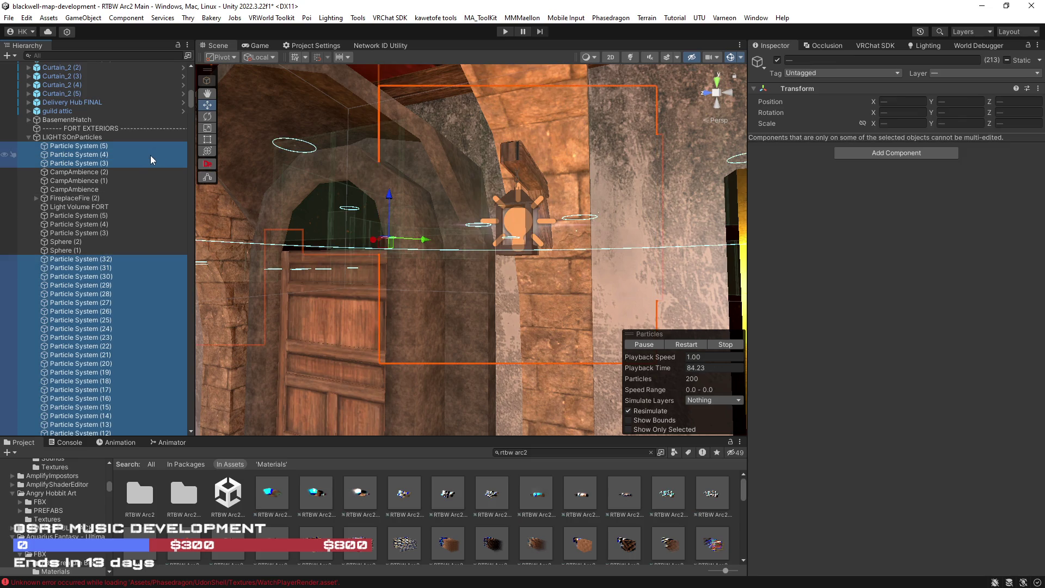
ctrl+click(76, 233)
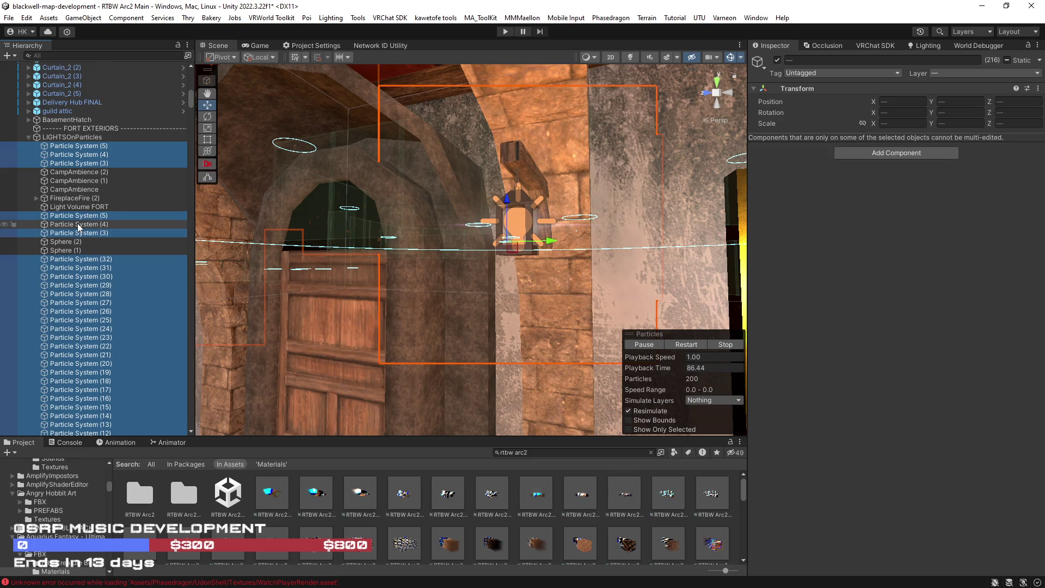
mouse_move(376, 246)
mouse_down()
mouse_move(437, 315)
mouse_move(239, 251)
mouse_up()
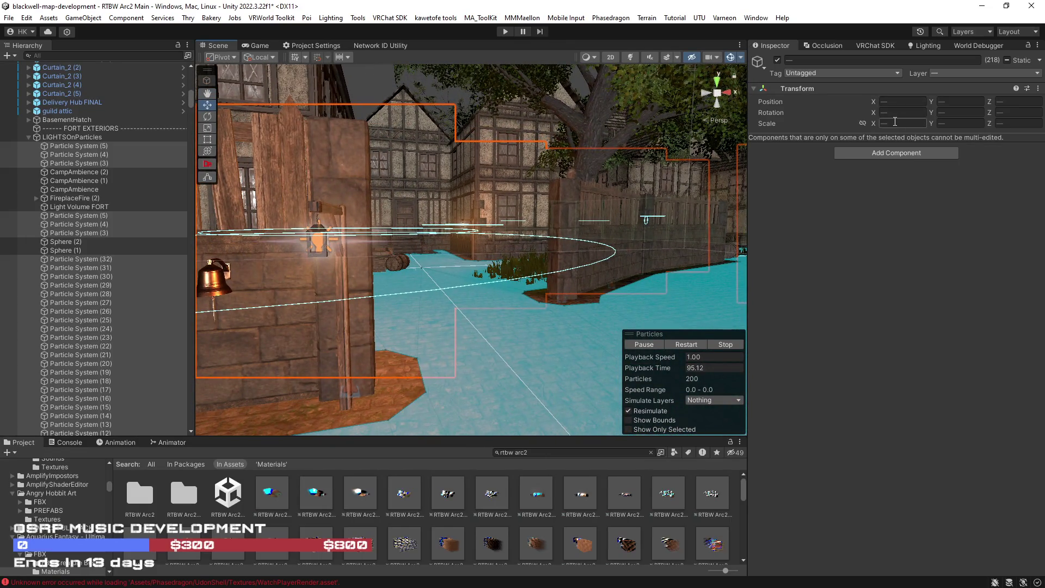
Set Scale X and Z of all selected lantern particle systems to 1.
text(1)
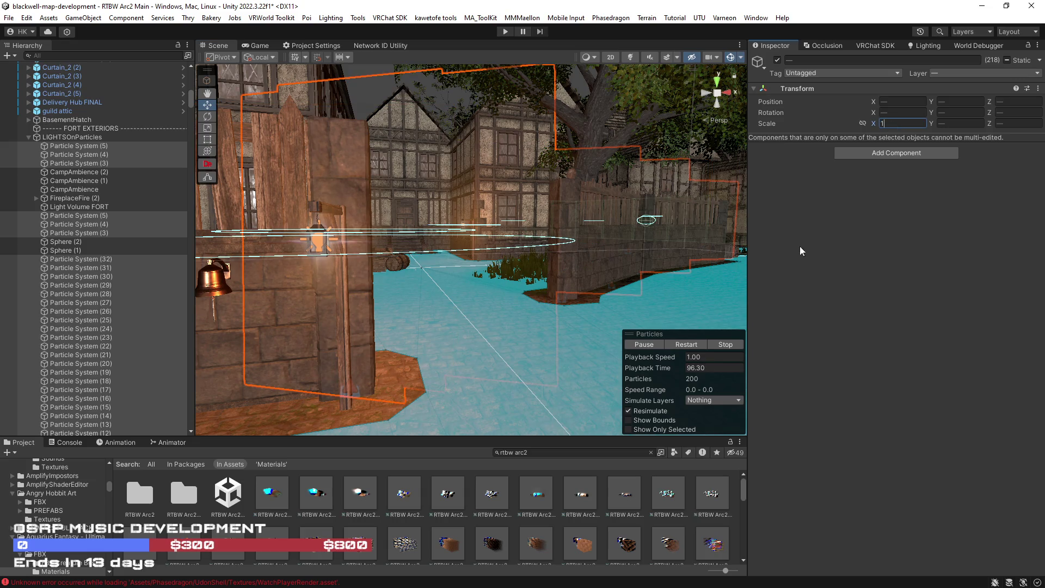
key(Return)
key(f)
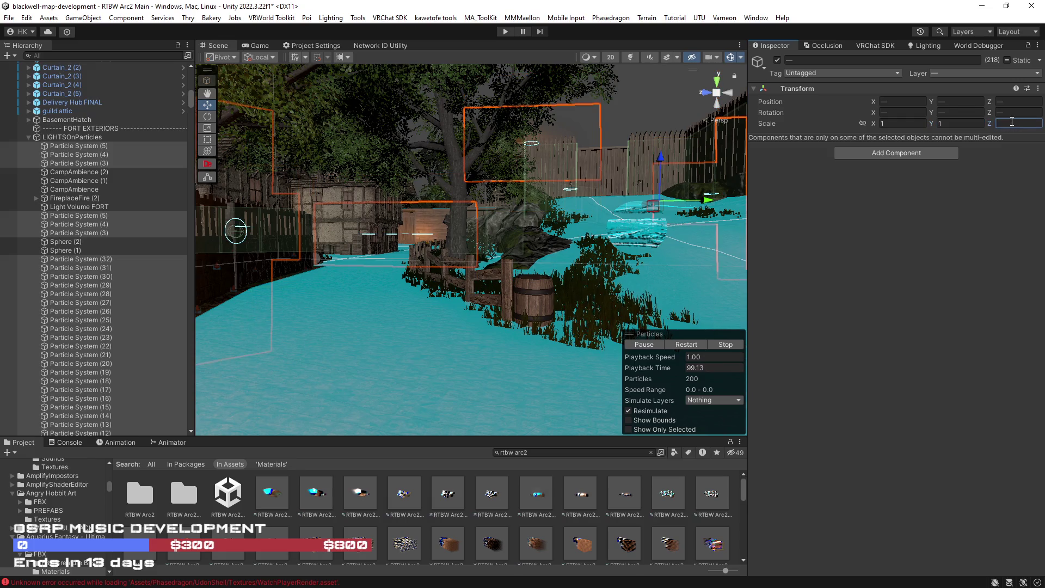
text(1)
mouse_move(460, 268)
mouse_down()
mouse_move(809, 264)
mouse_move(759, 265)
mouse_move(777, 253)
mouse_move(763, 239)
mouse_up()
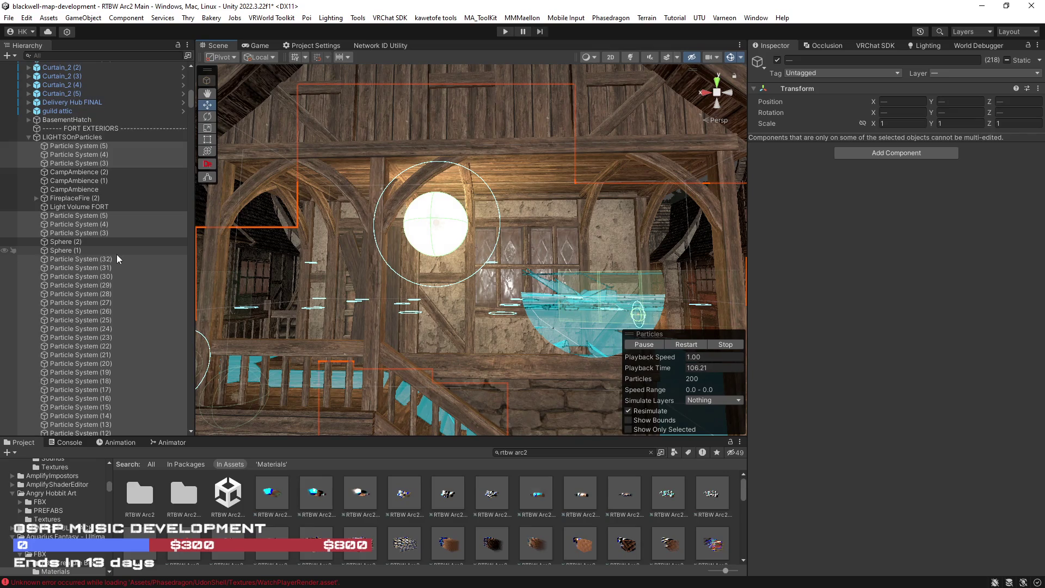
Select the eight Sphere (1) lantern glow spheres in the Hierarchy.
scroll(116, 254, down, 8)
scroll(118, 254, down, 8)
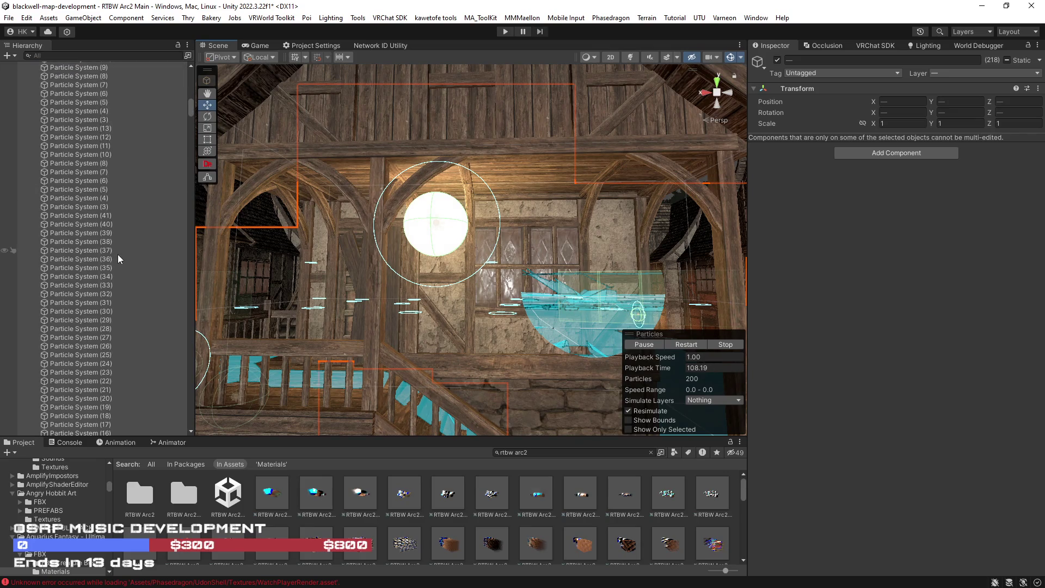
click(73, 264)
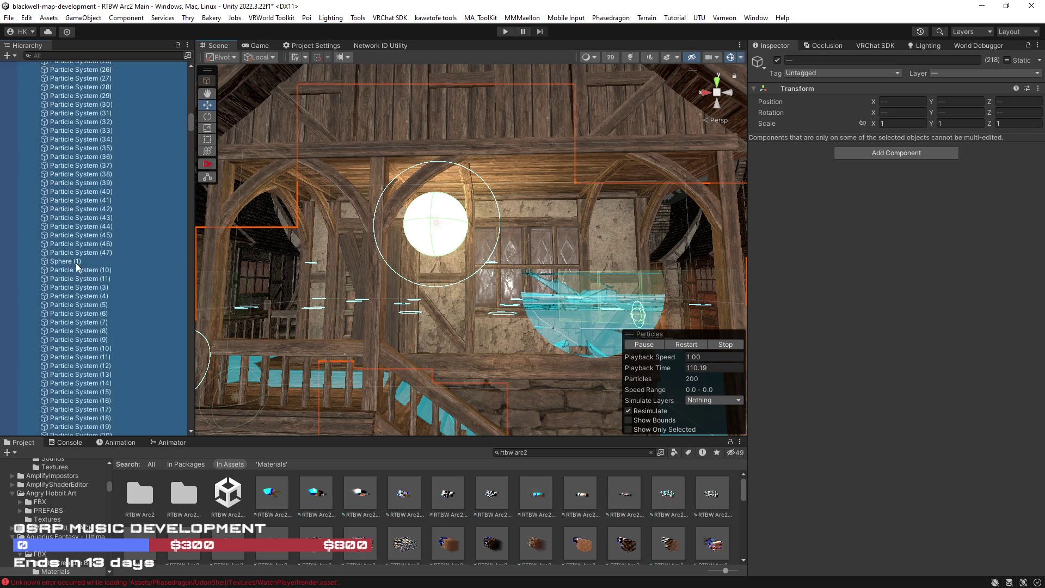
click(72, 234)
ctrl+click(74, 263)
ctrl+click(74, 286)
ctrl+click(70, 314)
ctrl+click(70, 322)
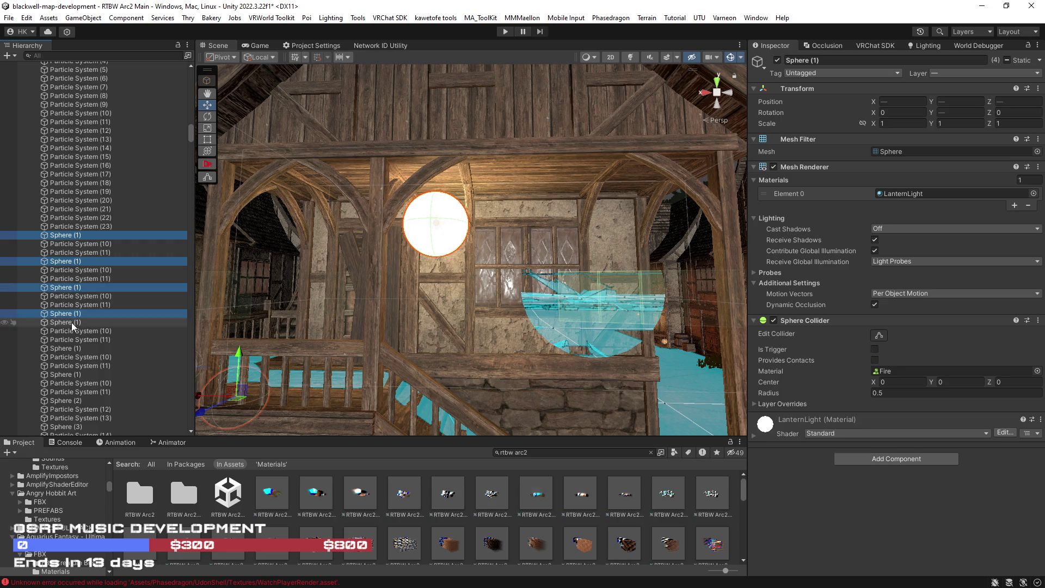
ctrl+click(72, 348)
ctrl+click(74, 375)
Add the Sphere (2), (1) and (3) rows, then scale all twelve spheres to 0.08.
ctrl+click(73, 400)
scroll(81, 397, down, 5)
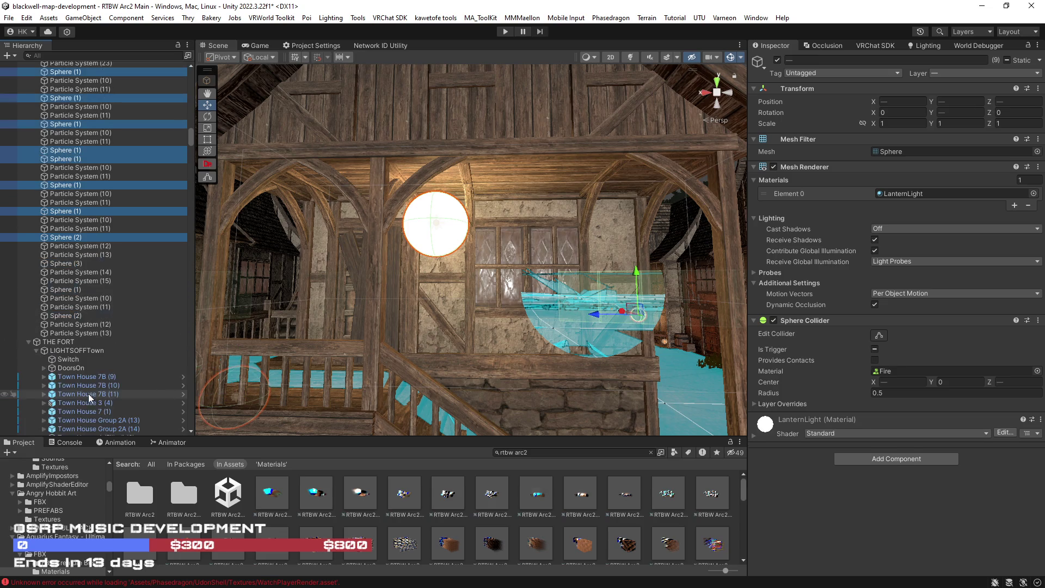
ctrl+click(69, 314)
ctrl+click(72, 290)
ctrl+click(72, 263)
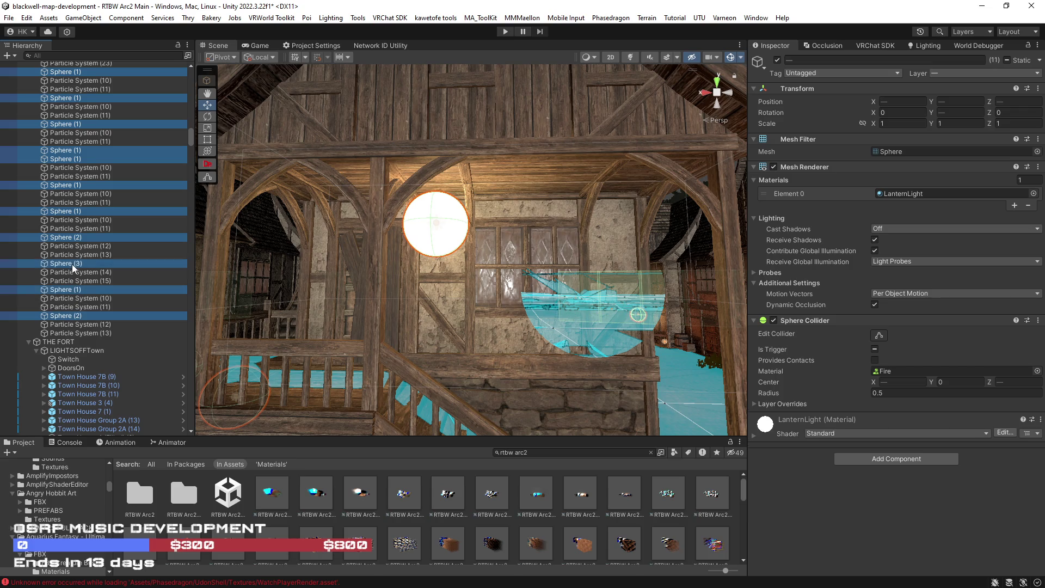
mouse_move(252, 325)
mouse_down()
mouse_move(416, 320)
mouse_move(468, 337)
mouse_up()
click(890, 123)
text(.08)
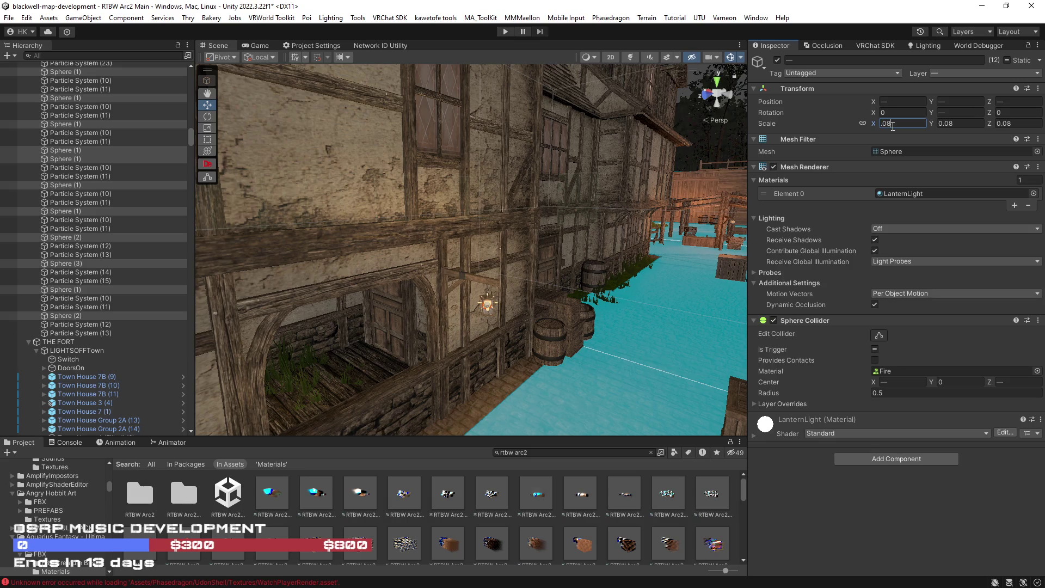
mouse_move(506, 303)
mouse_down()
mouse_move(692, 322)
mouse_move(671, 308)
mouse_move(544, 288)
mouse_move(201, 252)
mouse_move(432, 238)
mouse_up()
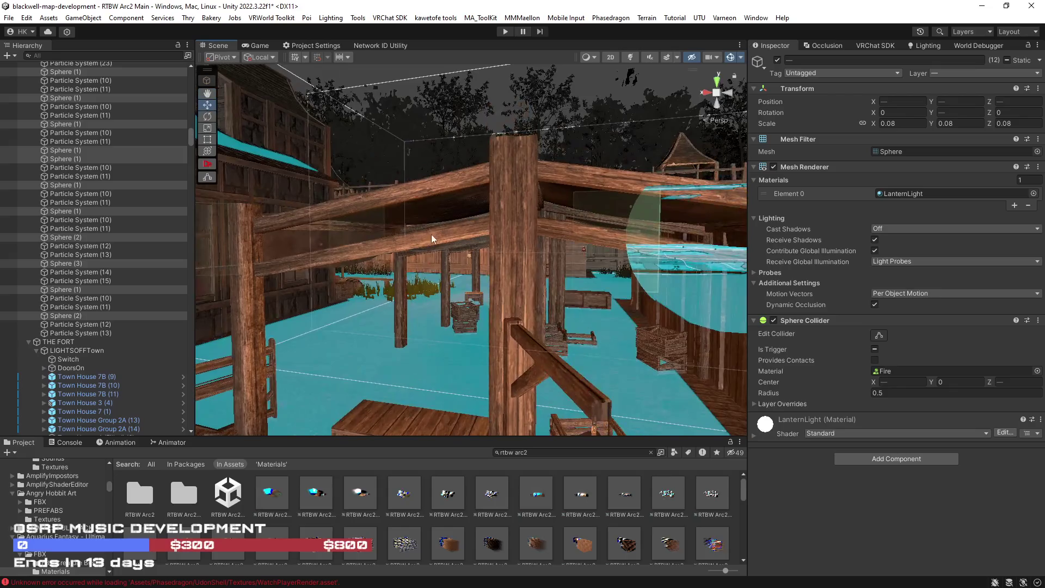
Turn Scene lighting back on and fly to a dark street.
click(646, 59)
click(541, 241)
mouse_move(541, 242)
mouse_down()
mouse_move(423, 272)
mouse_move(580, 254)
mouse_move(861, 253)
mouse_move(894, 272)
mouse_move(1004, 250)
mouse_move(73, 261)
mouse_move(185, 276)
mouse_move(26, 268)
mouse_move(489, 272)
mouse_up()
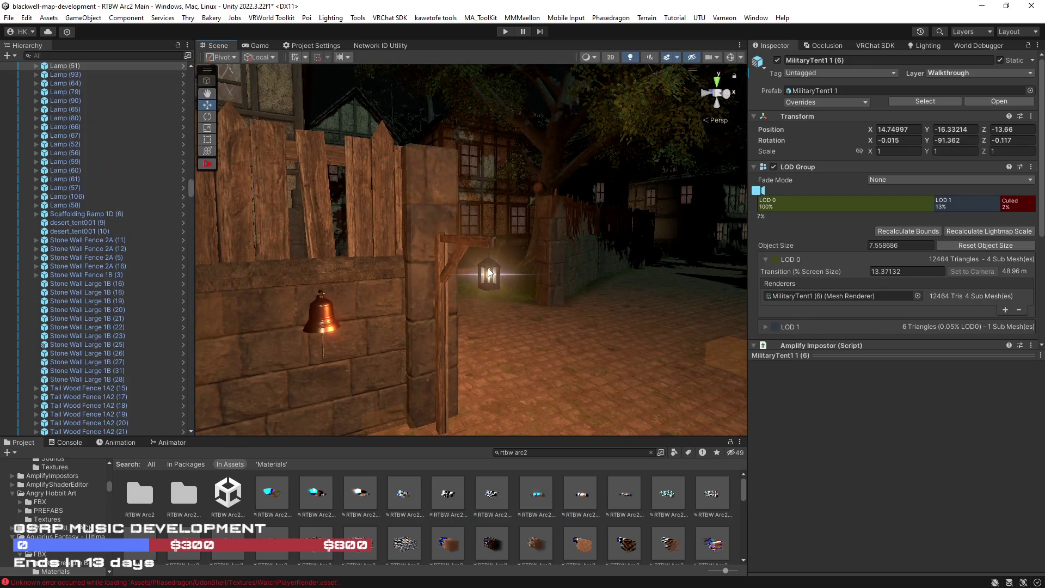
Select street Lamp (51)'s particle system and extend the selection to Particle System (41).
click(489, 272)
mouse_move(351, 329)
mouse_down()
mouse_move(517, 362)
mouse_move(404, 347)
mouse_move(478, 316)
mouse_move(572, 320)
mouse_move(598, 304)
mouse_move(590, 300)
mouse_move(721, 301)
mouse_move(497, 296)
mouse_move(795, 295)
mouse_move(832, 310)
mouse_move(732, 322)
mouse_up()
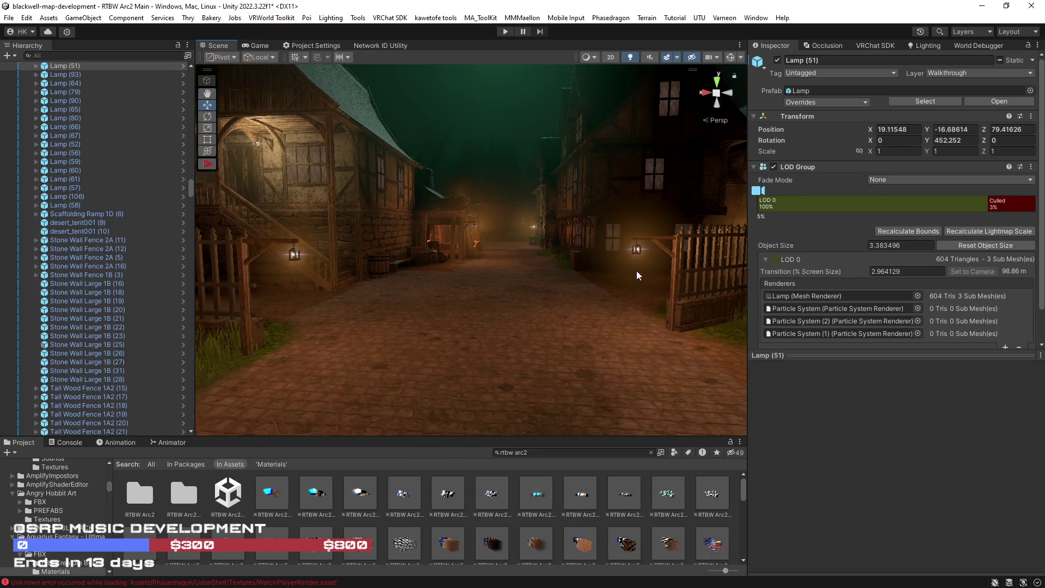
click(625, 251)
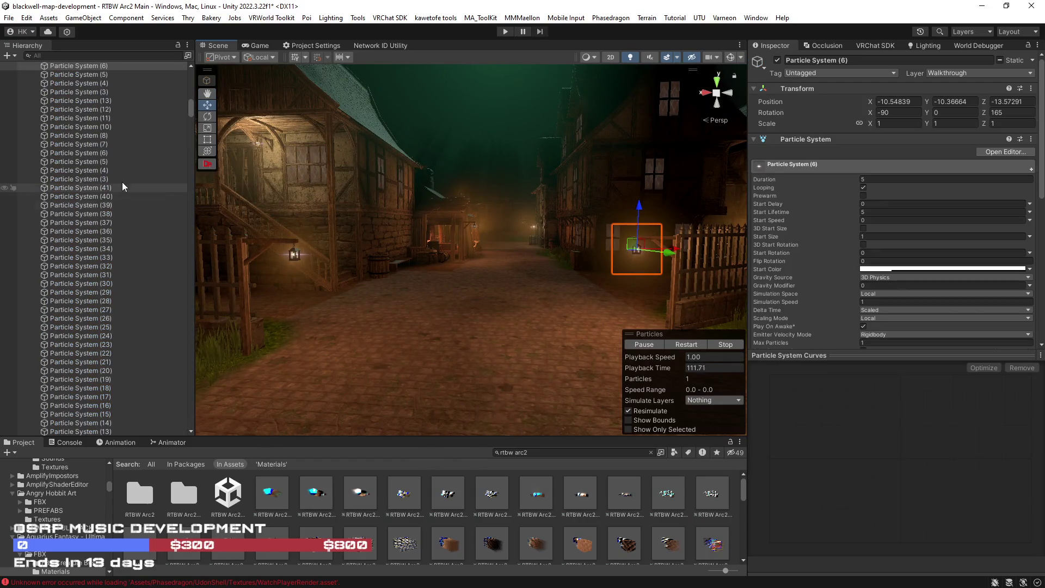
shift+click(110, 190)
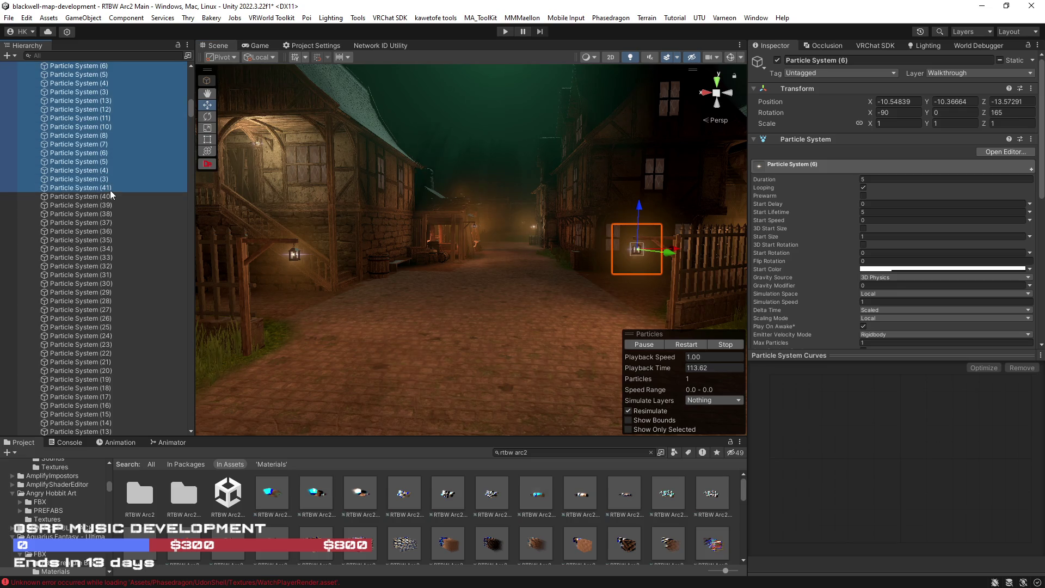